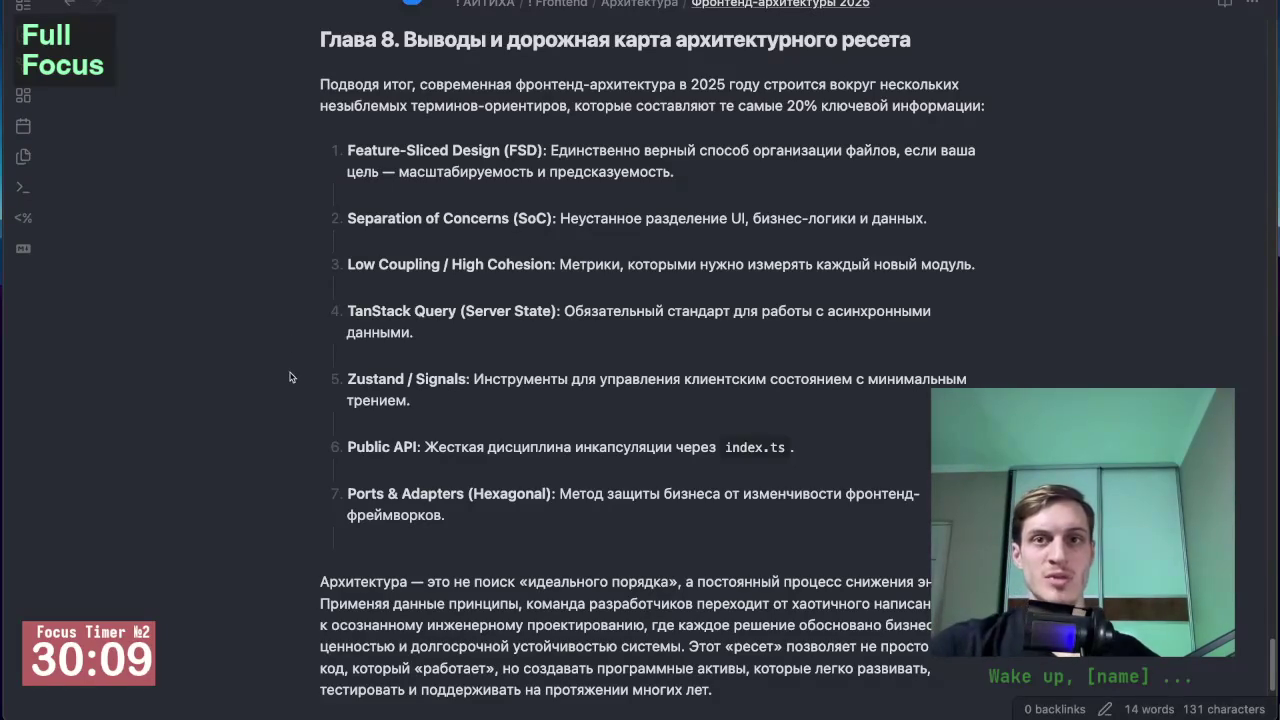
Scroll through the 'Фронтенд-архитектуры 2025' note down to its conclusion on reducing entropy.
scroll(290, 377, "down", 1)
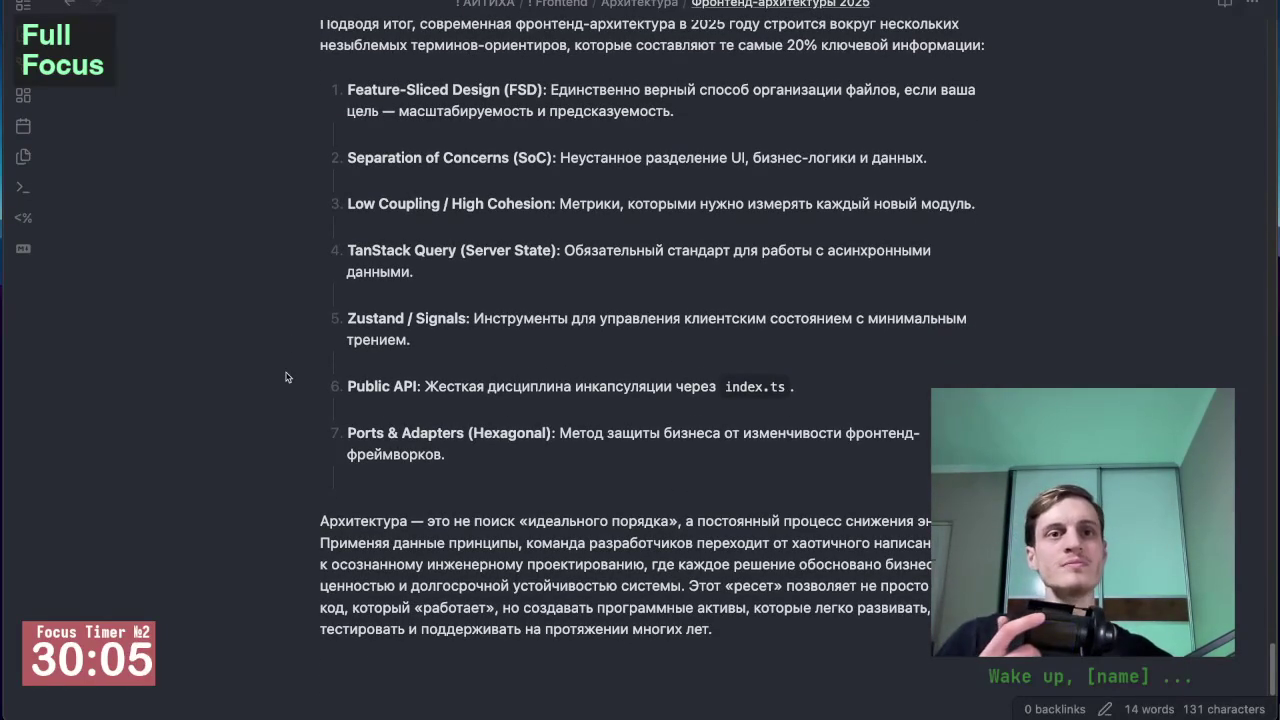
scroll(634, 311, "down", 5)
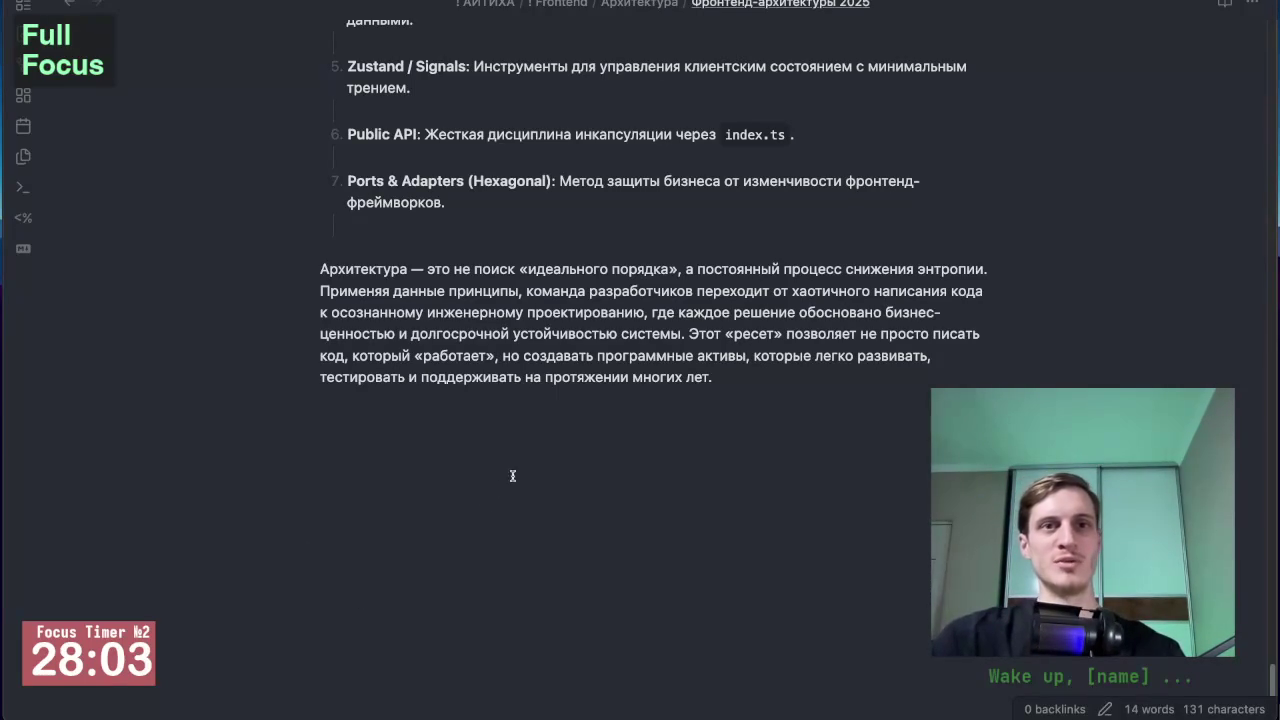
scroll(600, 462, "up", 10)
scroll(500, 350, "down", 7)
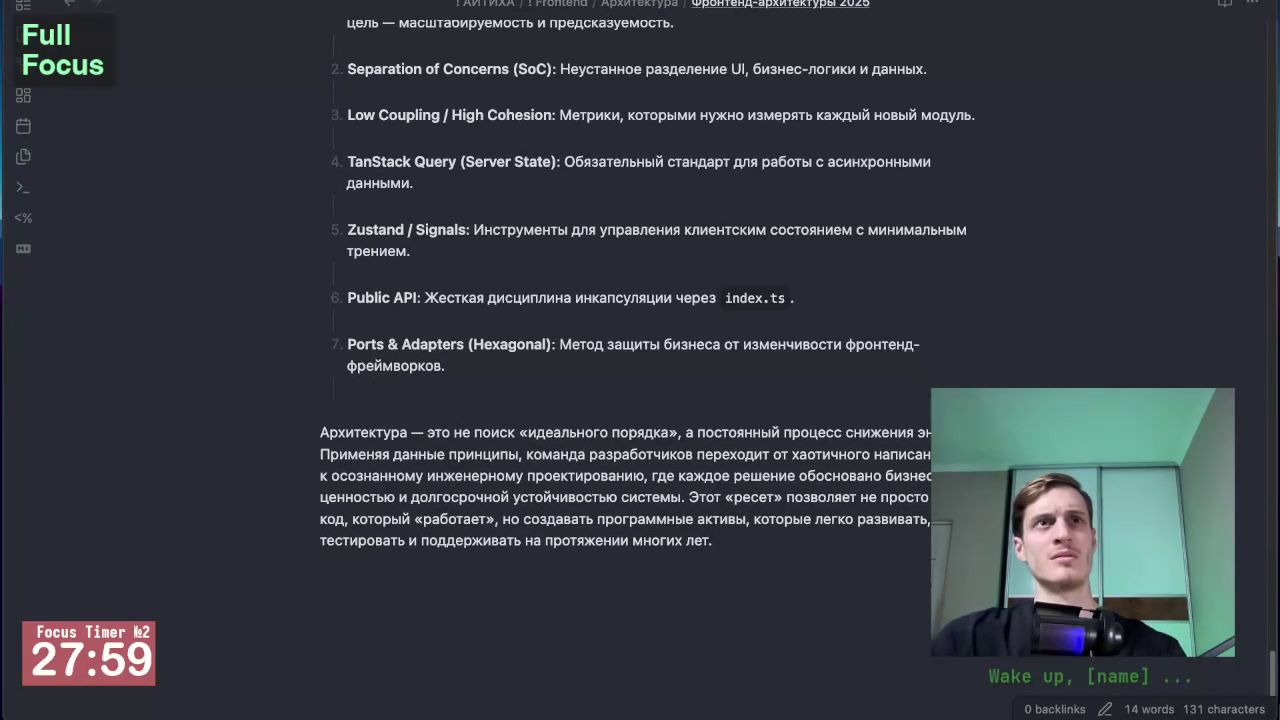
Leave Obsidian for the browser and open the NotebookLM notebook about FSD.
key("ctrl+Tab")
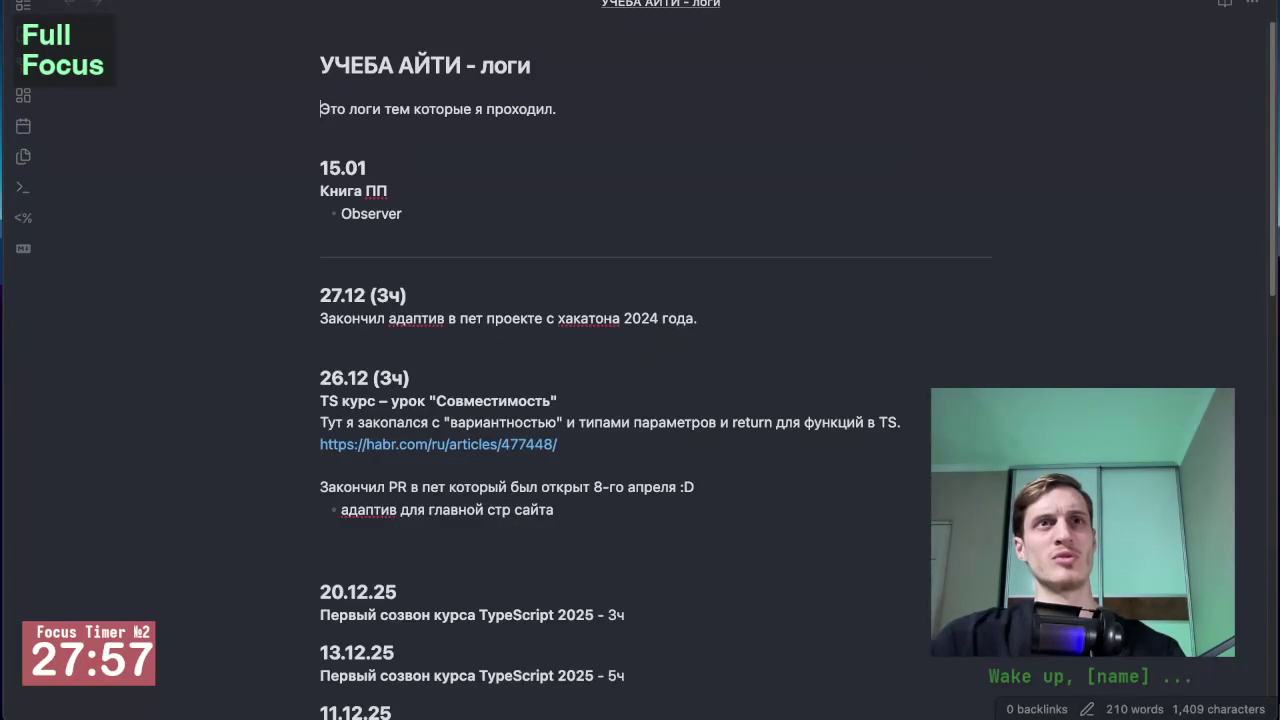
key("ctrl+Tab")
key("super+Tab")
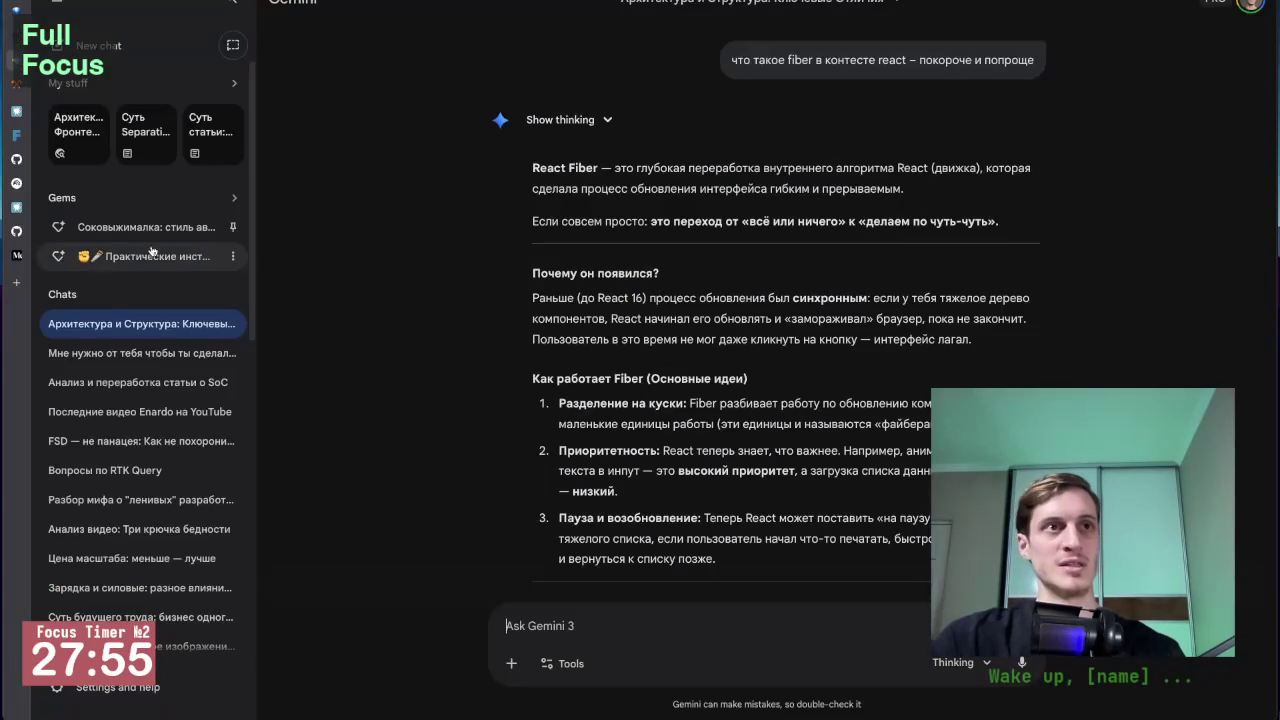
mouse_move(76, 203)
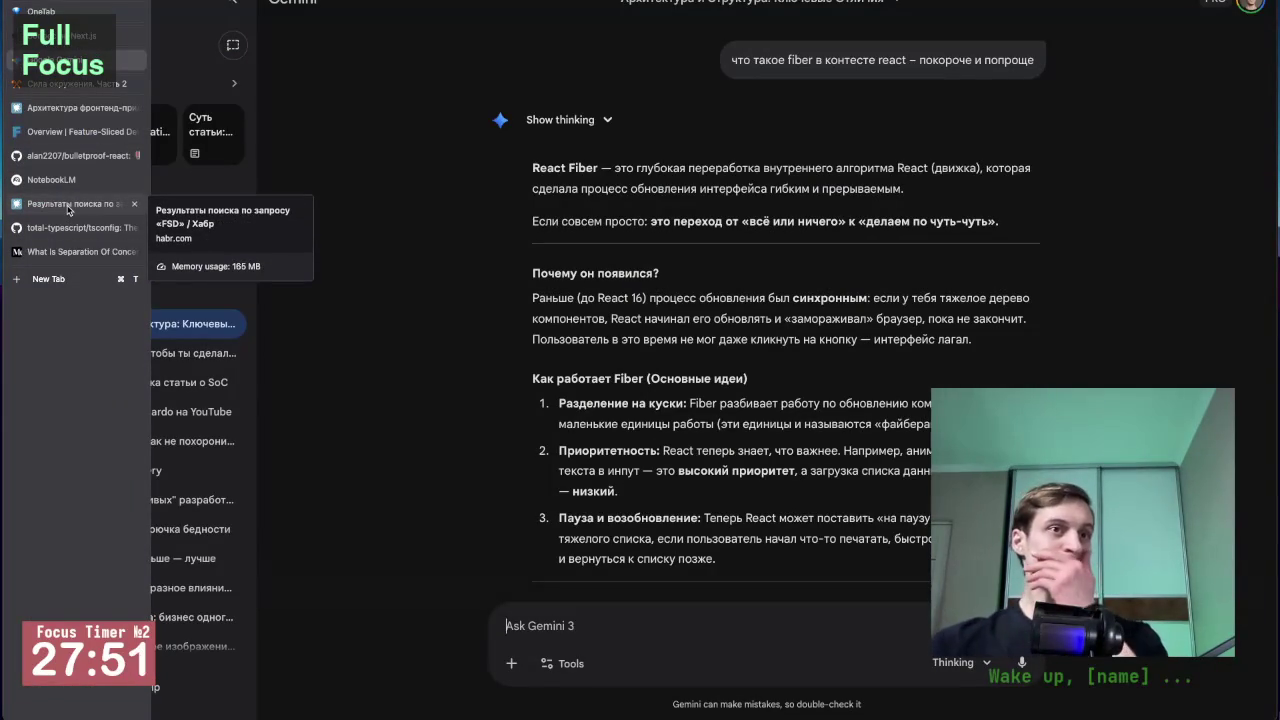
left_click(58, 184)
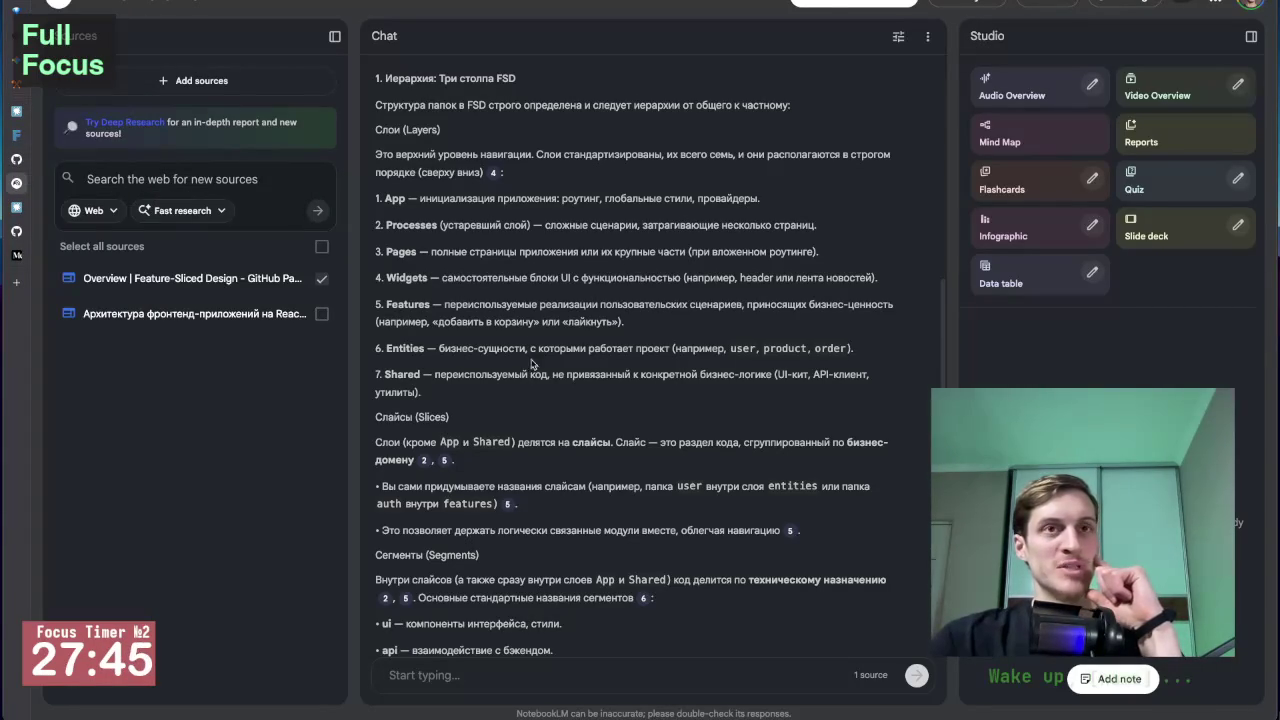
scroll(540, 367, "up", 1)
Glance at the Habr and FSD tabs, then scroll Gemini up to the architecture-versus-structure answer.
left_click(47, 100)
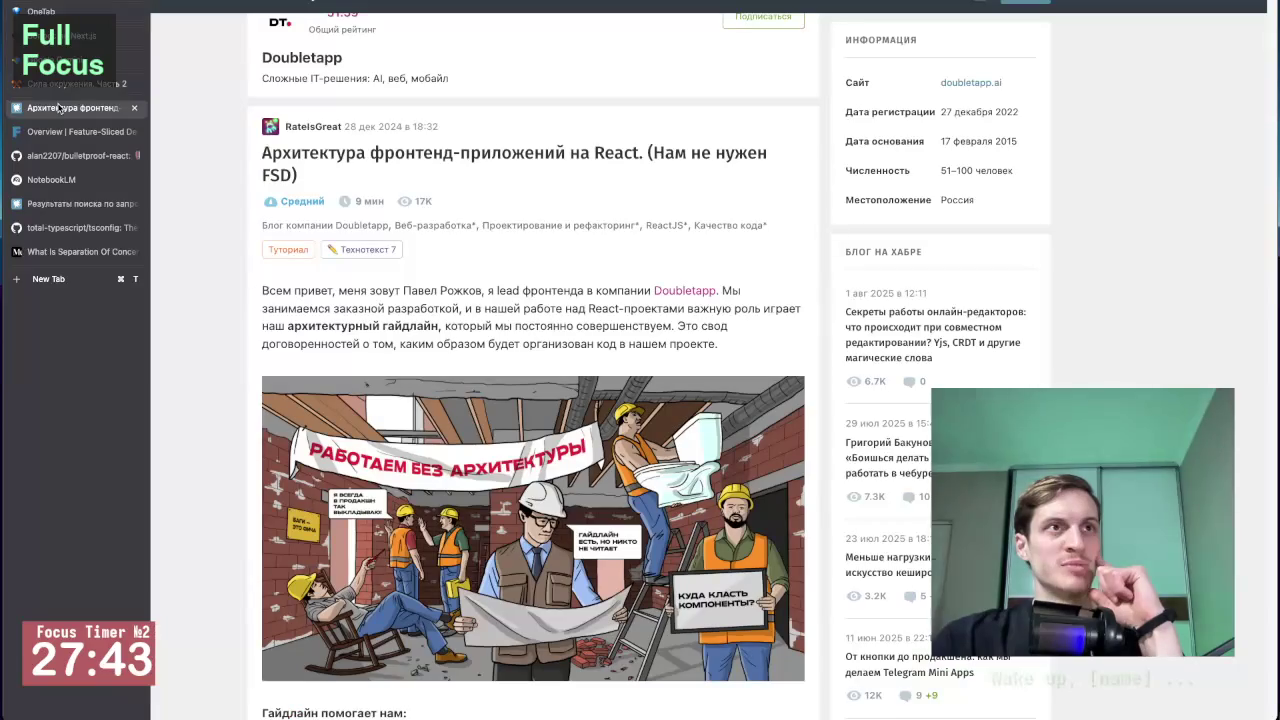
left_click(46, 131)
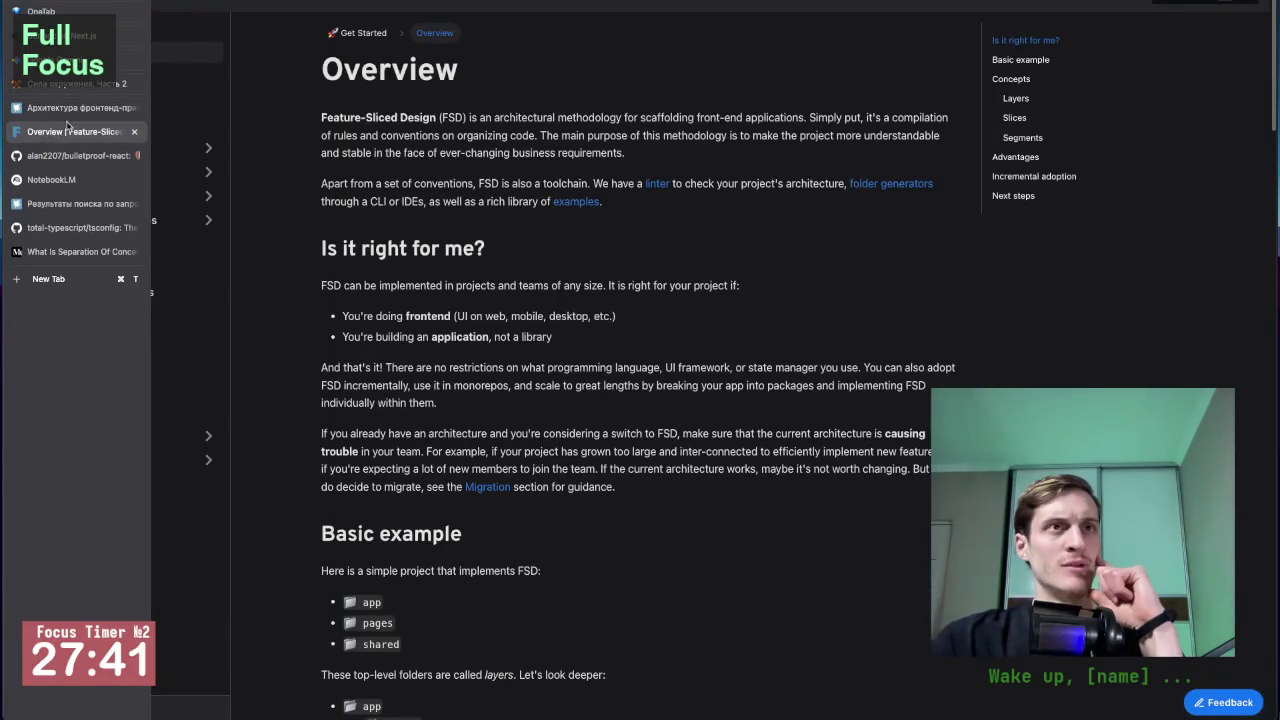
left_click(75, 88)
left_click(75, 59)
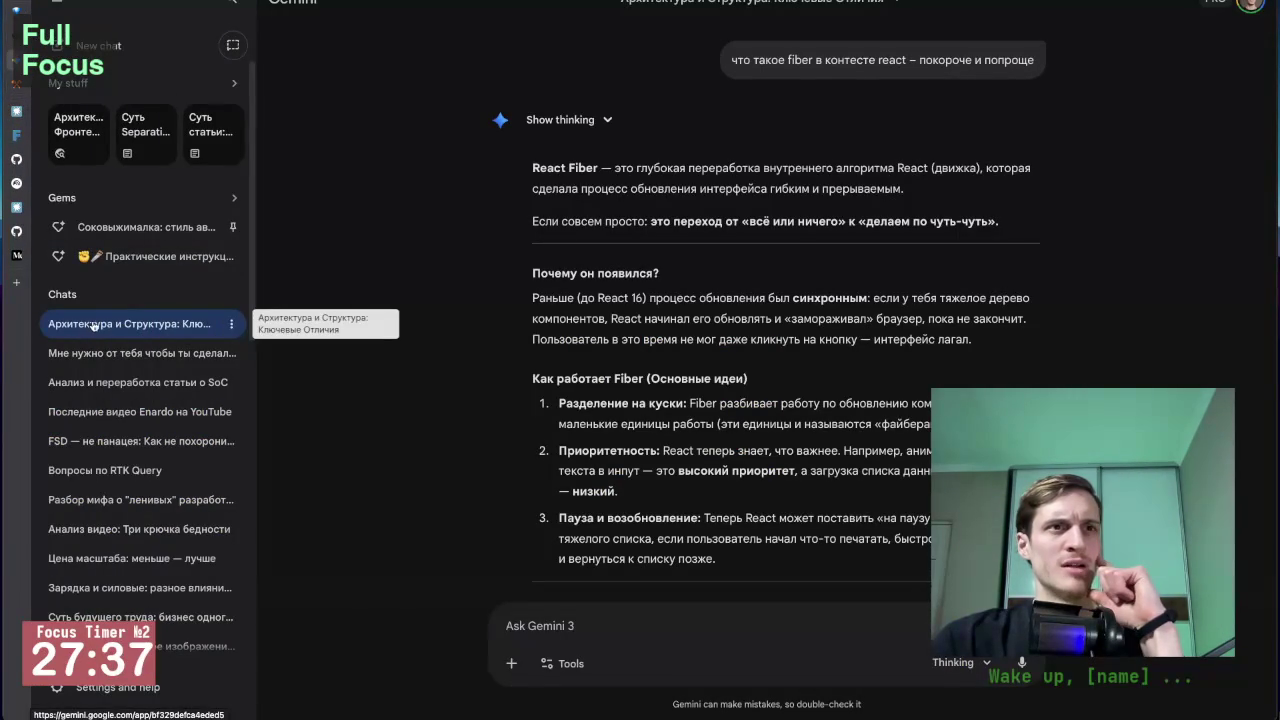
scroll(598, 298, "up", 20)
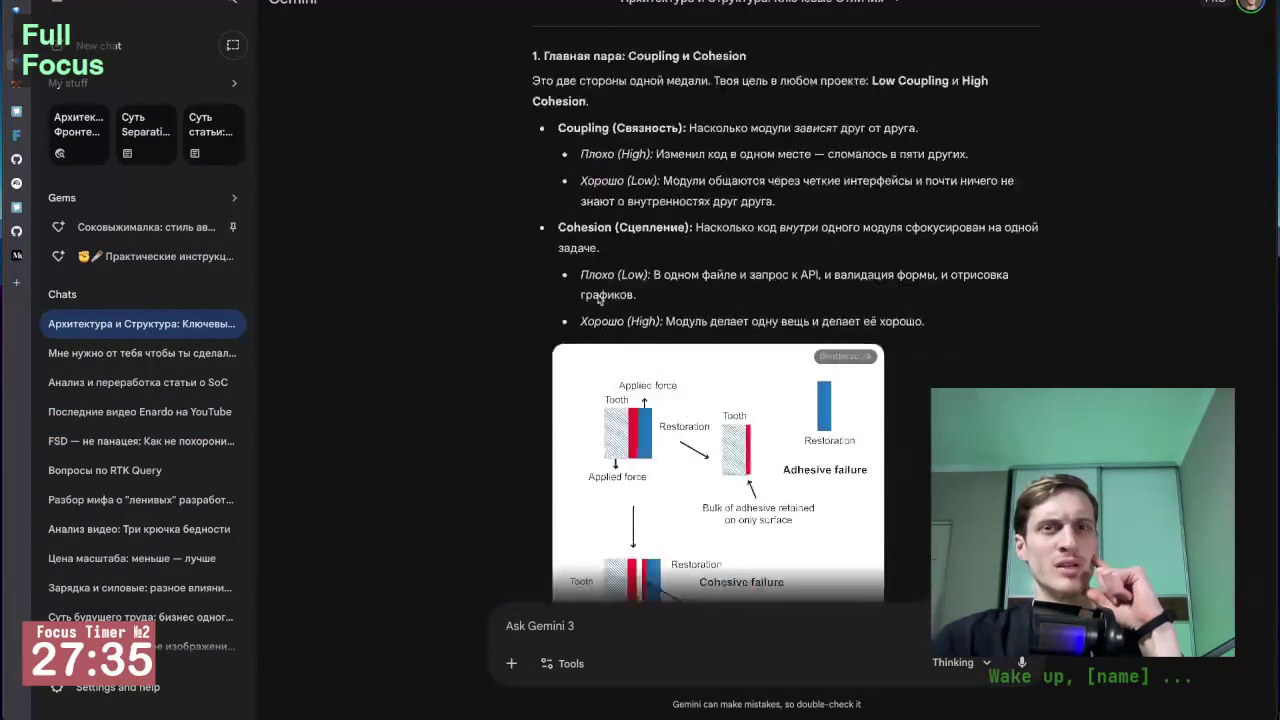
scroll(598, 298, "up", 2)
scroll(598, 298, "down", 3)
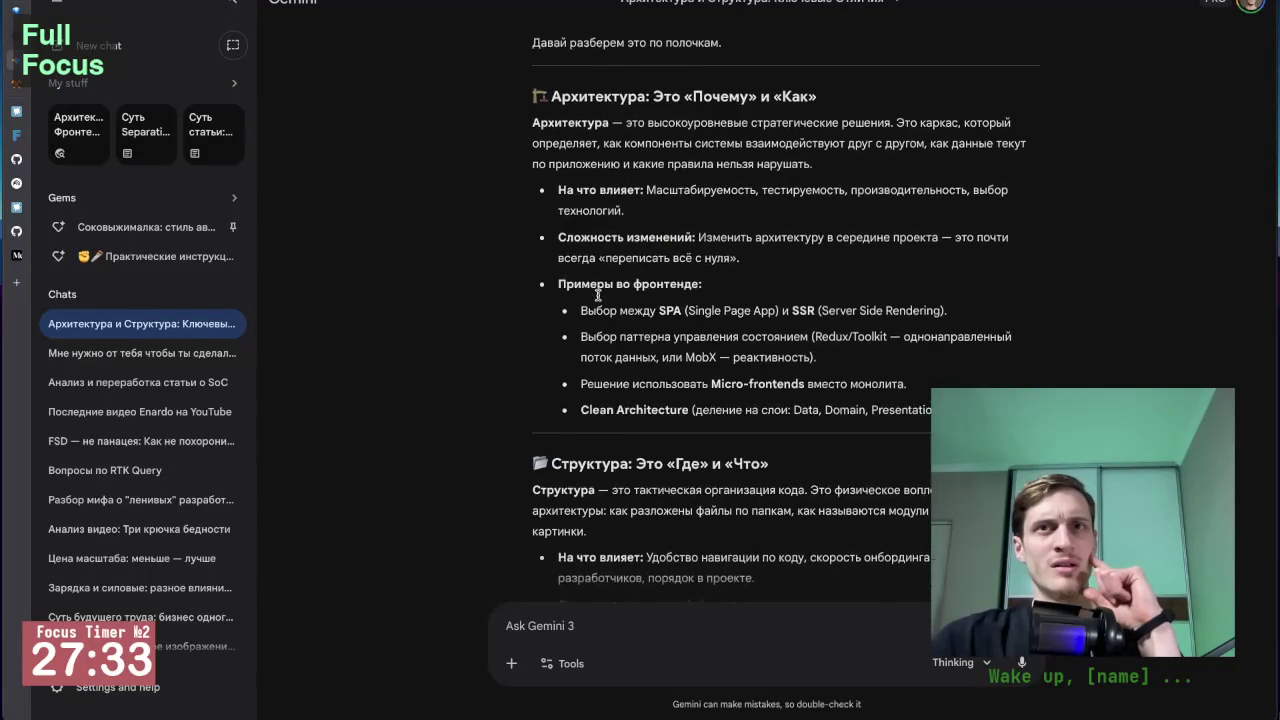
scroll(598, 298, "up", 3)
scroll(598, 298, "up", 1)
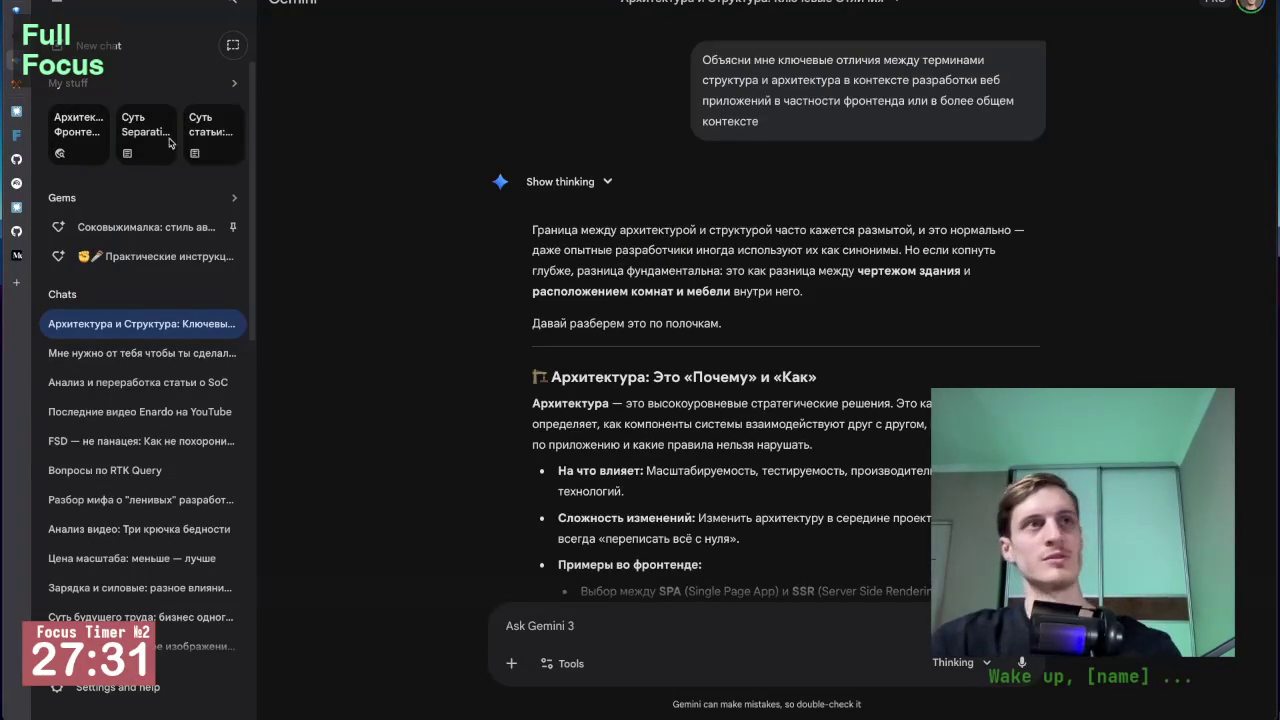
Collapse Gemini's chat list so the structure-versus-architecture conversation fills the page.
mouse_move(100, 2)
left_click(59, 5)
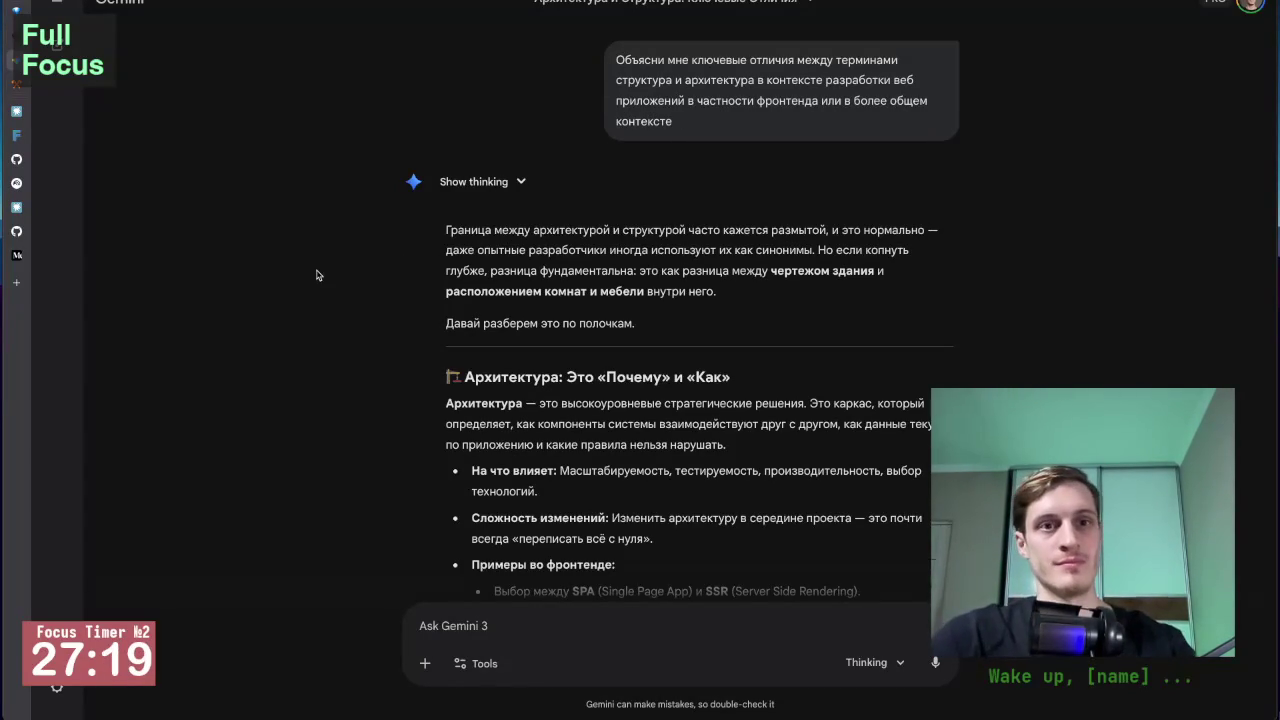
Zoom Gemini in one step and read the Архитектура section with SPA/SSR and Micro-frontends examples.
key("ctrl+plus")
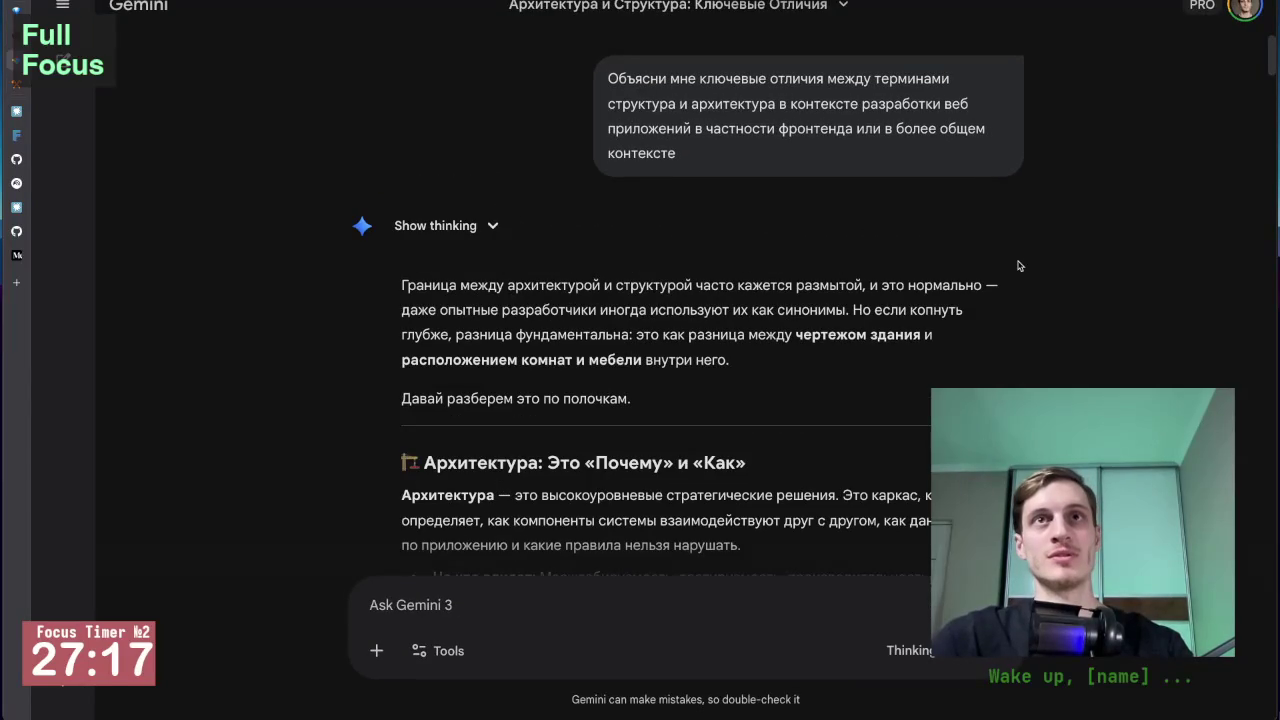
scroll(1027, 306, "down", 2)
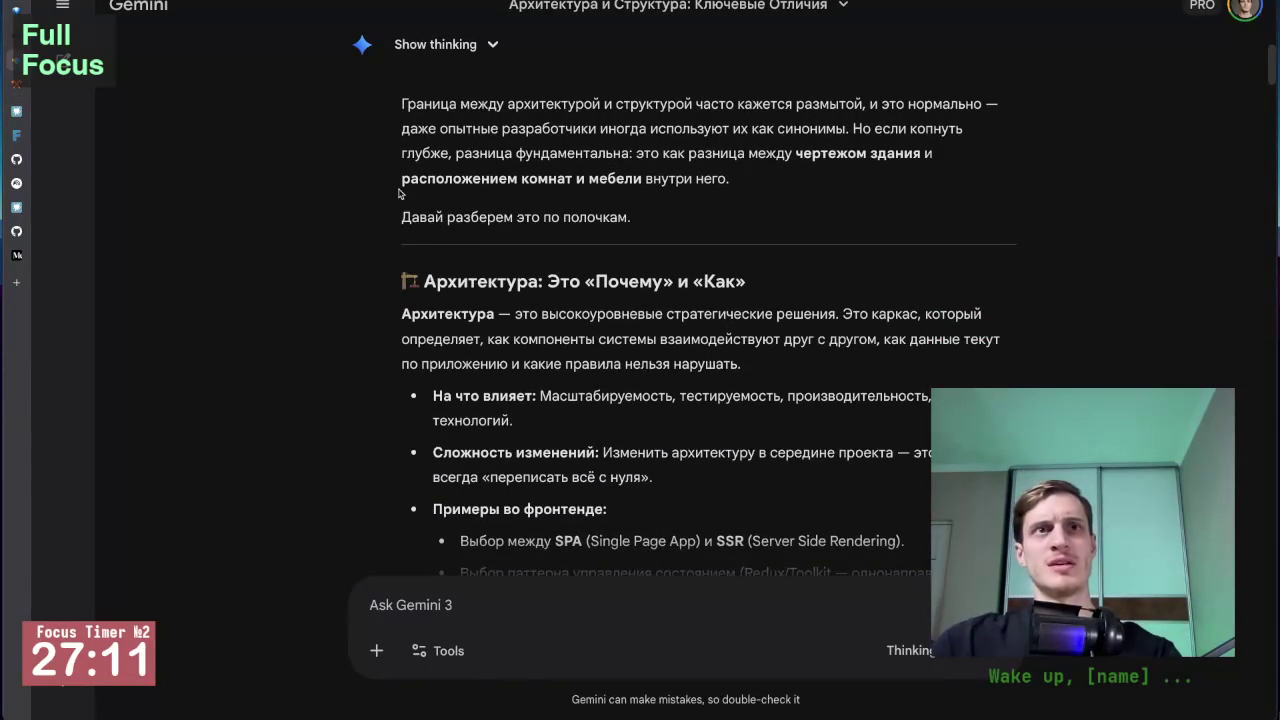
scroll(346, 309, "down", 1)
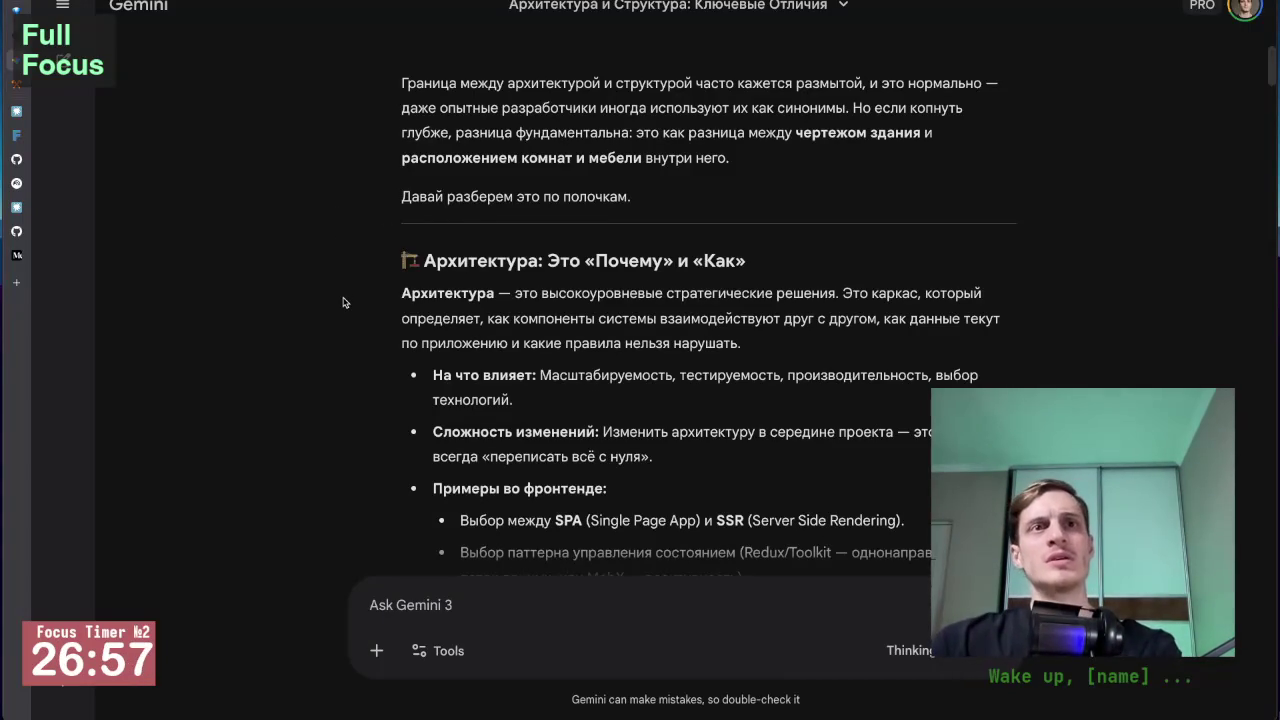
scroll(343, 302, "down", 1)
scroll(343, 302, "down", 1)
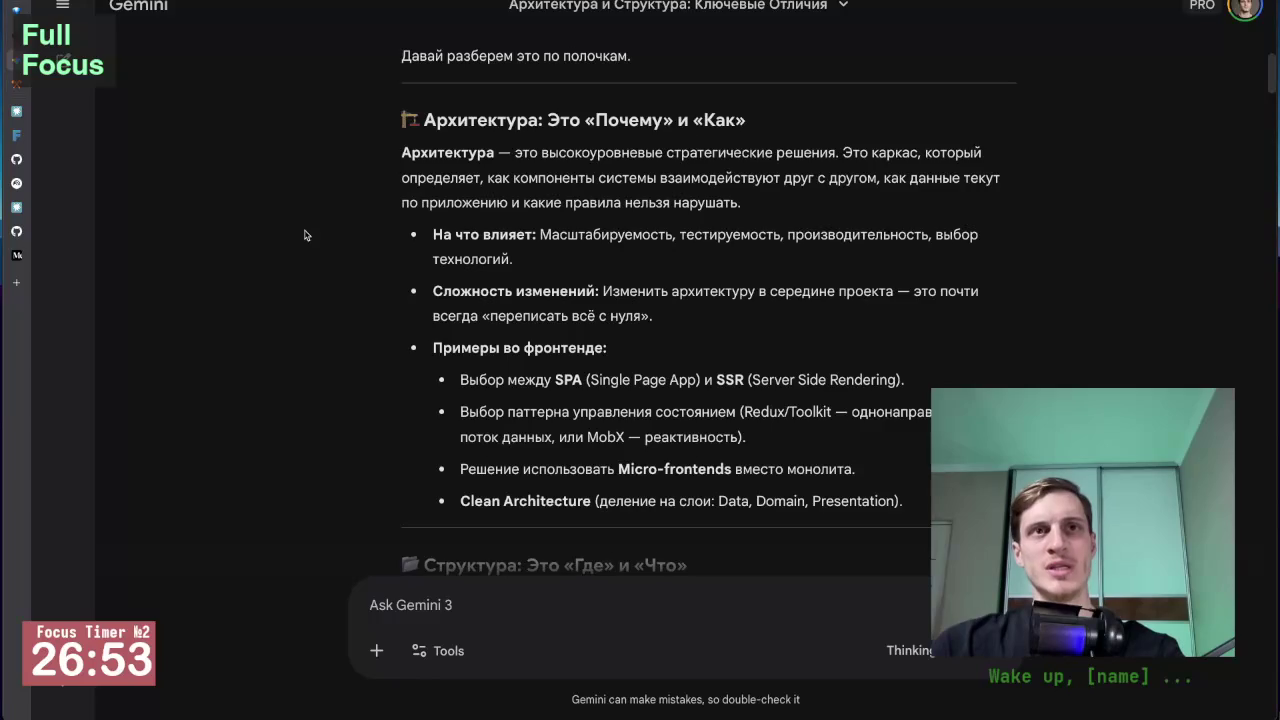
scroll(563, 253, "down", 3)
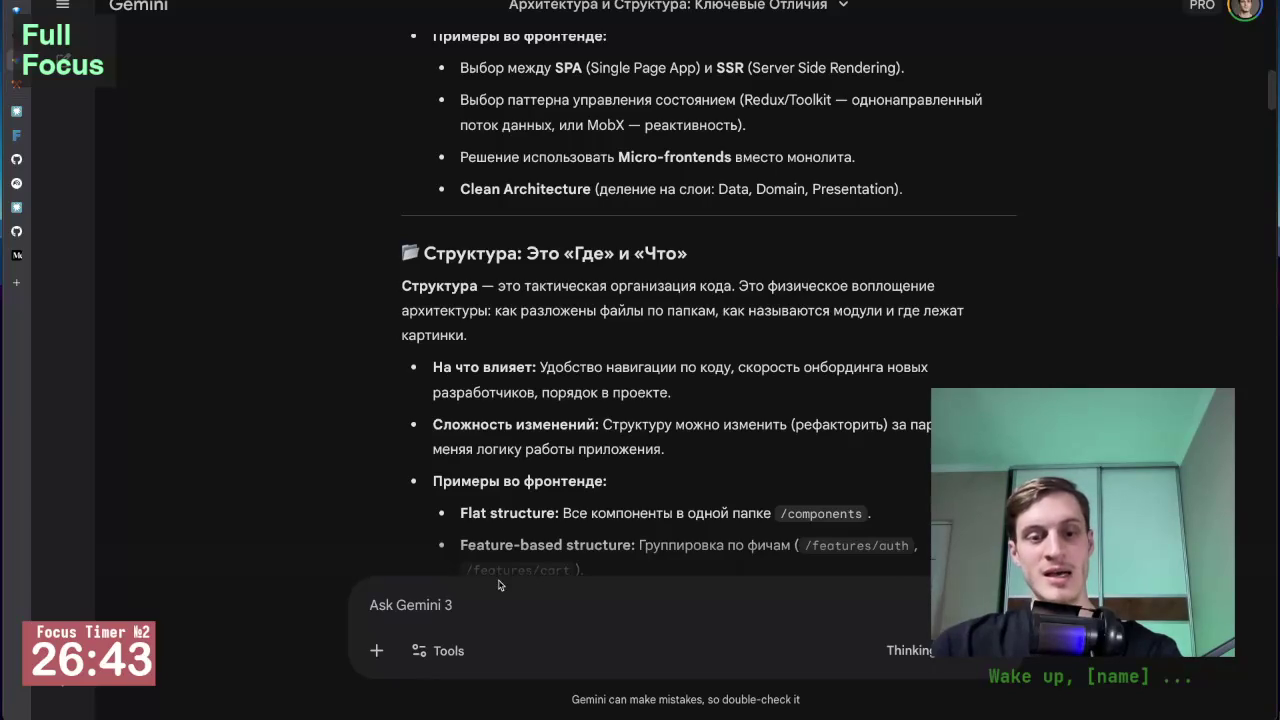
scroll(360, 355, "up", 1)
scroll(360, 355, "up", 4)
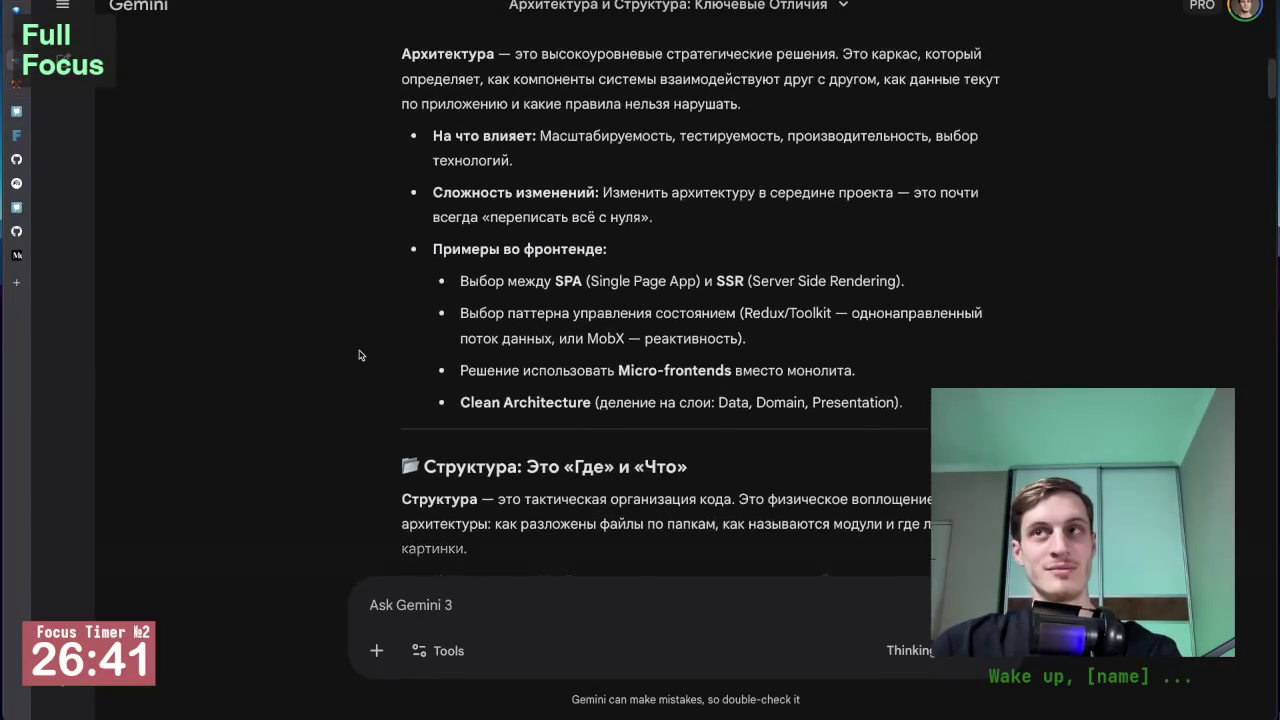
scroll(347, 379, "down", 1)
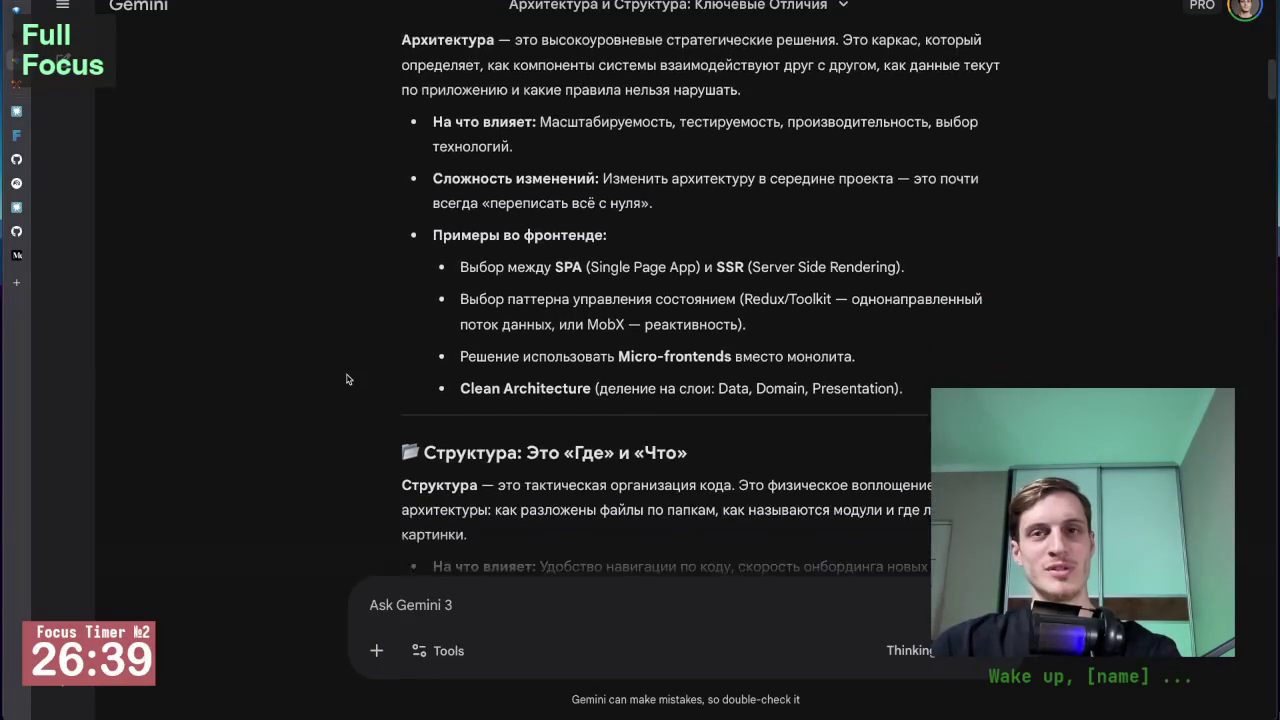
scroll(347, 379, "up", 4)
scroll(347, 379, "up", 3)
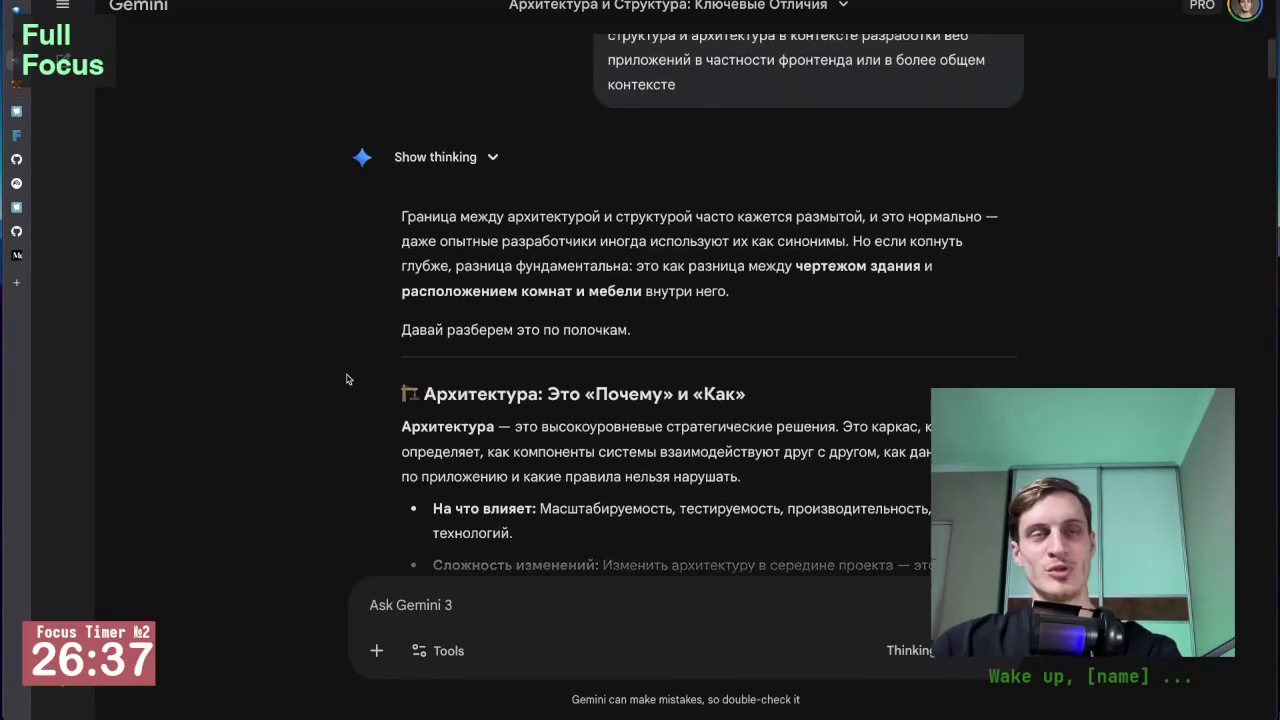
scroll(347, 379, "down", 5)
scroll(347, 379, "up", 2)
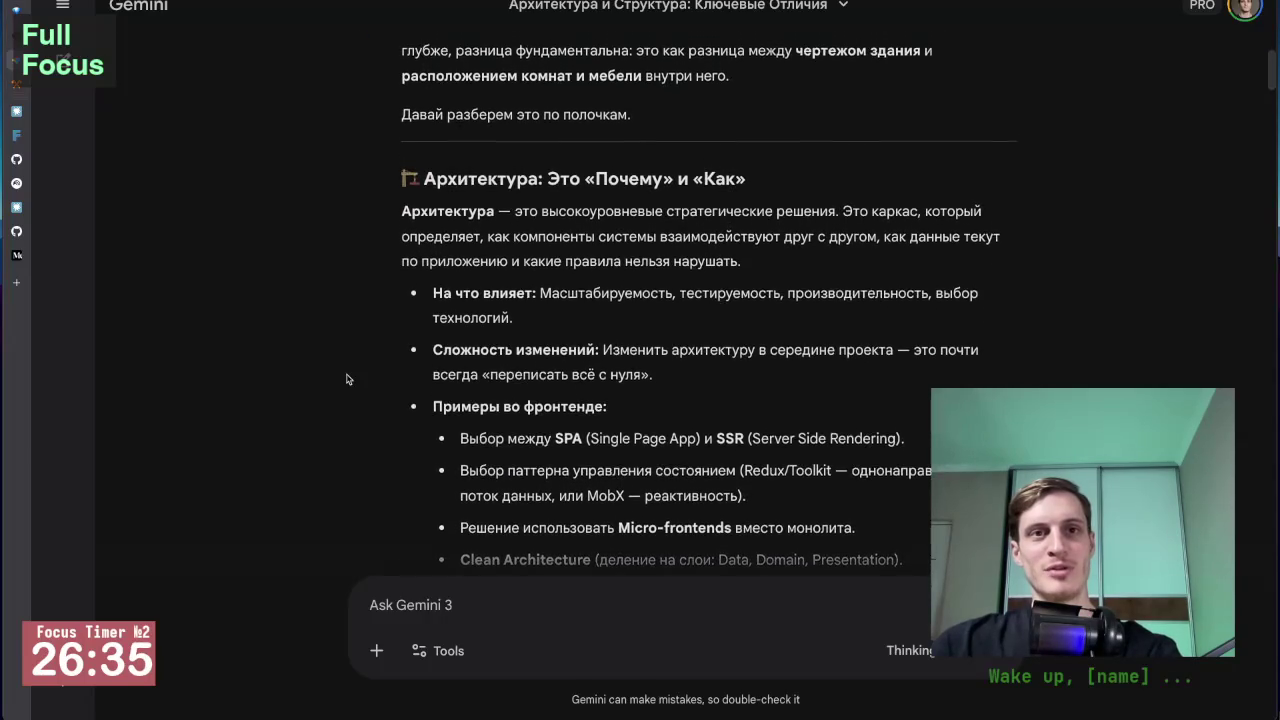
scroll(347, 379, "down", 1)
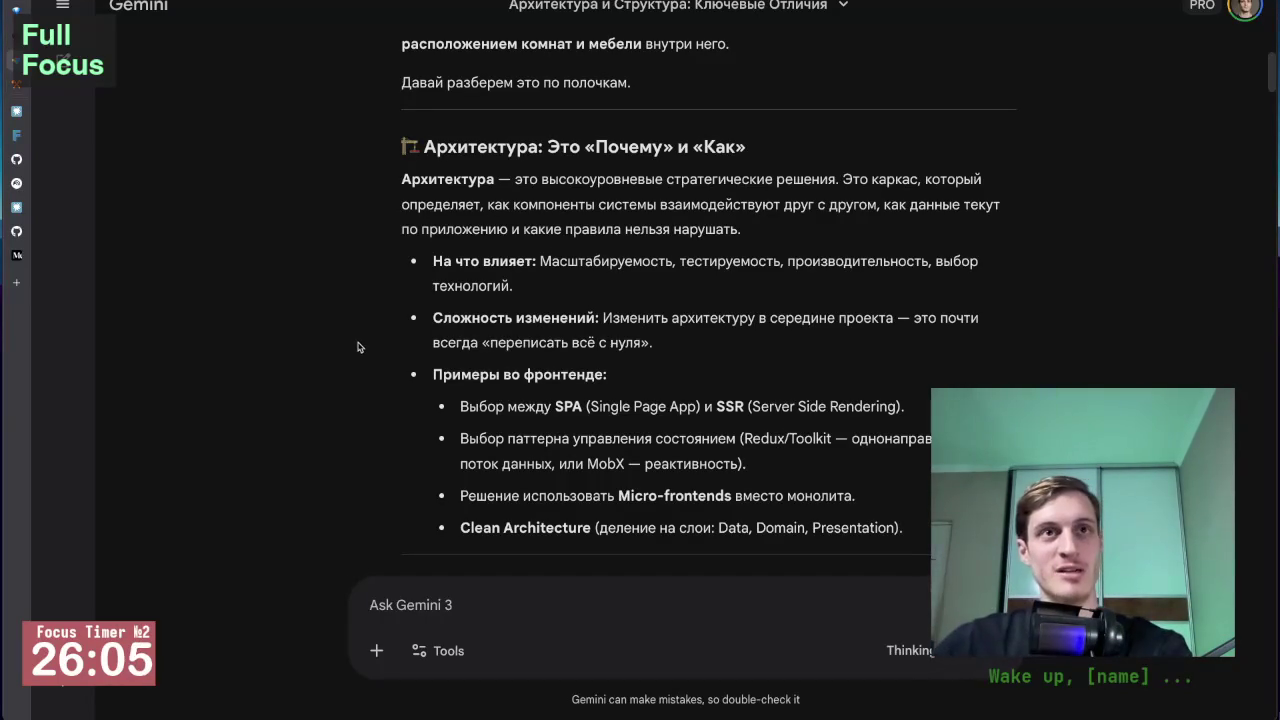
scroll(363, 342, "up", 1)
scroll(363, 342, "up", 3)
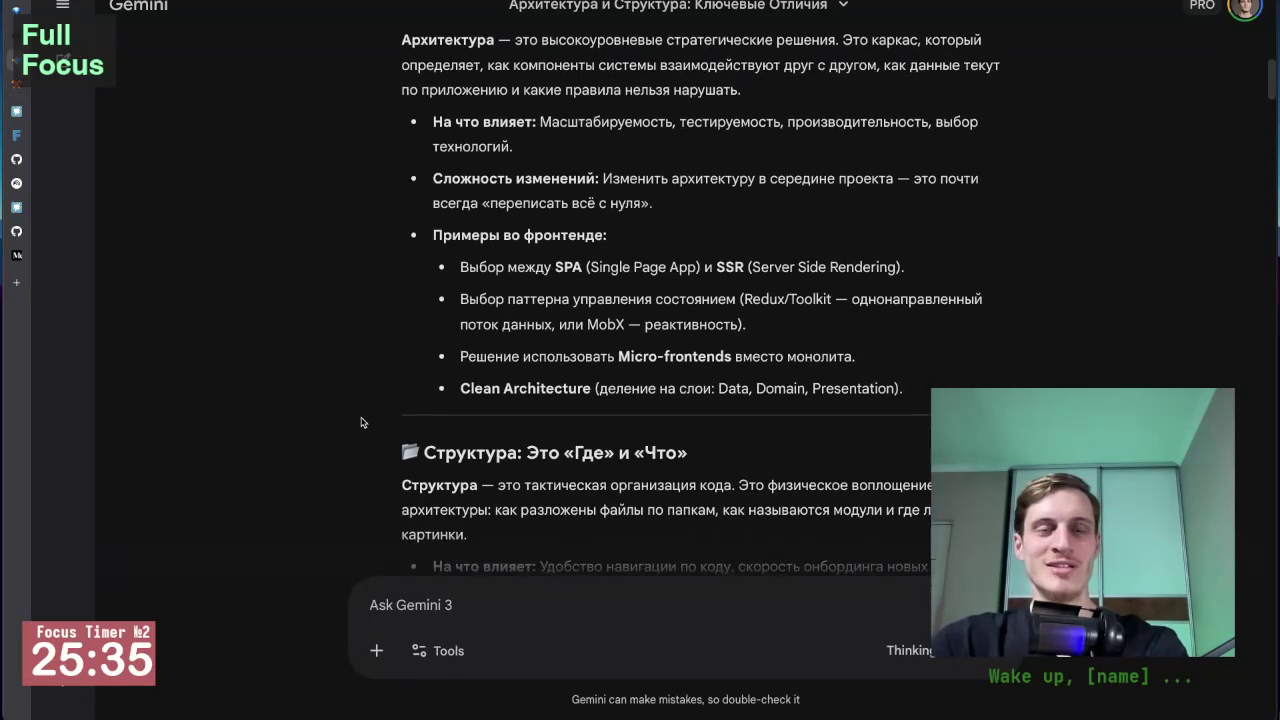
scroll(362, 422, "up", 2)
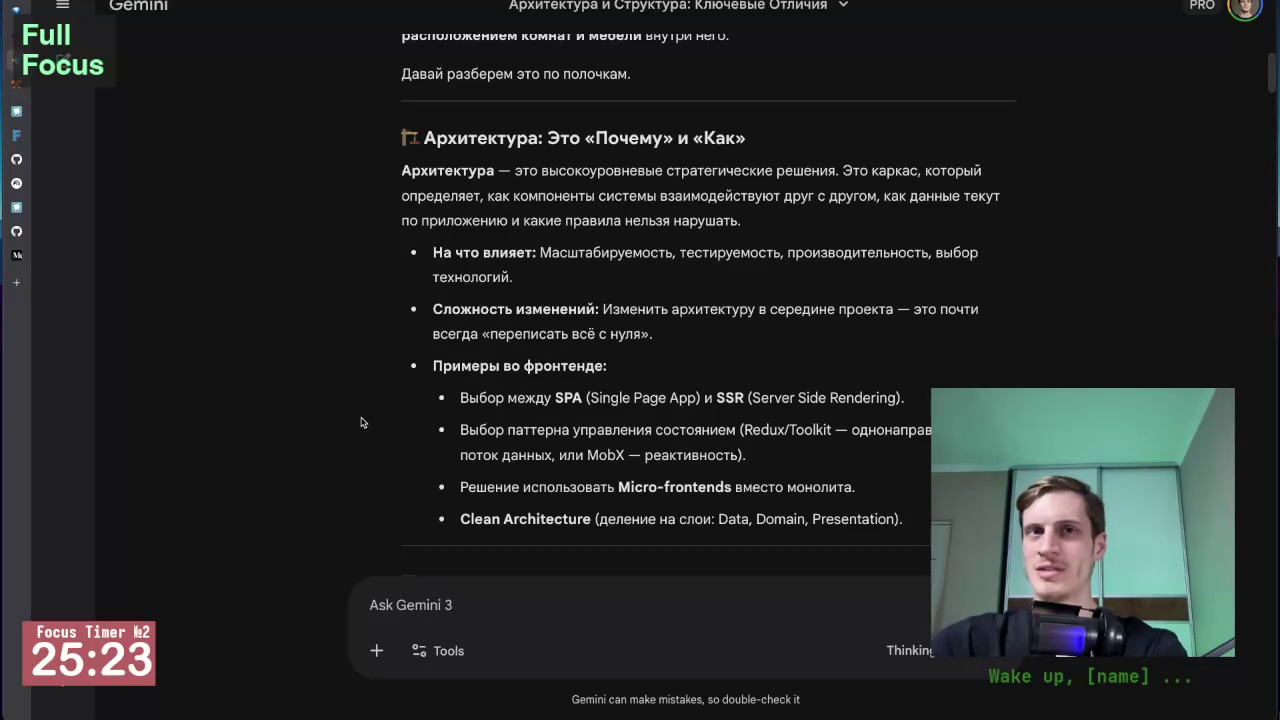
scroll(337, 382, "up", 1)
scroll(338, 382, "up", 1)
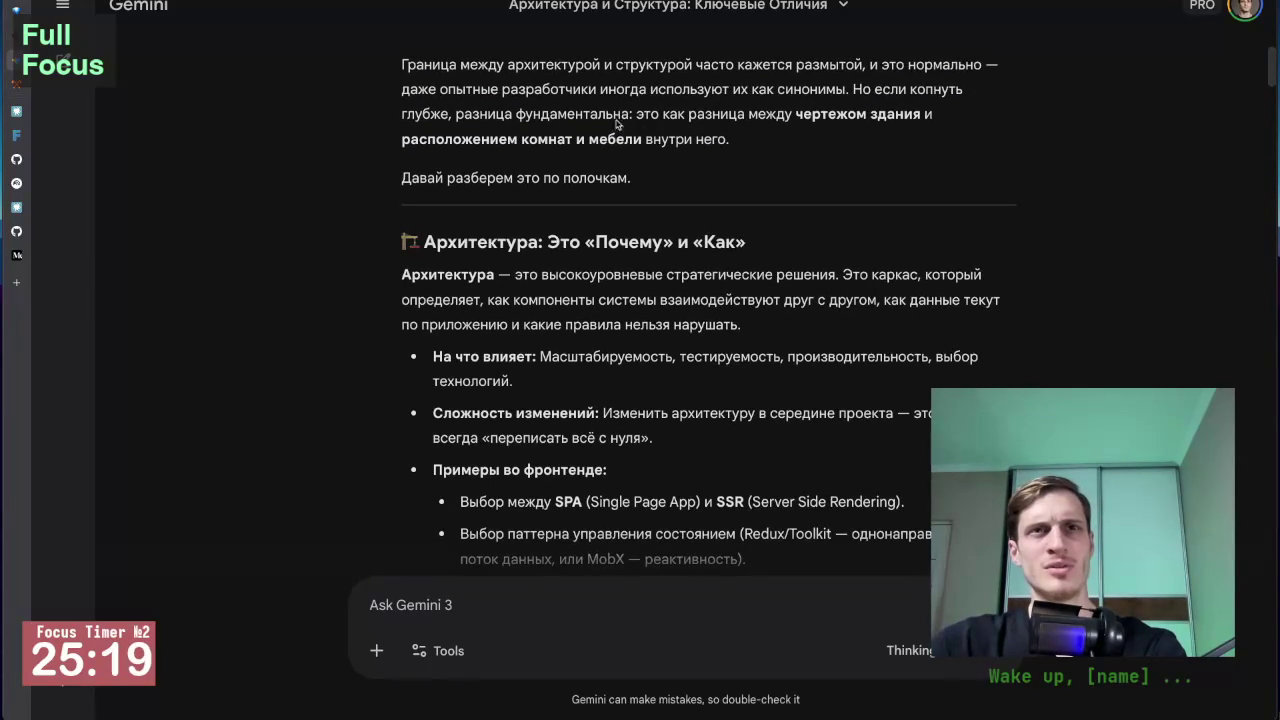
left_click_drag(795, 114, 918, 114)
left_click_drag(402, 140, 603, 150)
left_click(603, 150)
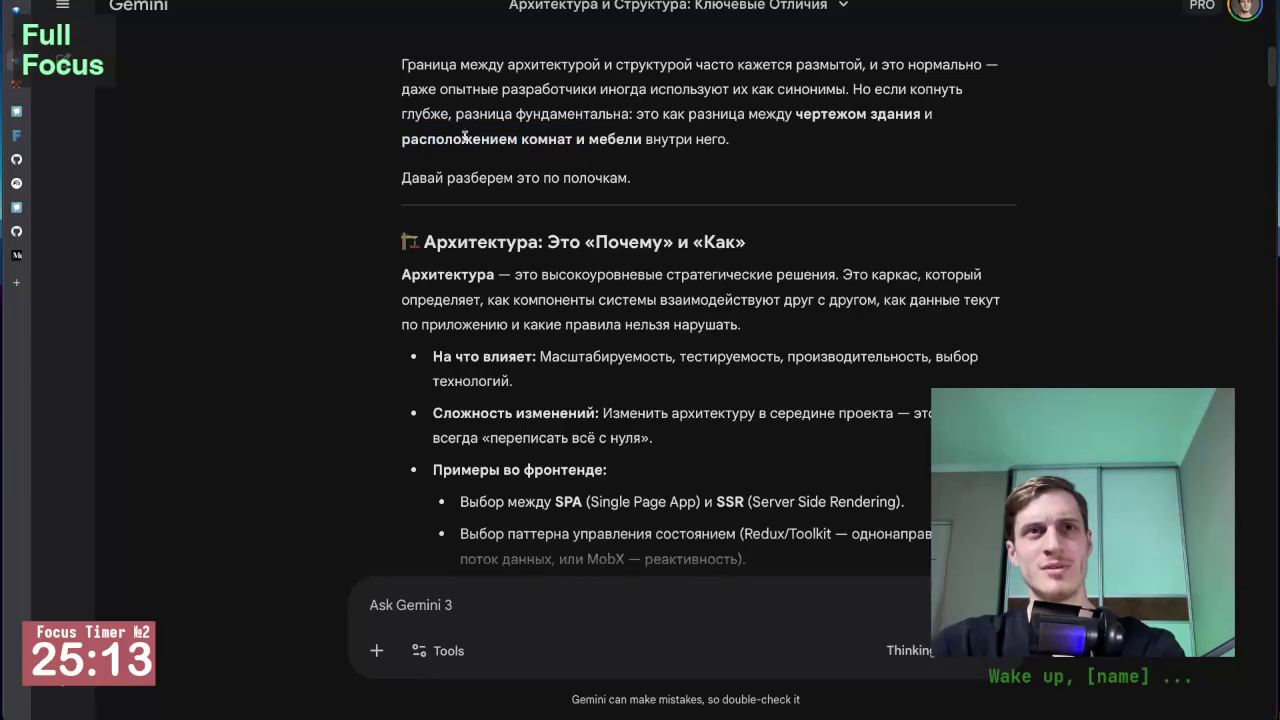
scroll(644, 272, "down", 4)
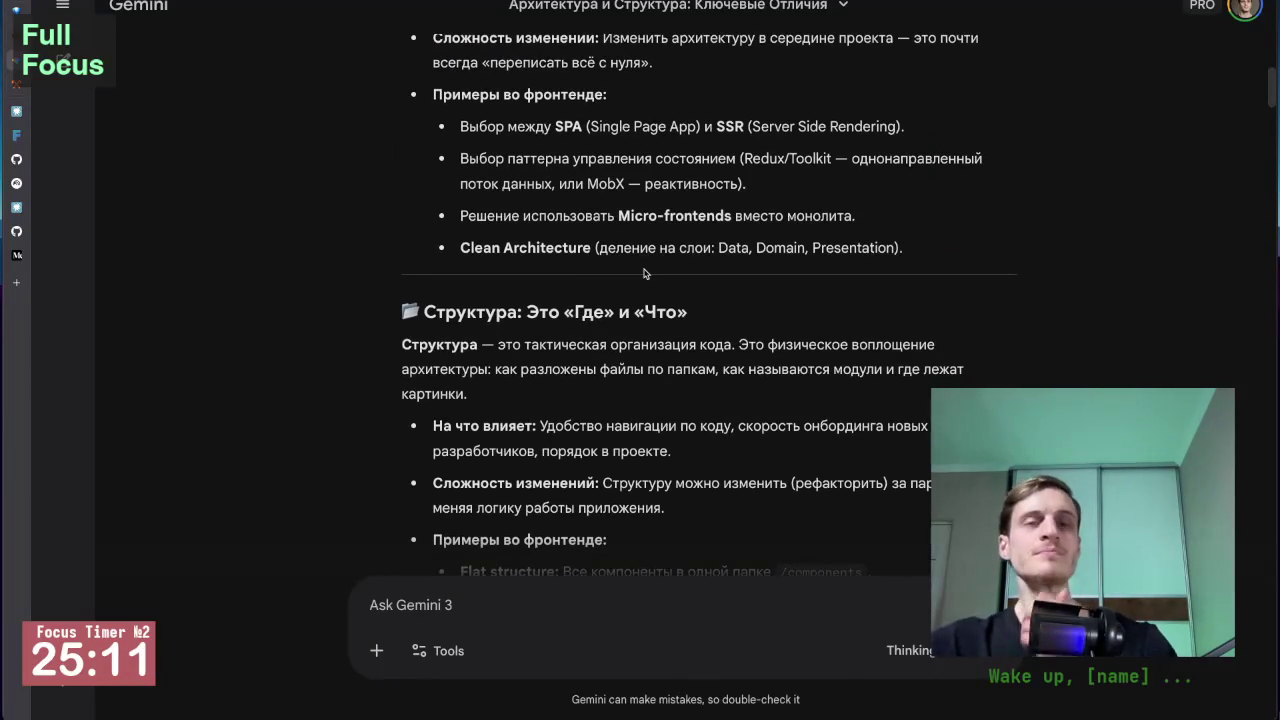
scroll(644, 270, "up", 3)
scroll(644, 270, "down", 1)
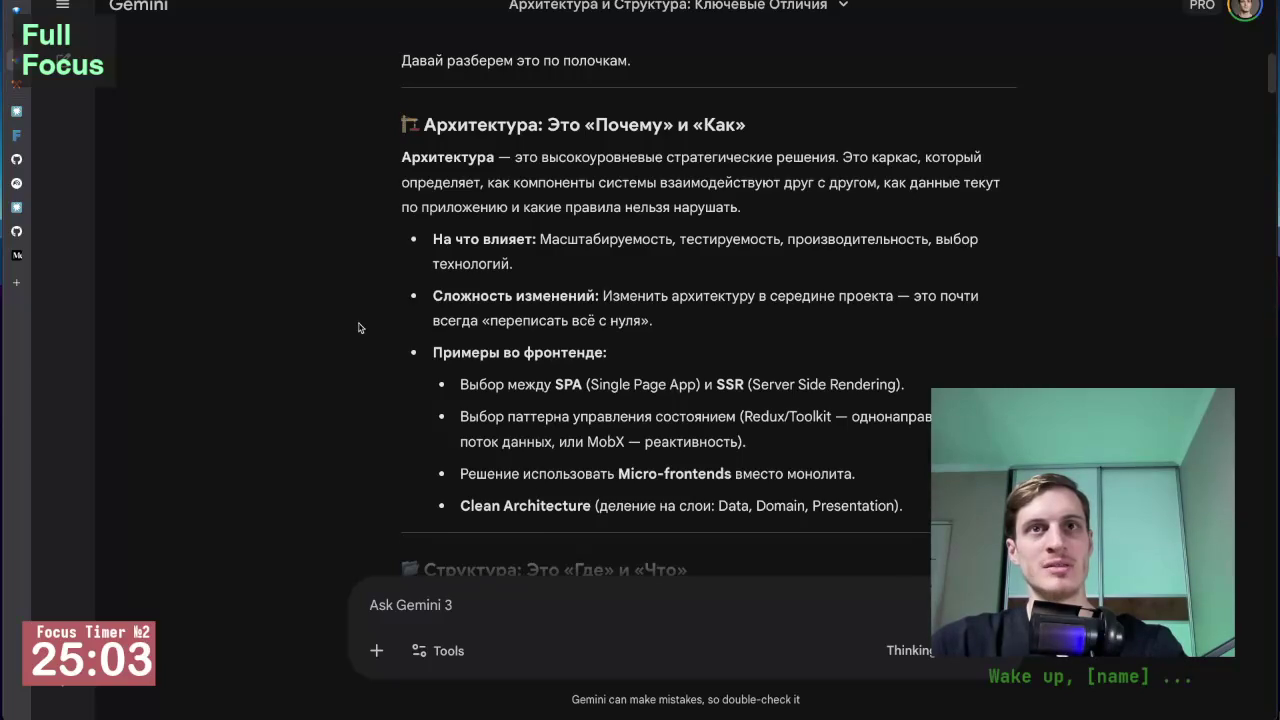
scroll(360, 328, "up", 1)
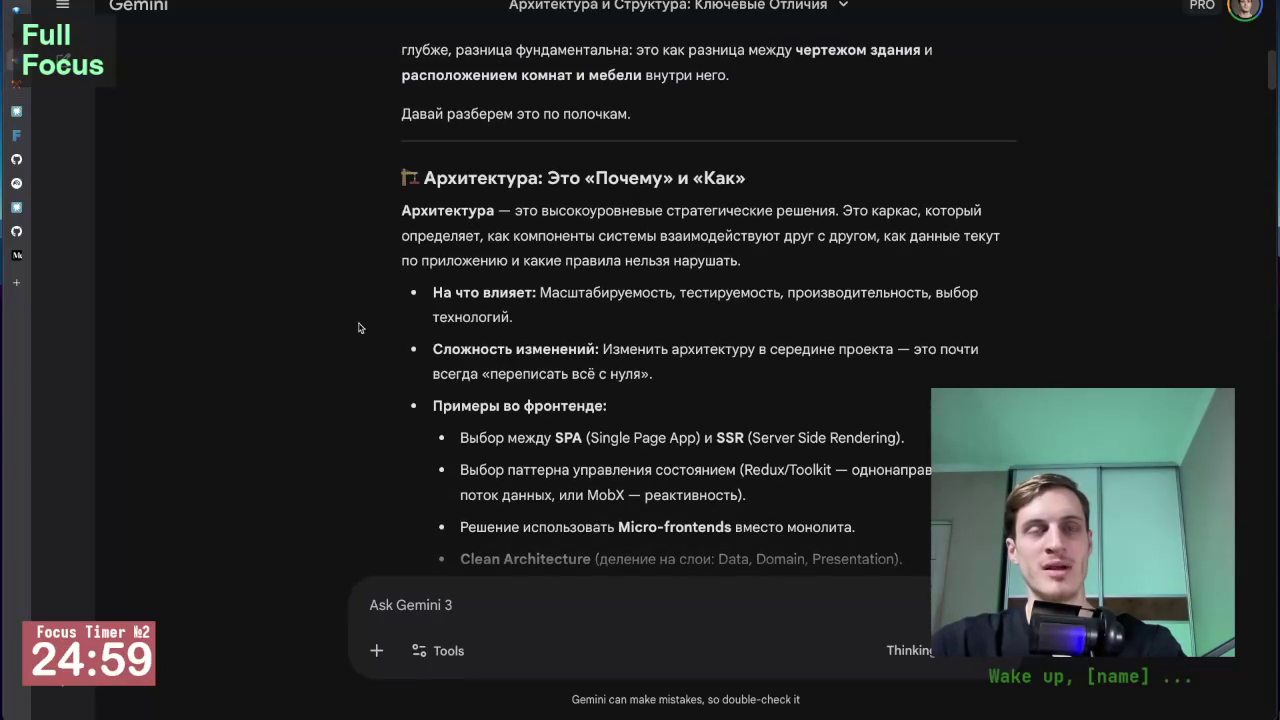
scroll(362, 327, "down", 1)
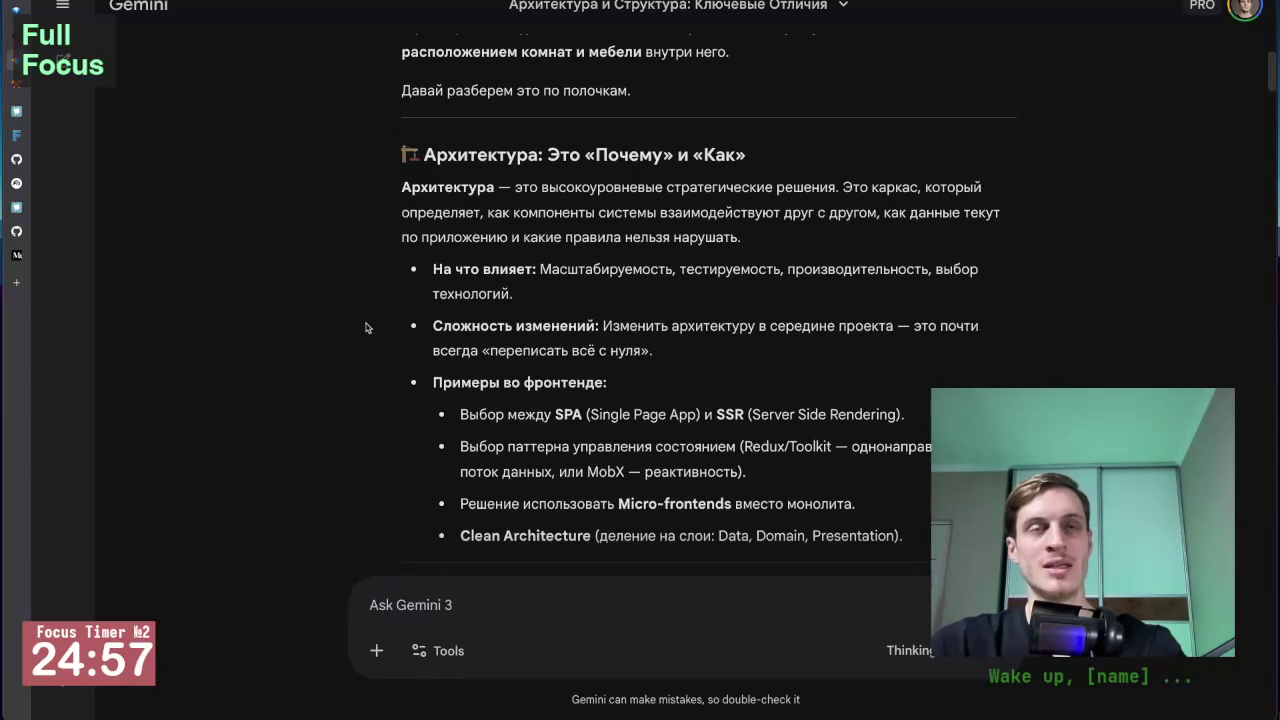
scroll(351, 329, "down", 1)
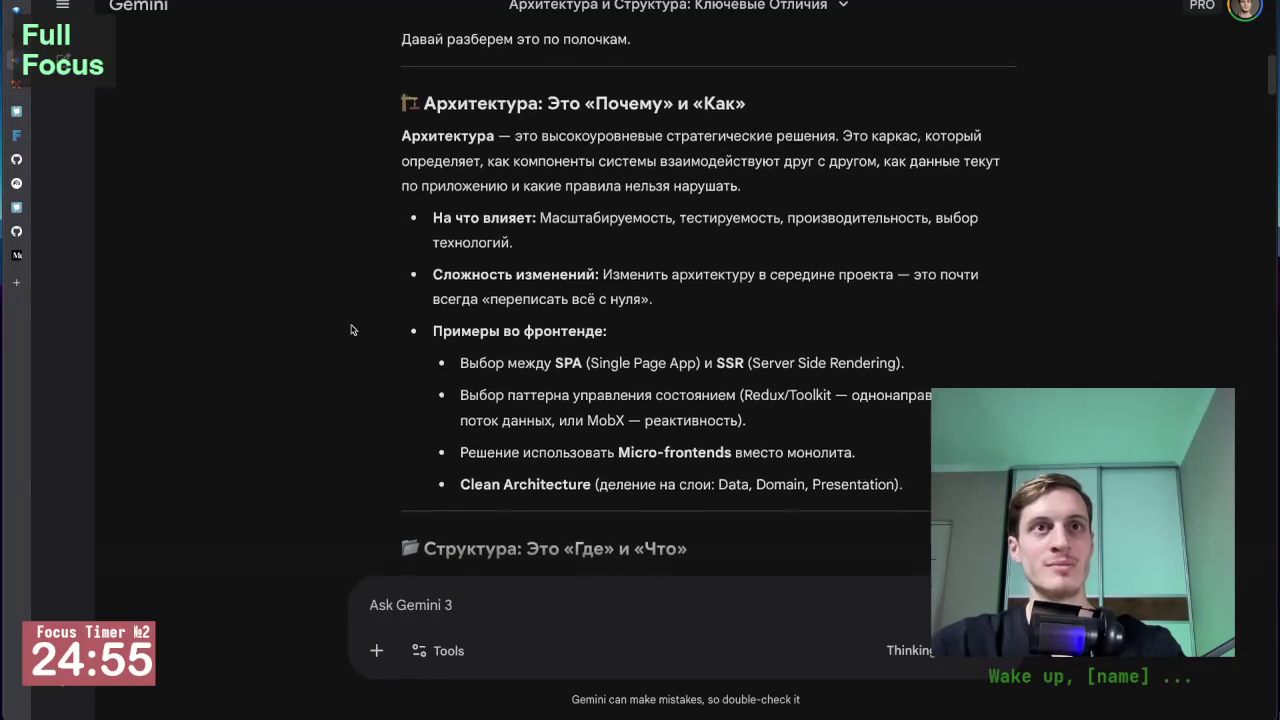
scroll(351, 329, "up", 1)
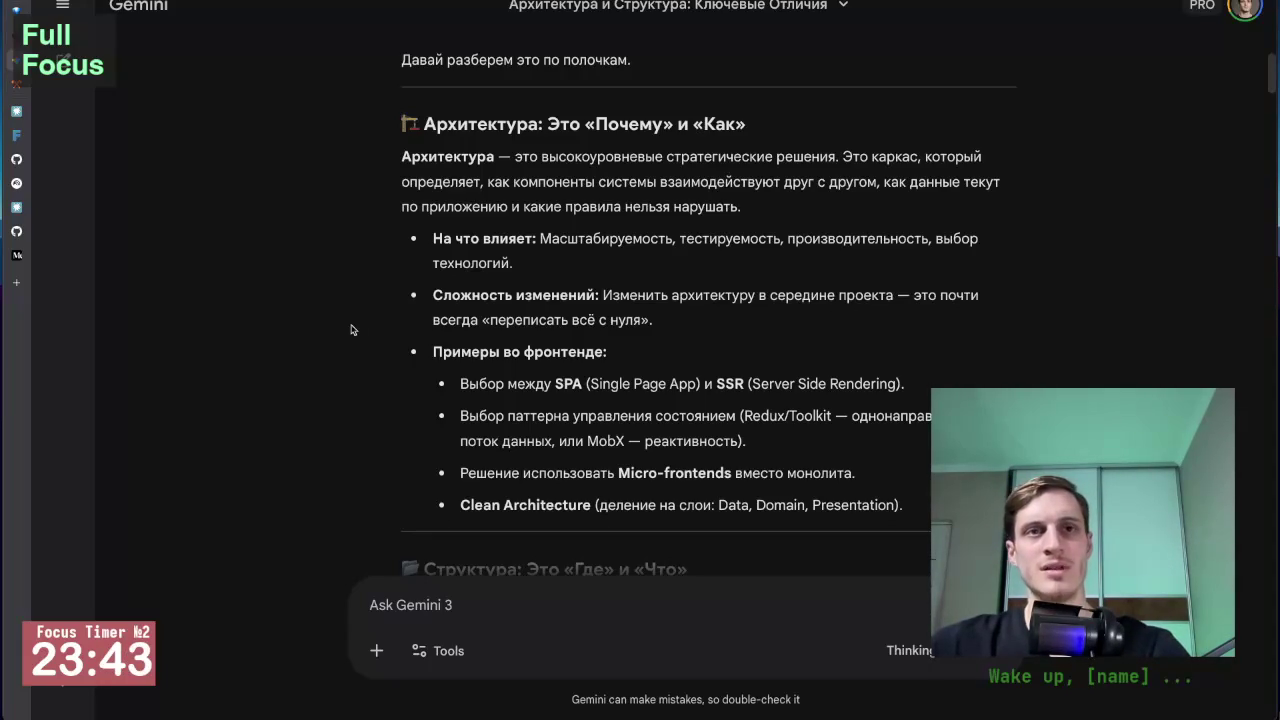
Scroll toward the Structure section, highlighting Clean Architecture and its Data, Domain, Presentation layers.
scroll(351, 330, "down", 1)
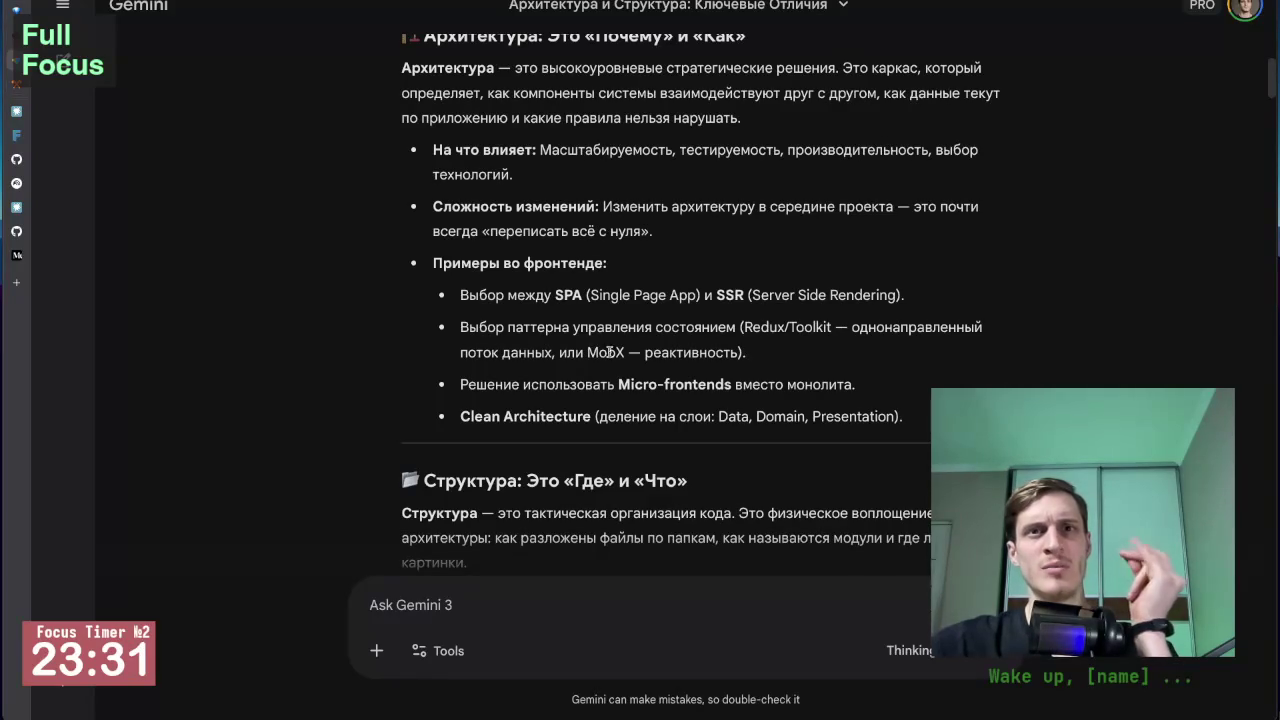
scroll(388, 359, "down", 1)
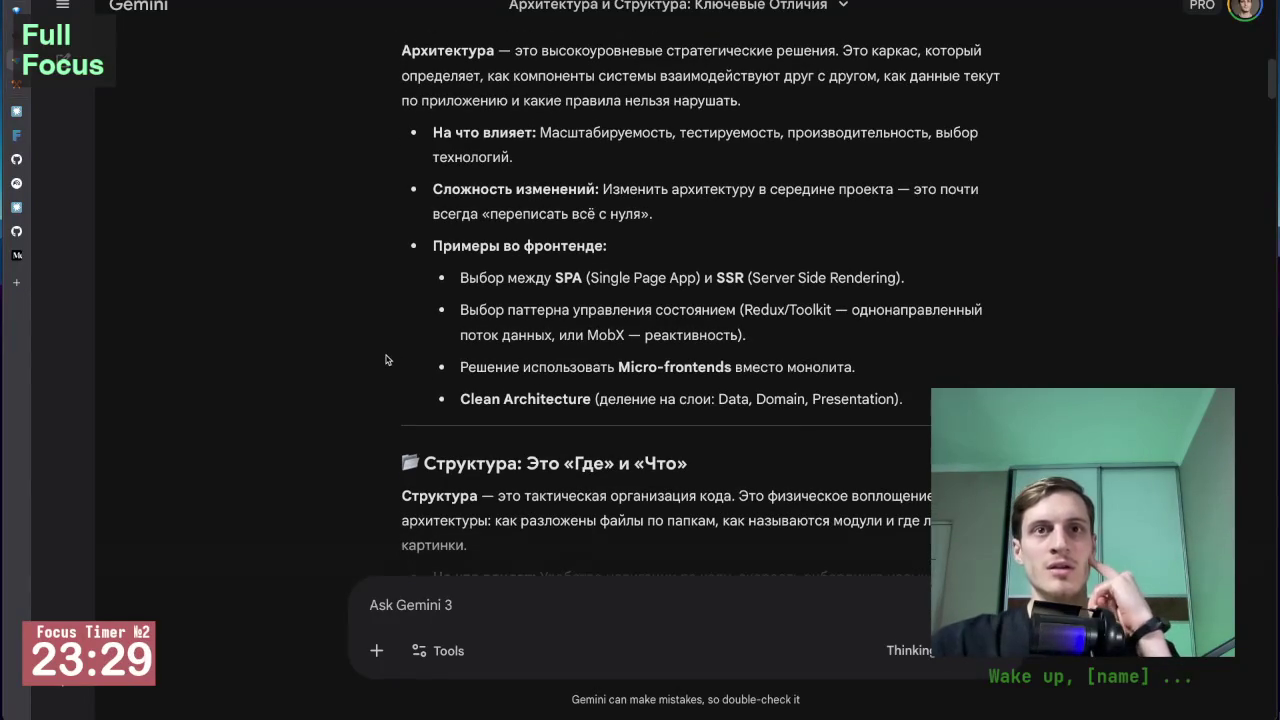
scroll(399, 359, "down", 2)
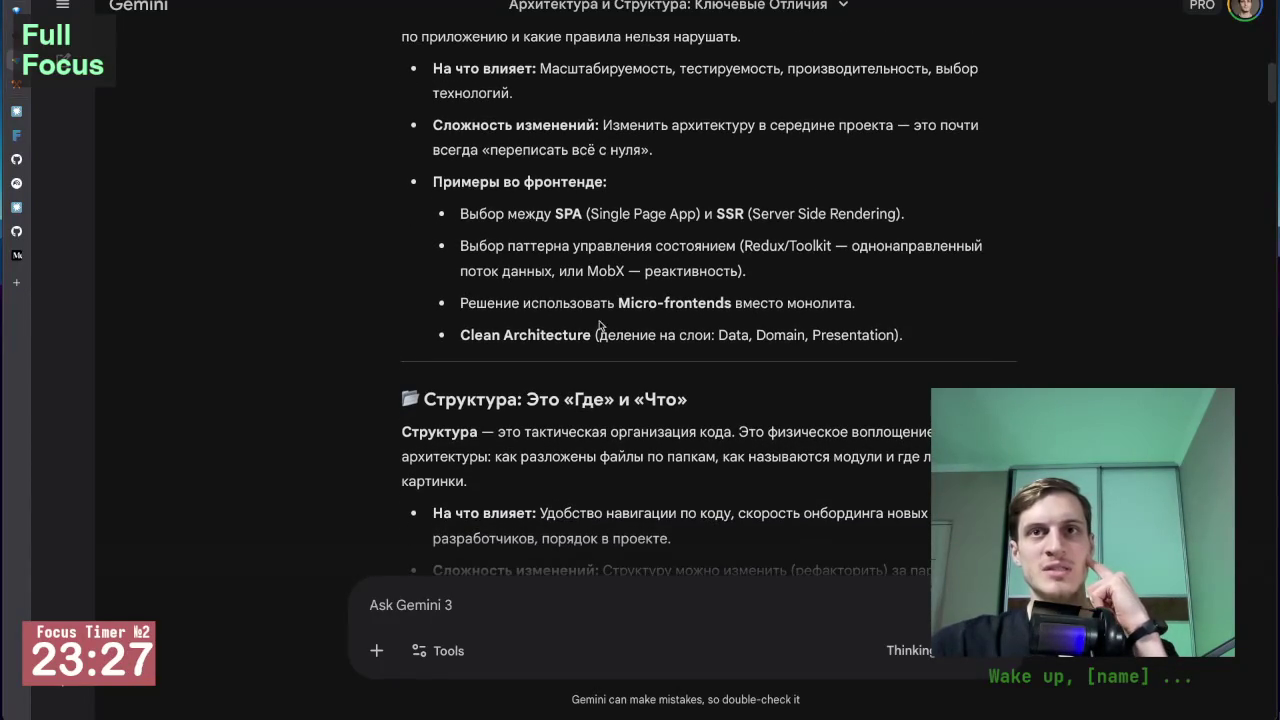
scroll(355, 350, "down", 1)
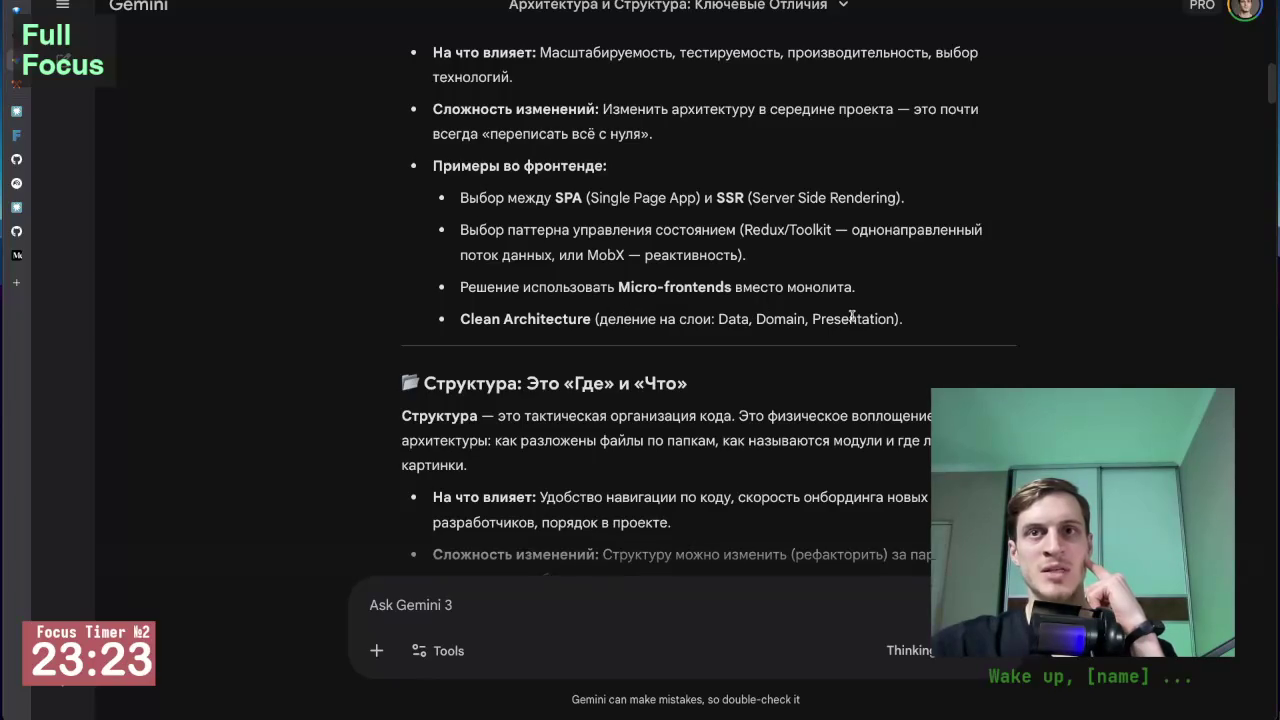
left_click_drag(460, 318, 592, 318)
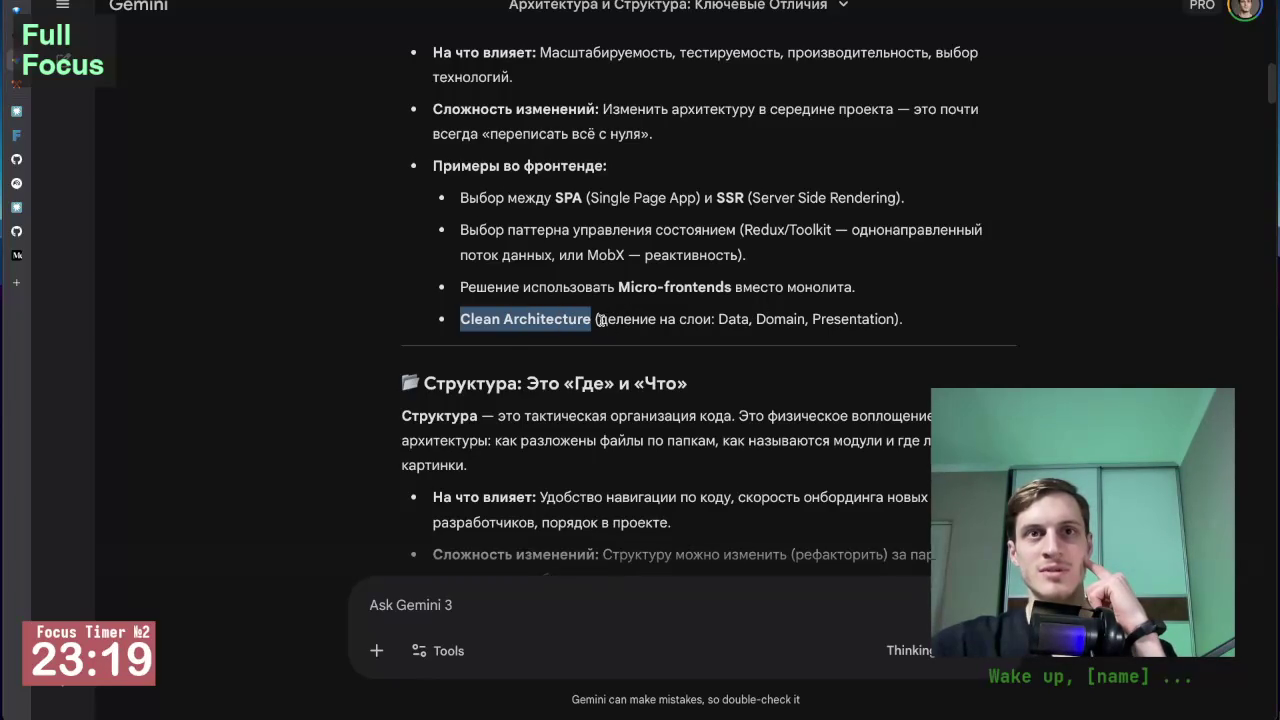
left_click_drag(598, 318, 899, 318)
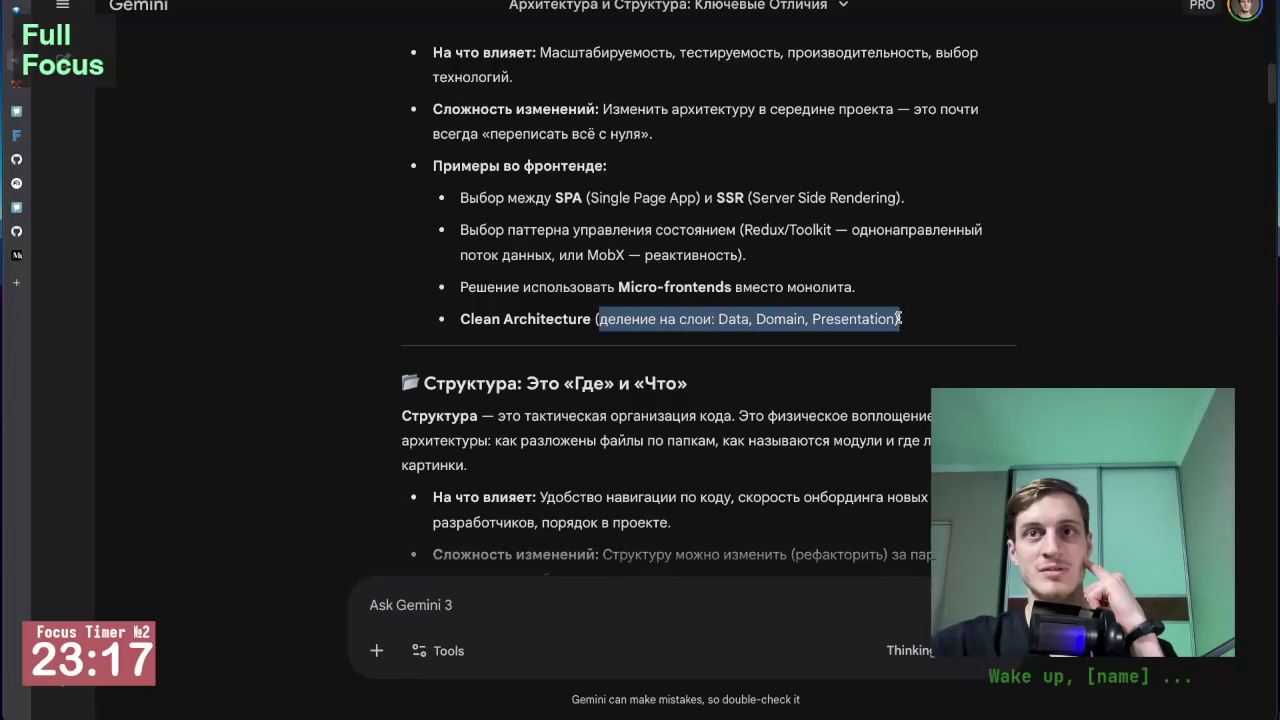
double_click(785, 322)
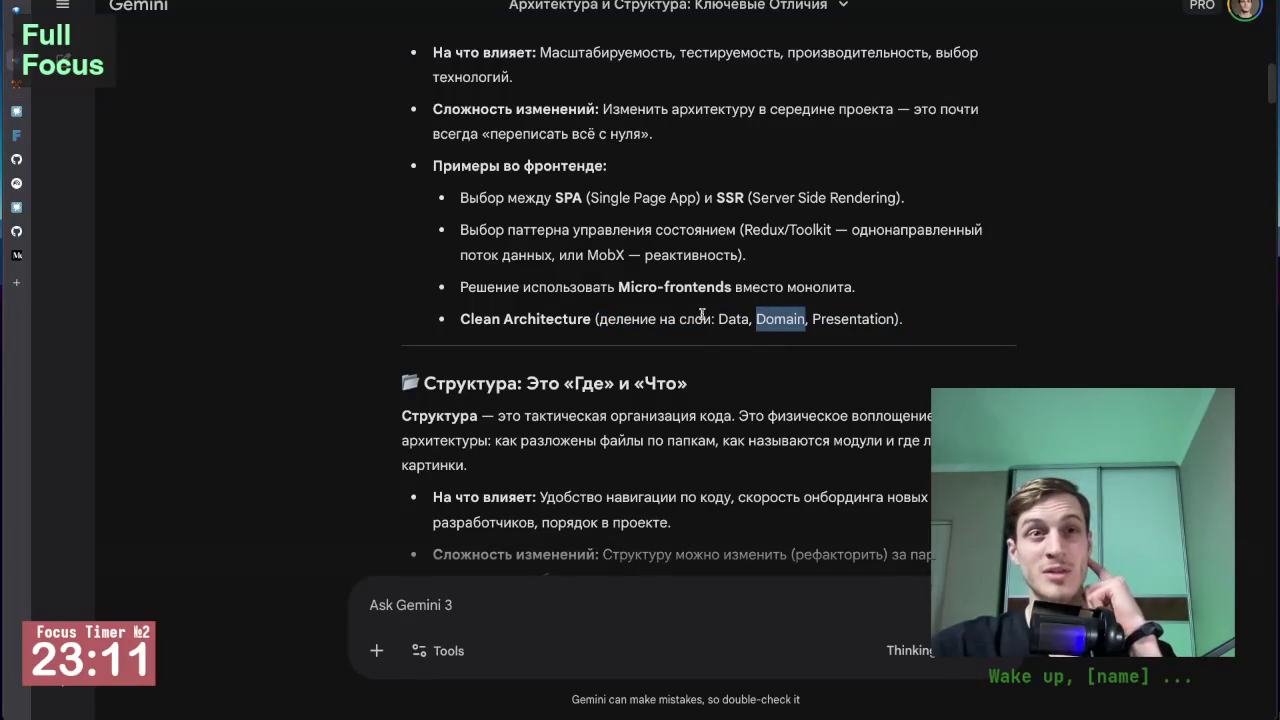
scroll(700, 315, "down", 2)
scroll(357, 382, "down", 2)
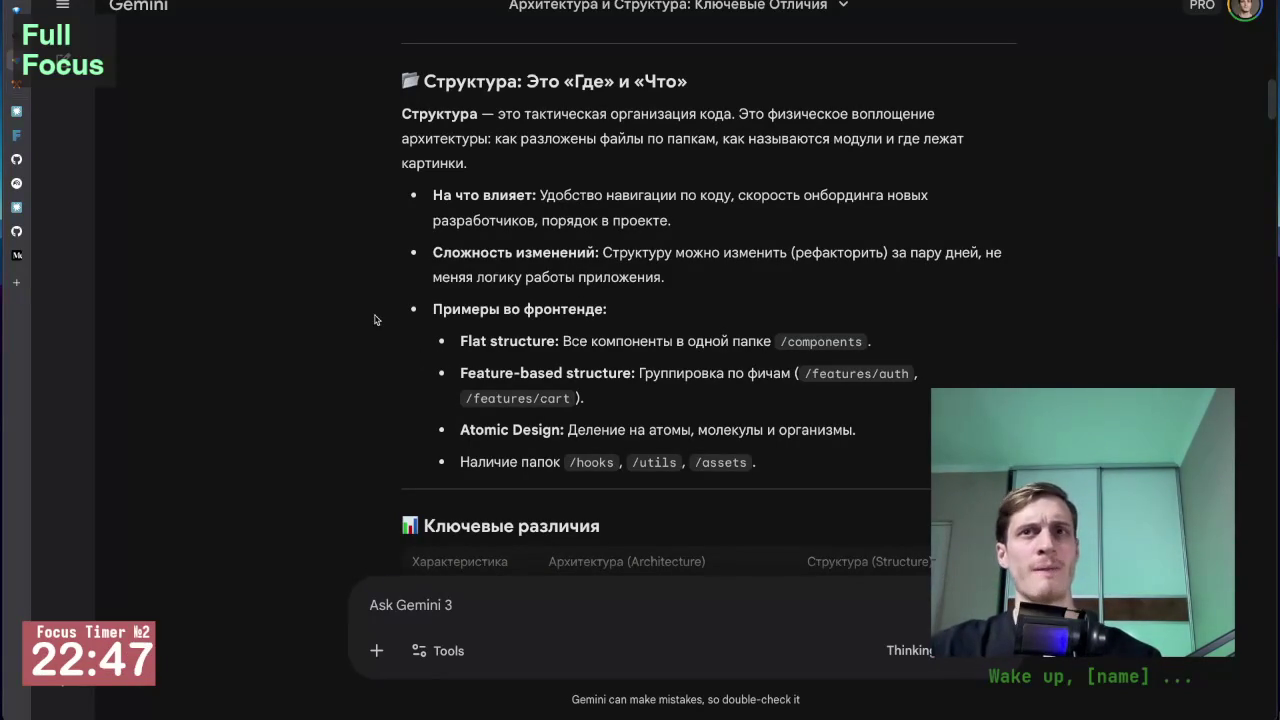
Scroll through the Structure examples, highlighting the Feature-based structure term.
scroll(378, 380, "down", 2)
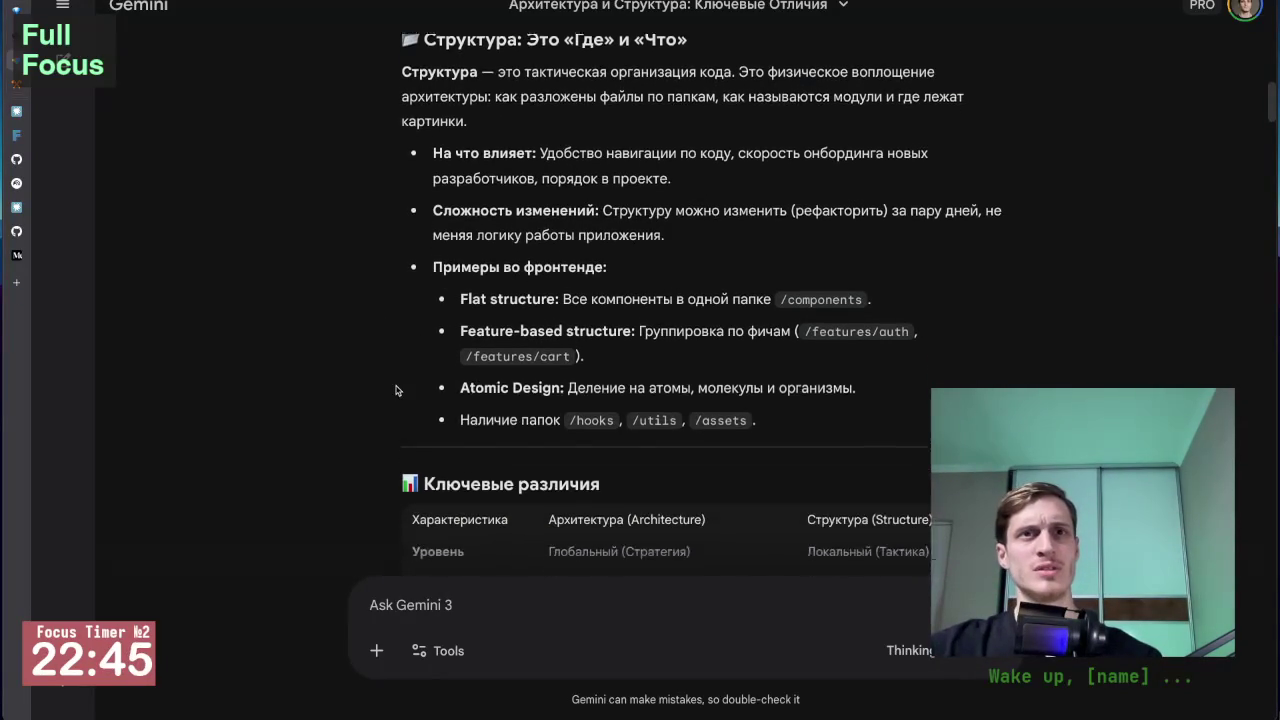
scroll(378, 392, "down", 1)
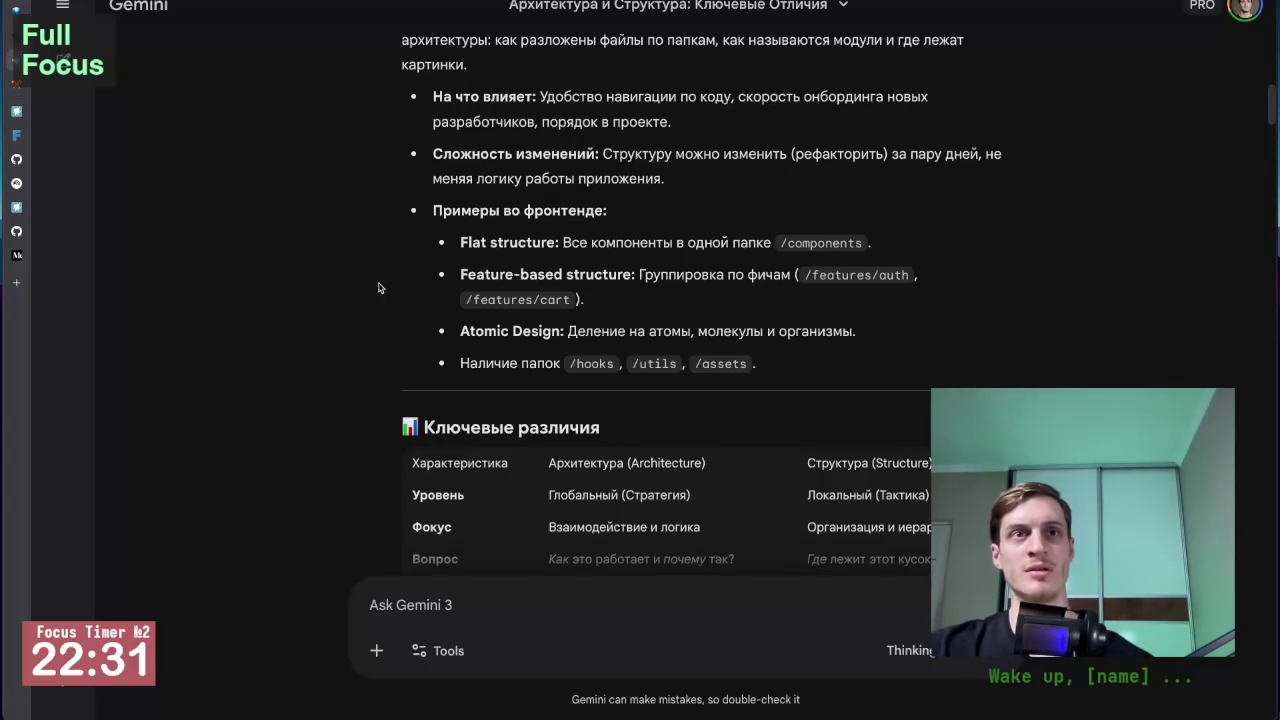
scroll(370, 292, "down", 1)
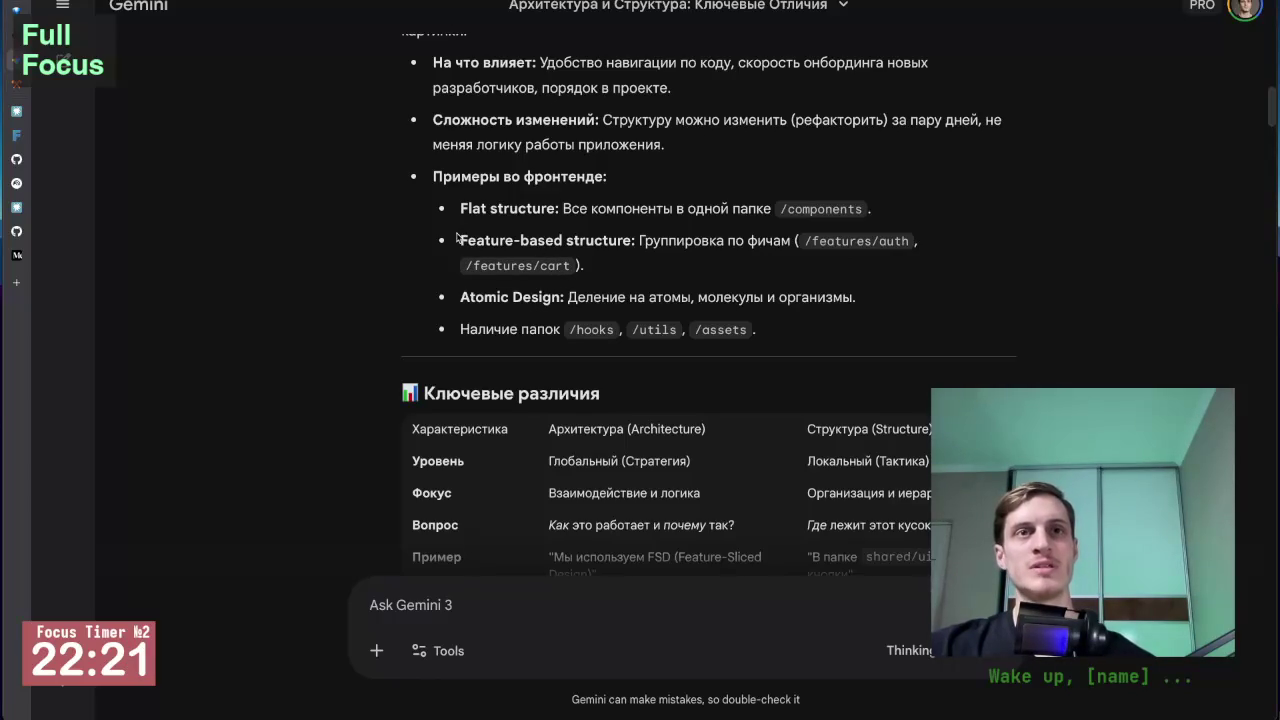
left_click_drag(459, 237, 630, 236)
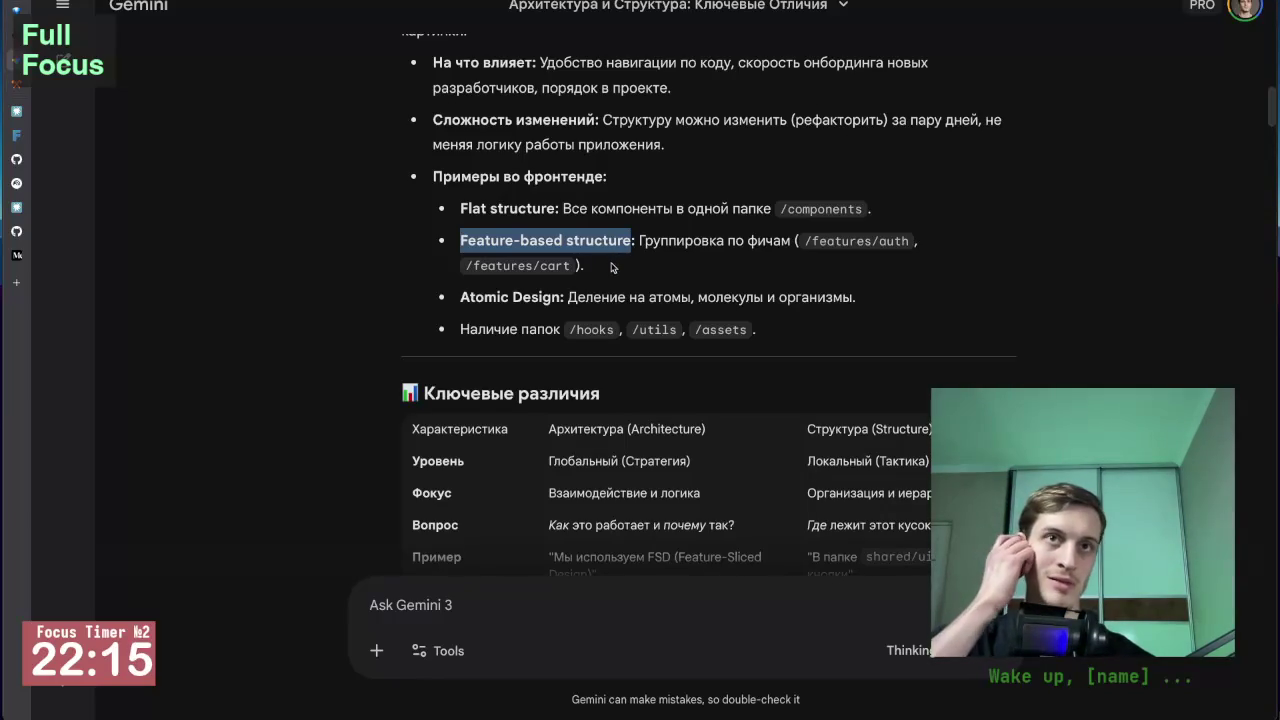
left_click(395, 272)
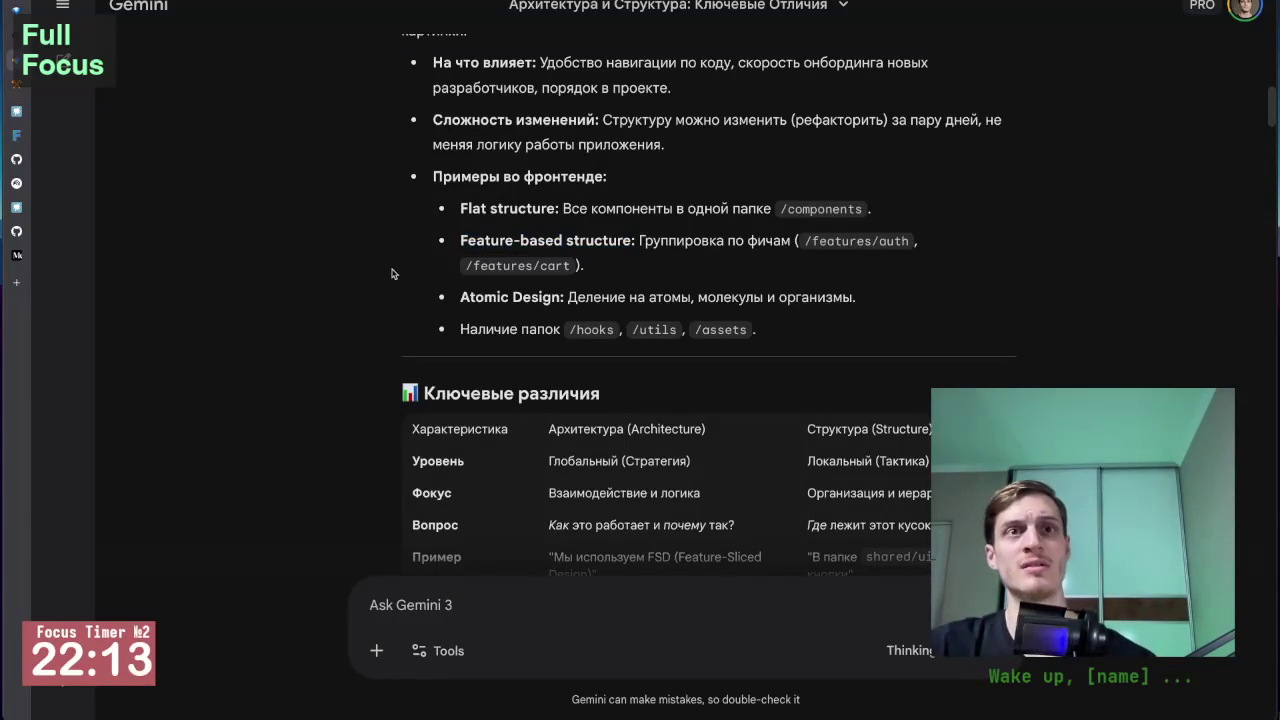
Highlight the /hooks, /utils, /assets folder line, then scroll to the full Ключевые различия table.
scroll(368, 328, "down", 1)
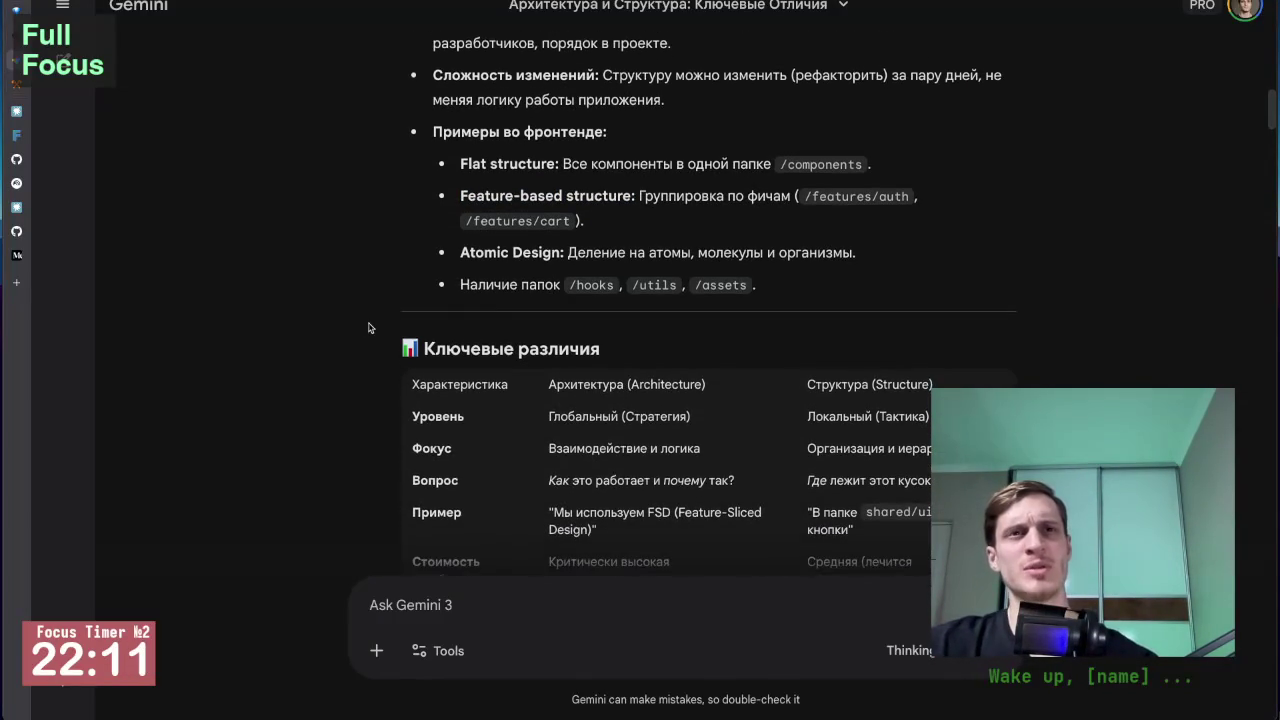
scroll(368, 328, "down", 1)
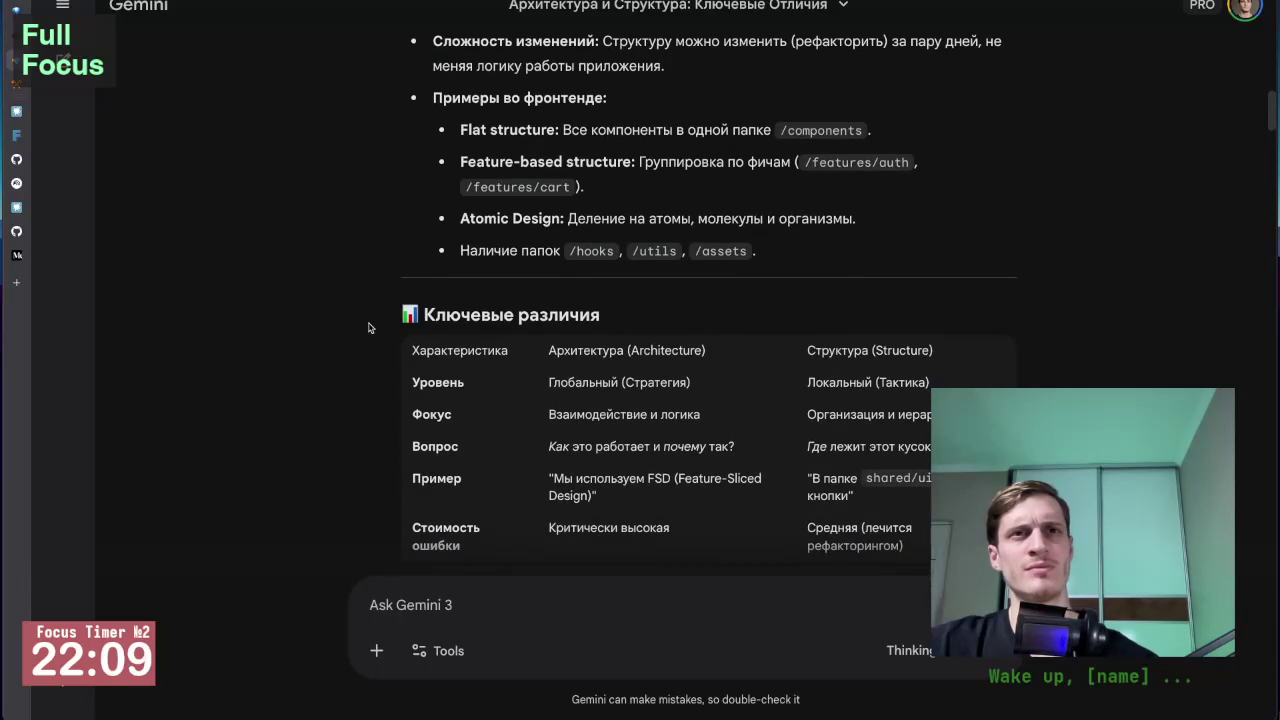
scroll(331, 331, "up", 1)
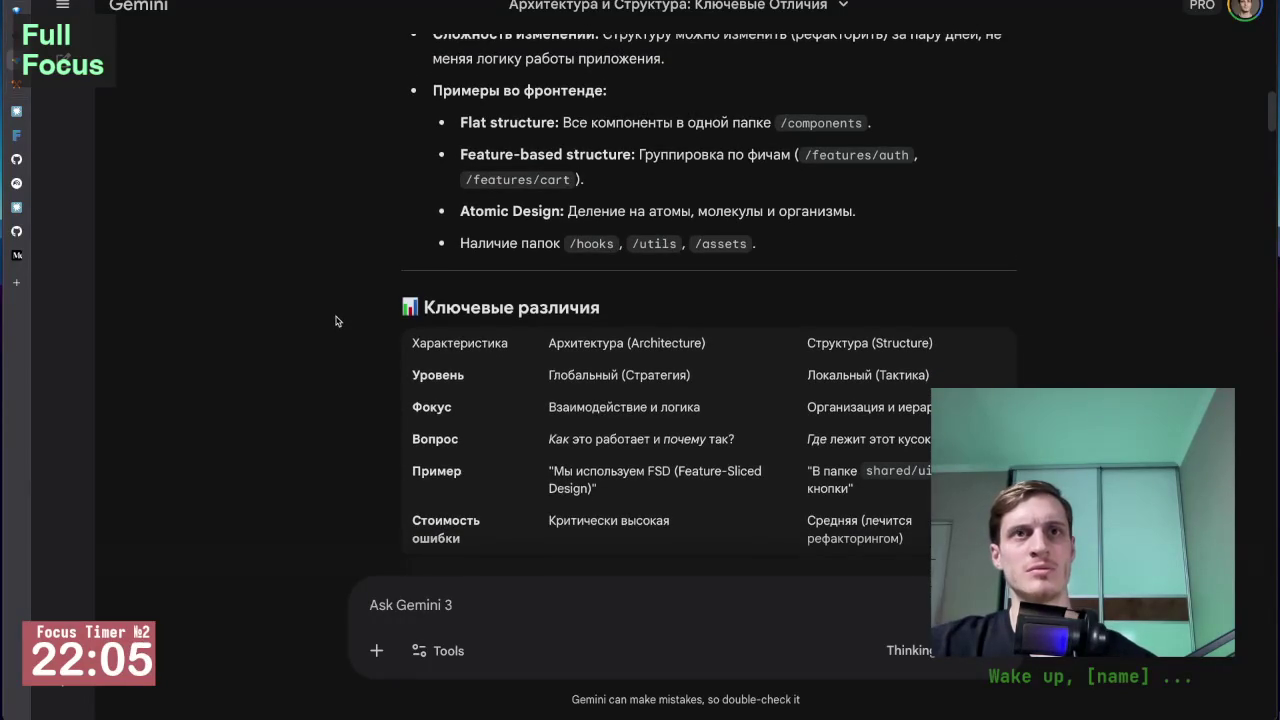
scroll(369, 301, "up", 2)
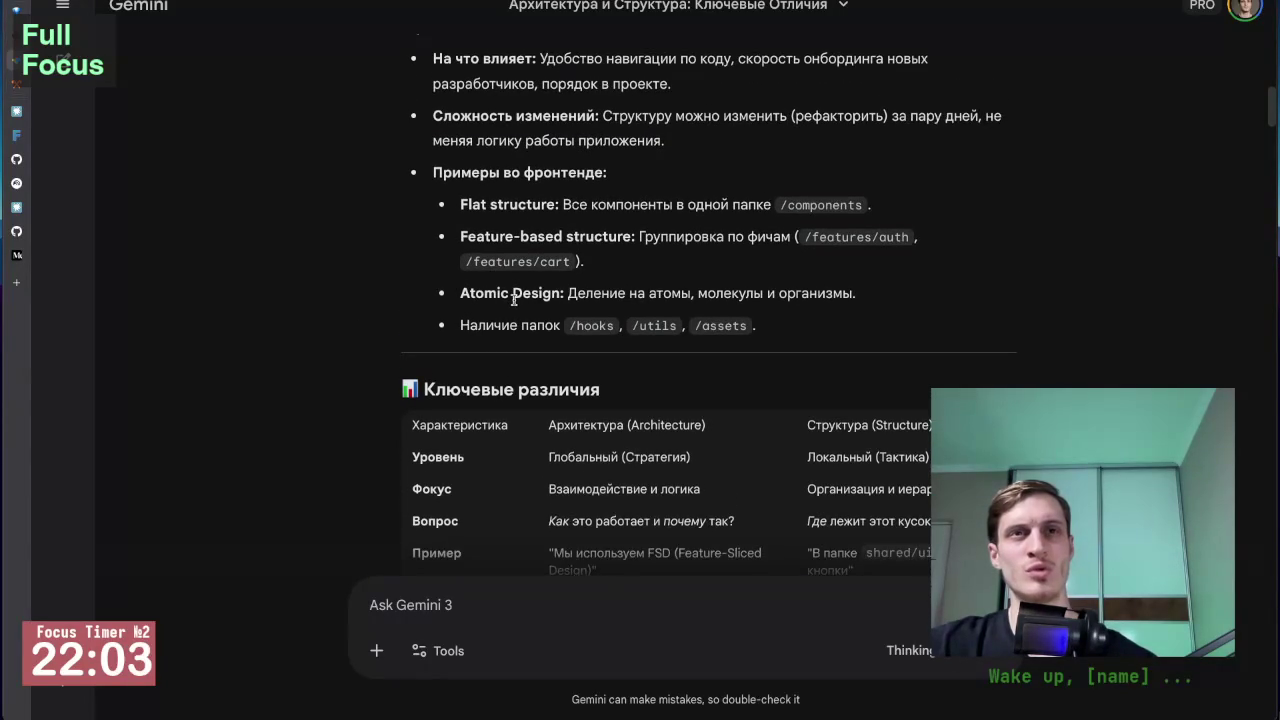
scroll(513, 311, "up", 1)
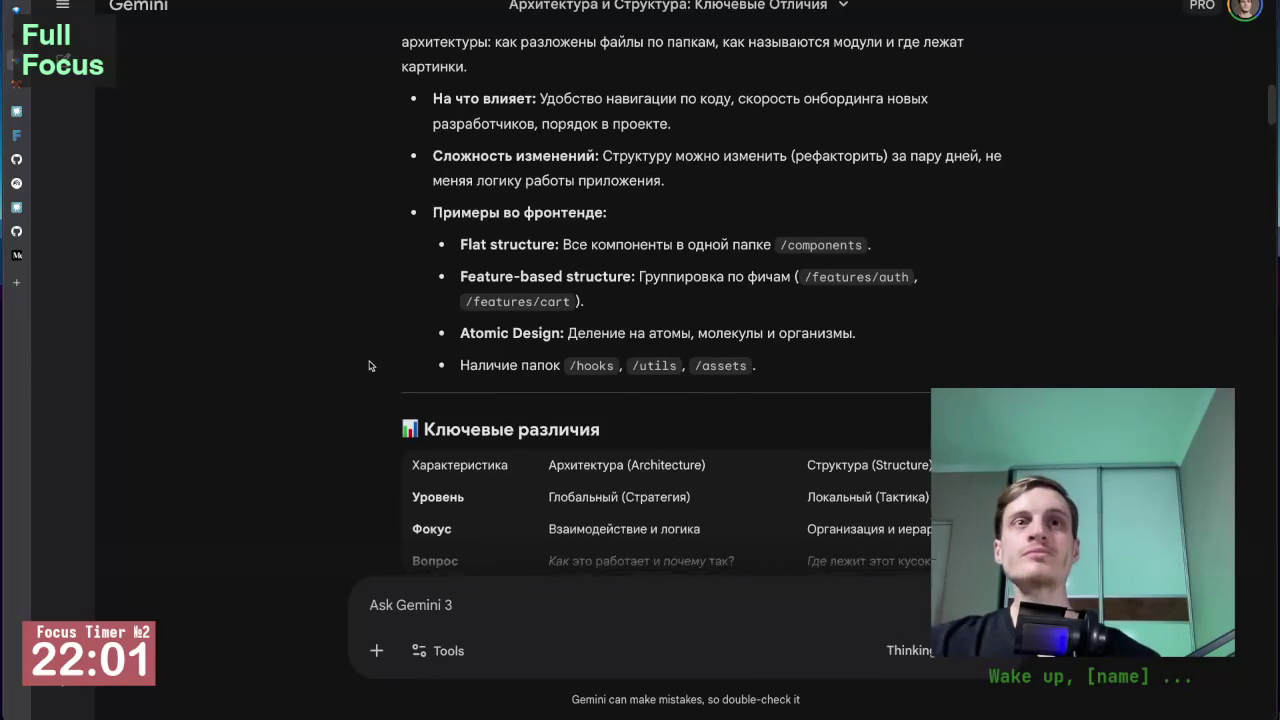
scroll(366, 366, "down", 1)
left_click_drag(484, 305, 774, 305)
left_click(293, 353)
scroll(300, 370, "down", 3)
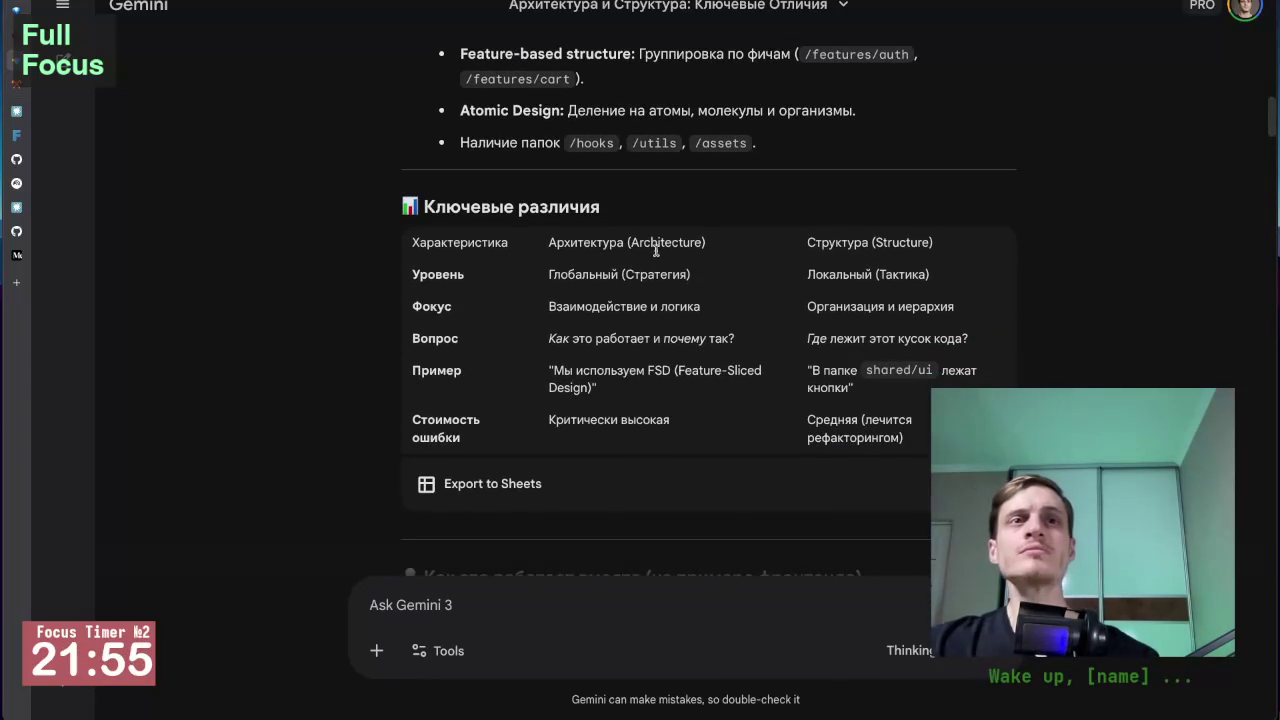
scroll(445, 300, "down", 1)
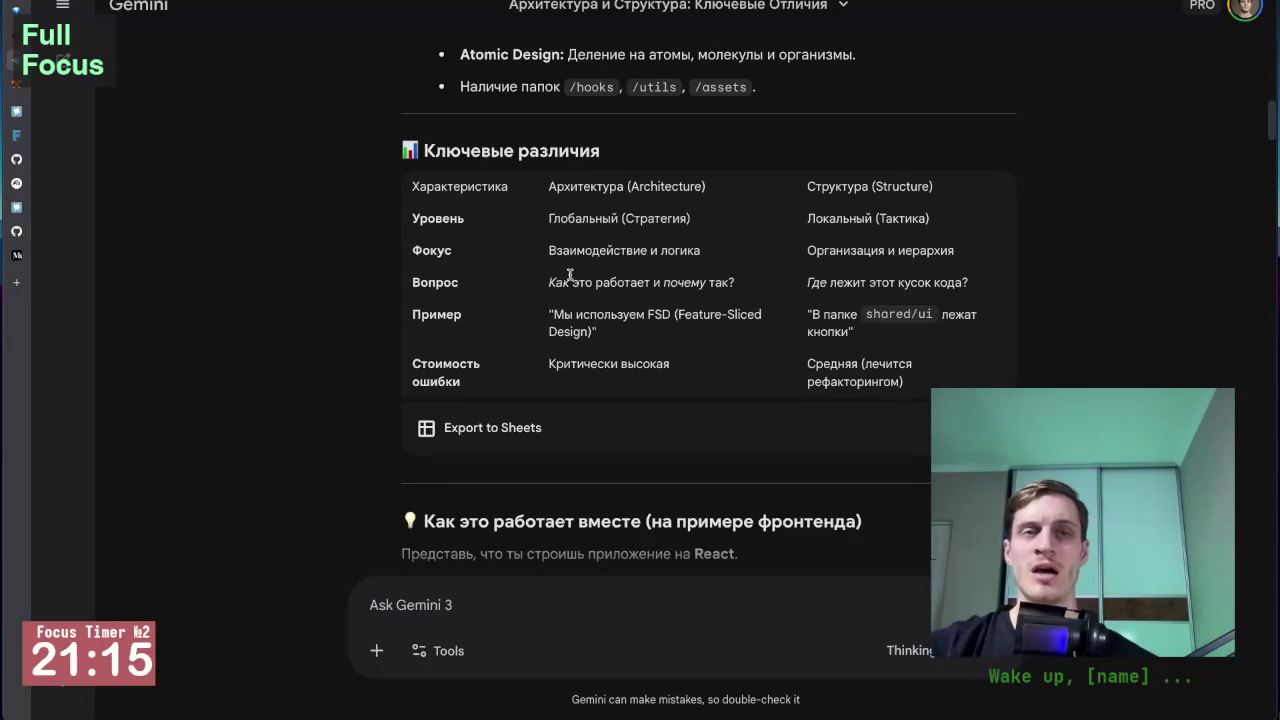
left_click_drag(555, 282, 648, 283)
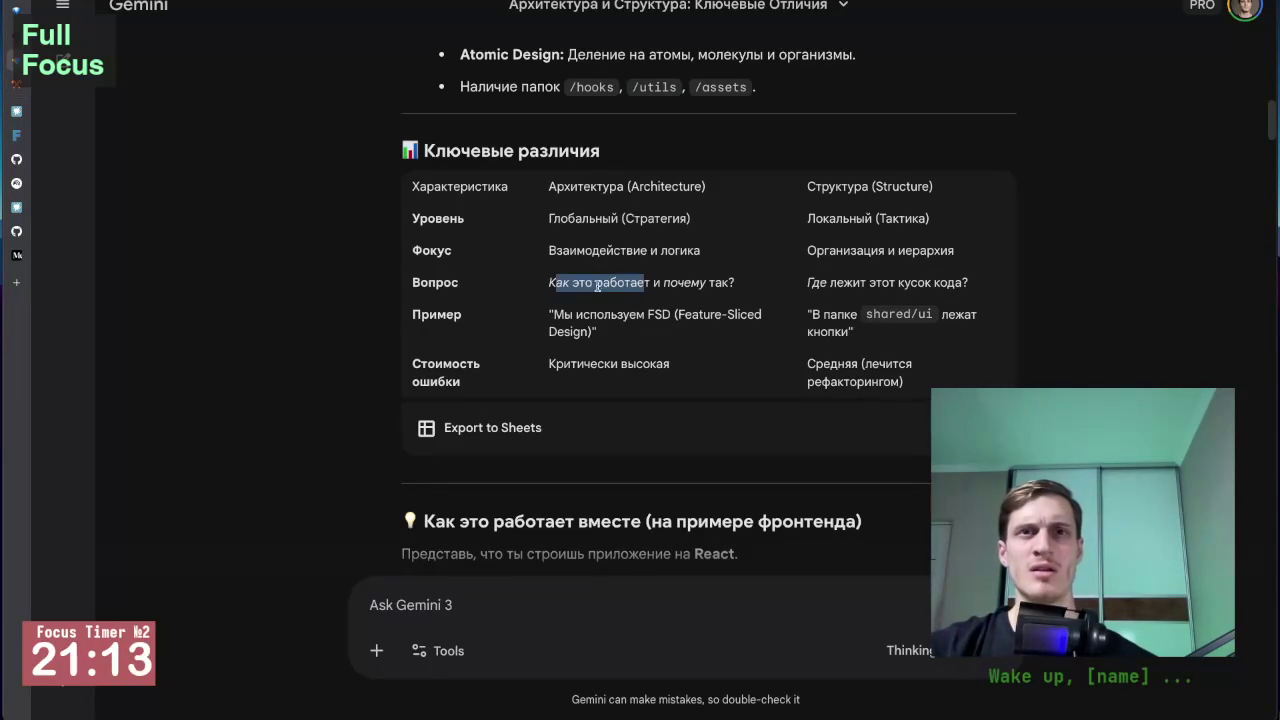
left_click(549, 321)
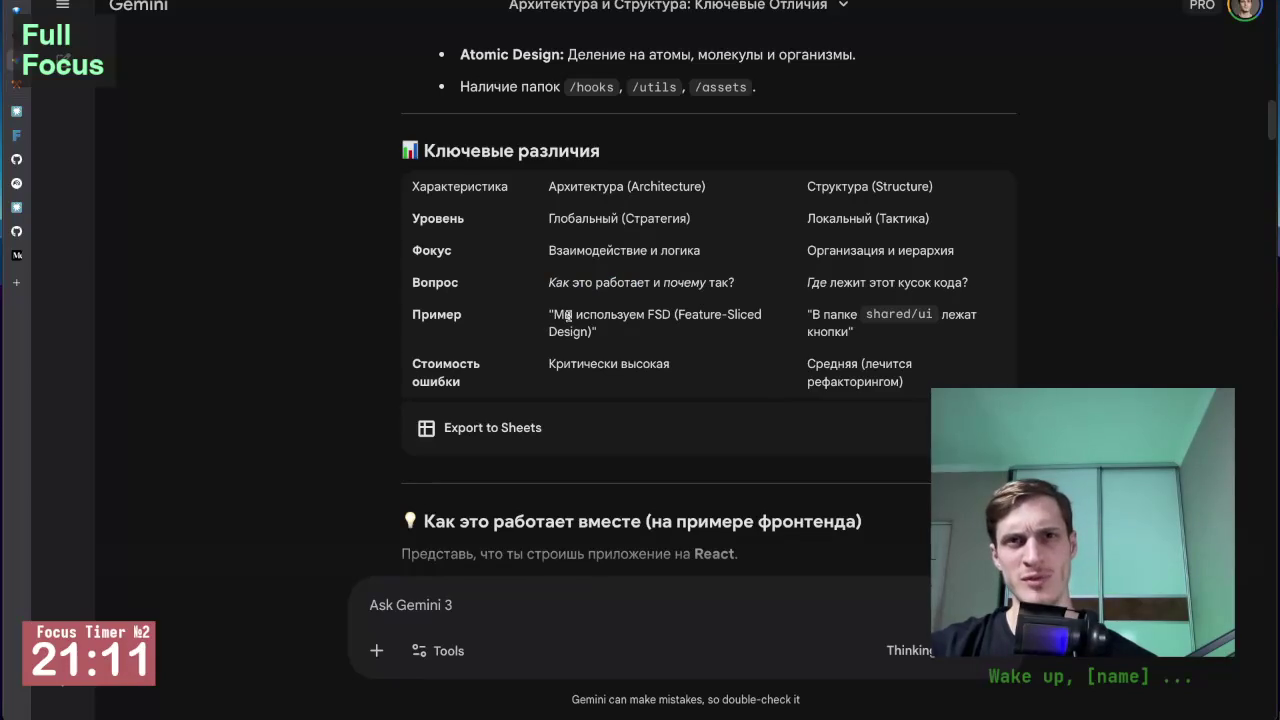
left_click_drag(808, 285, 972, 288)
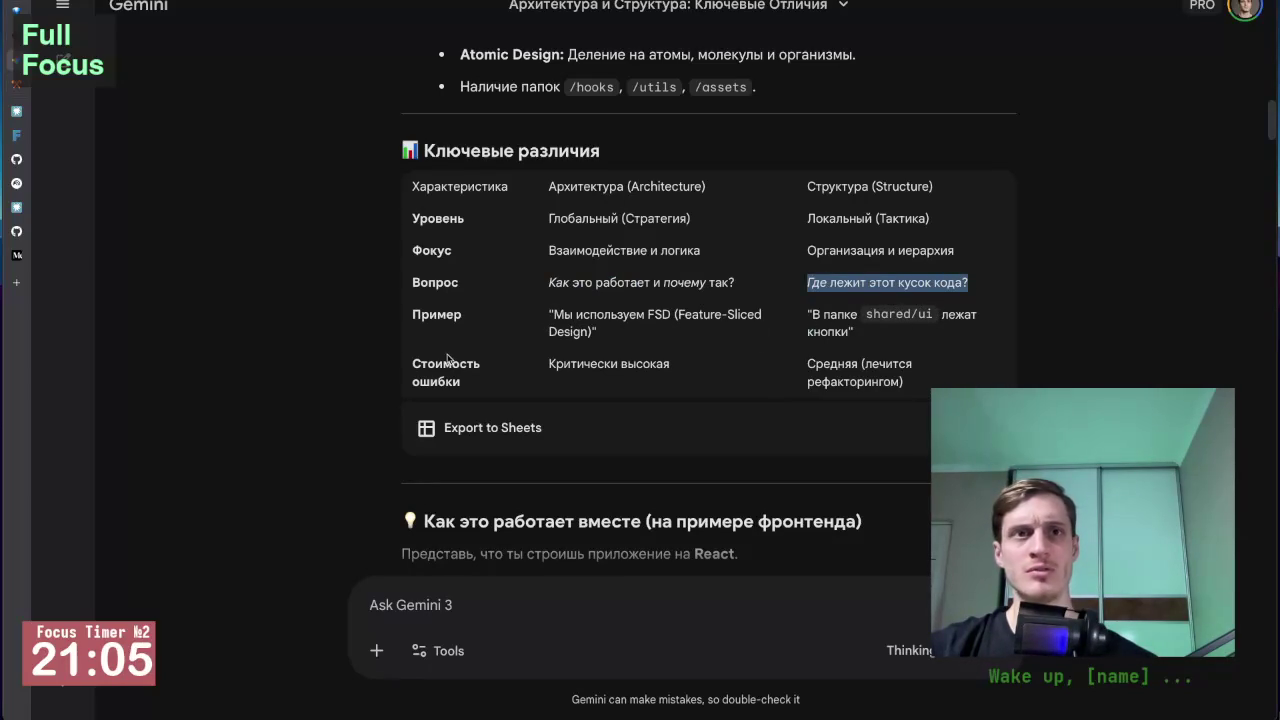
left_click_drag(548, 364, 733, 373)
left_click(805, 366)
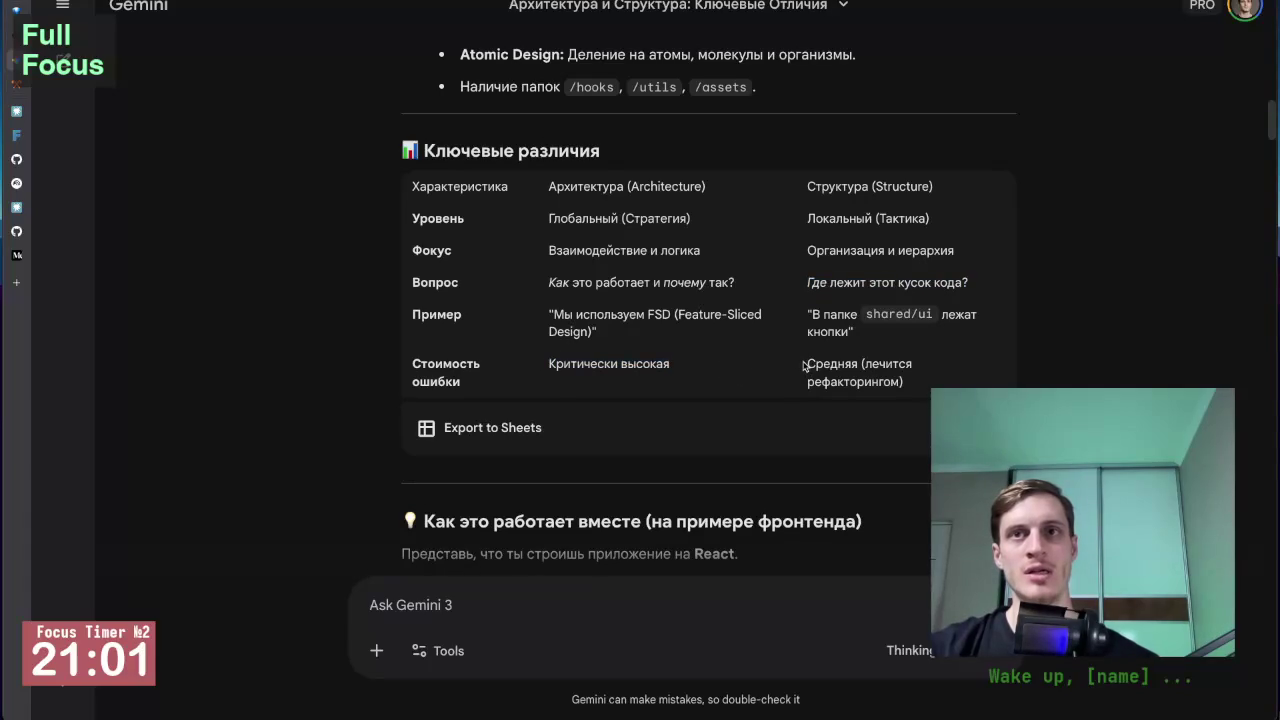
left_click_drag(805, 366, 904, 384)
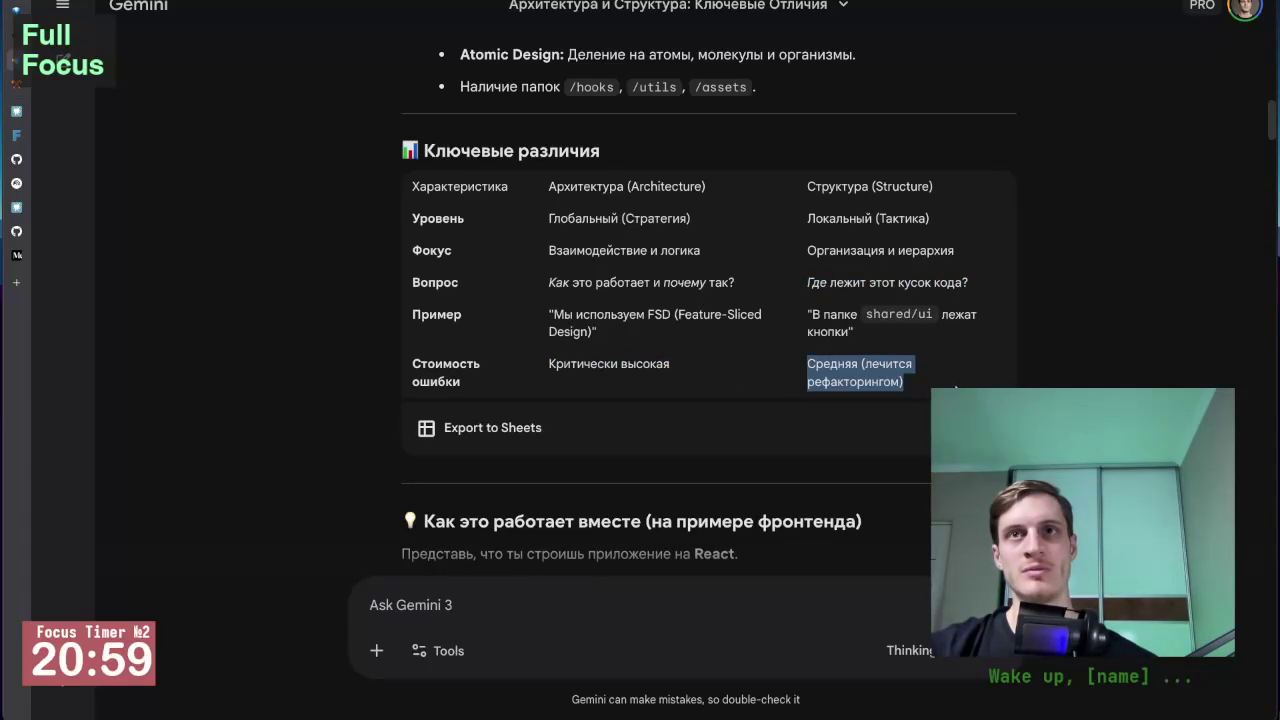
scroll(329, 367, "down", 2)
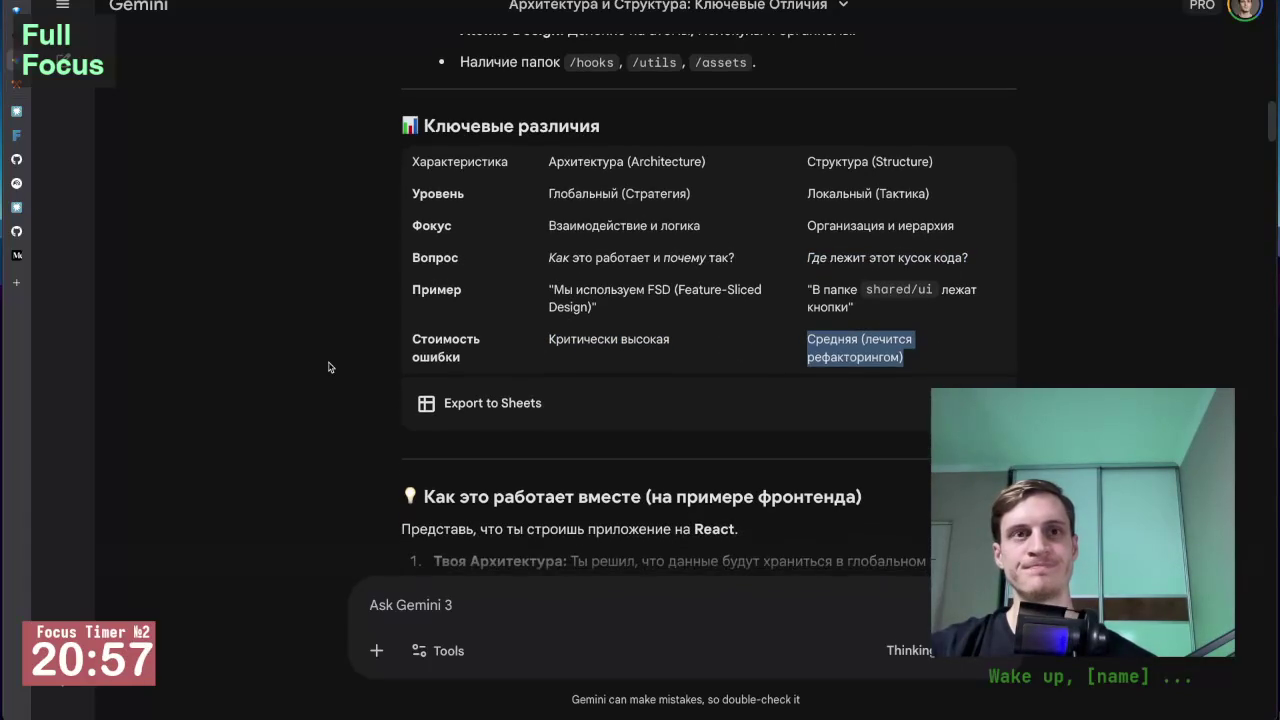
scroll(329, 367, "down", 3)
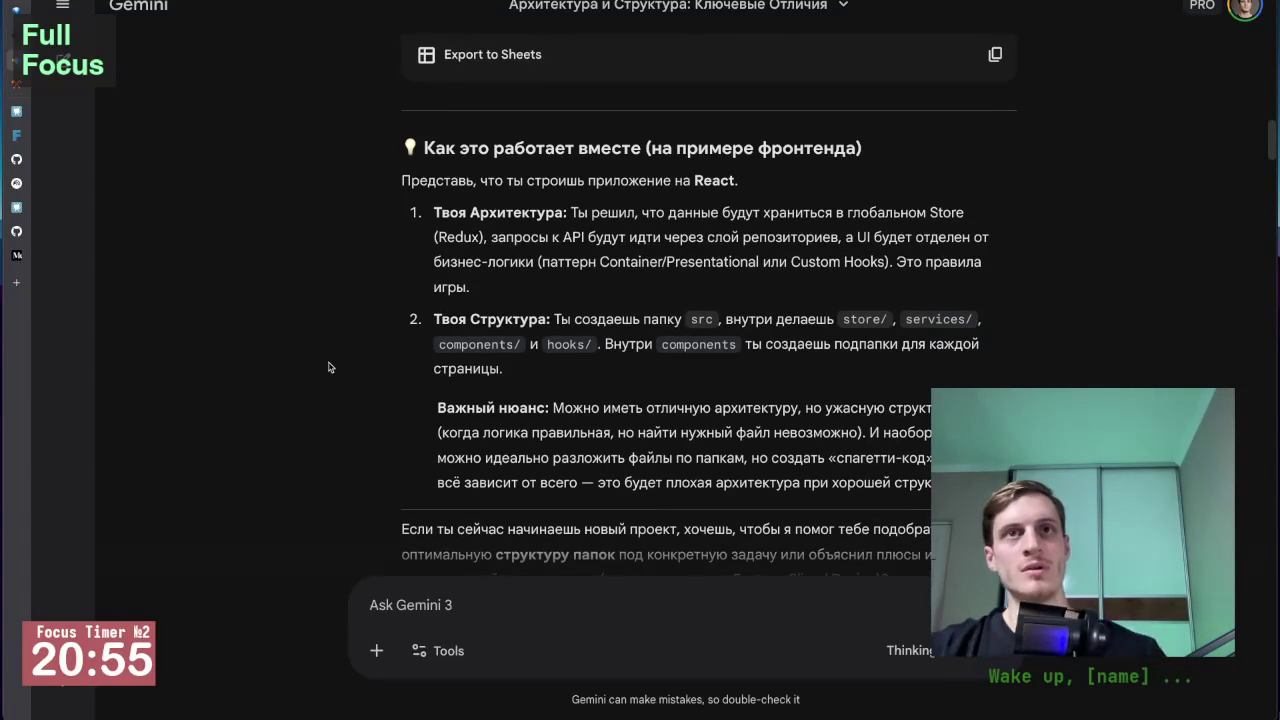
scroll(329, 367, "down", 1)
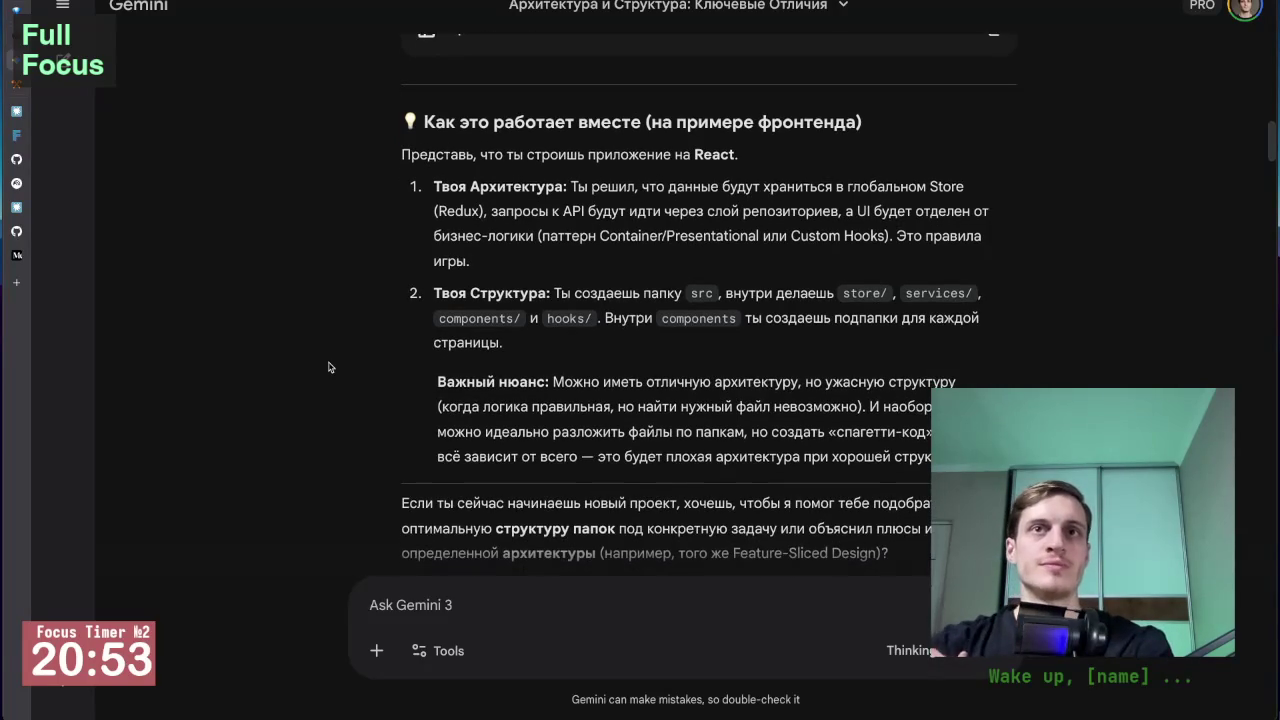
scroll(329, 367, "down", 1)
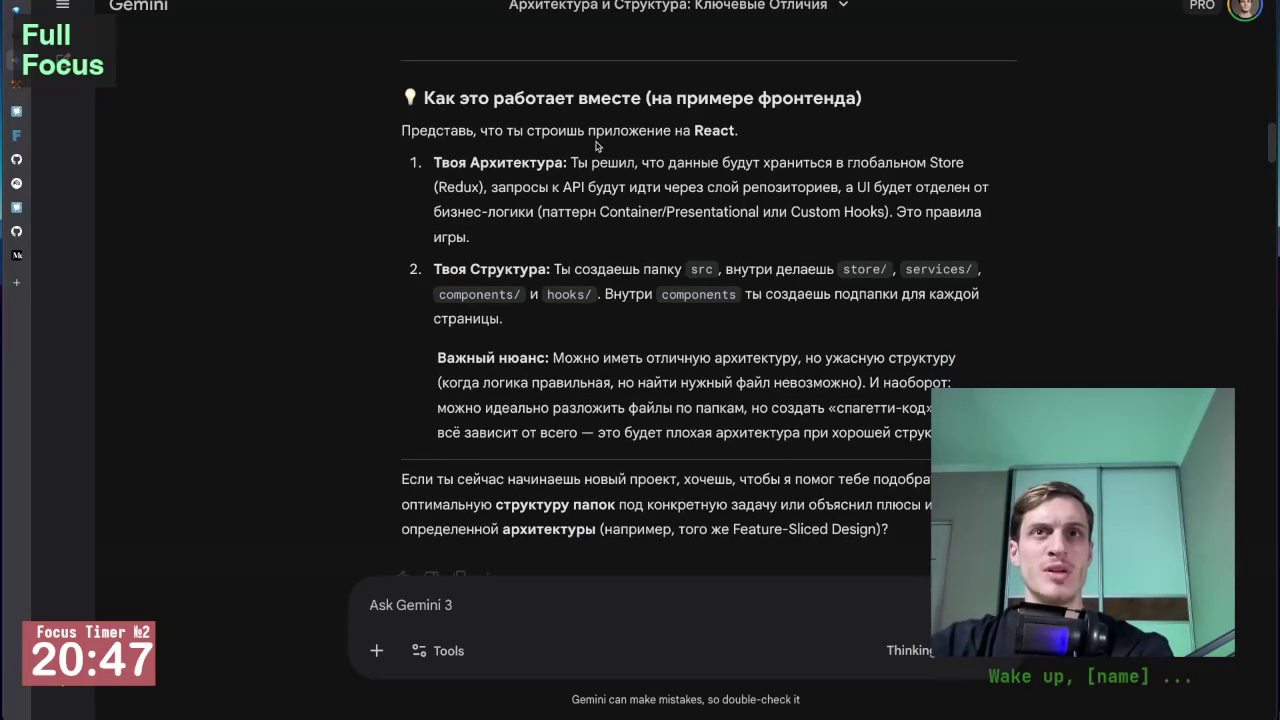
scroll(470, 228, "down", 1)
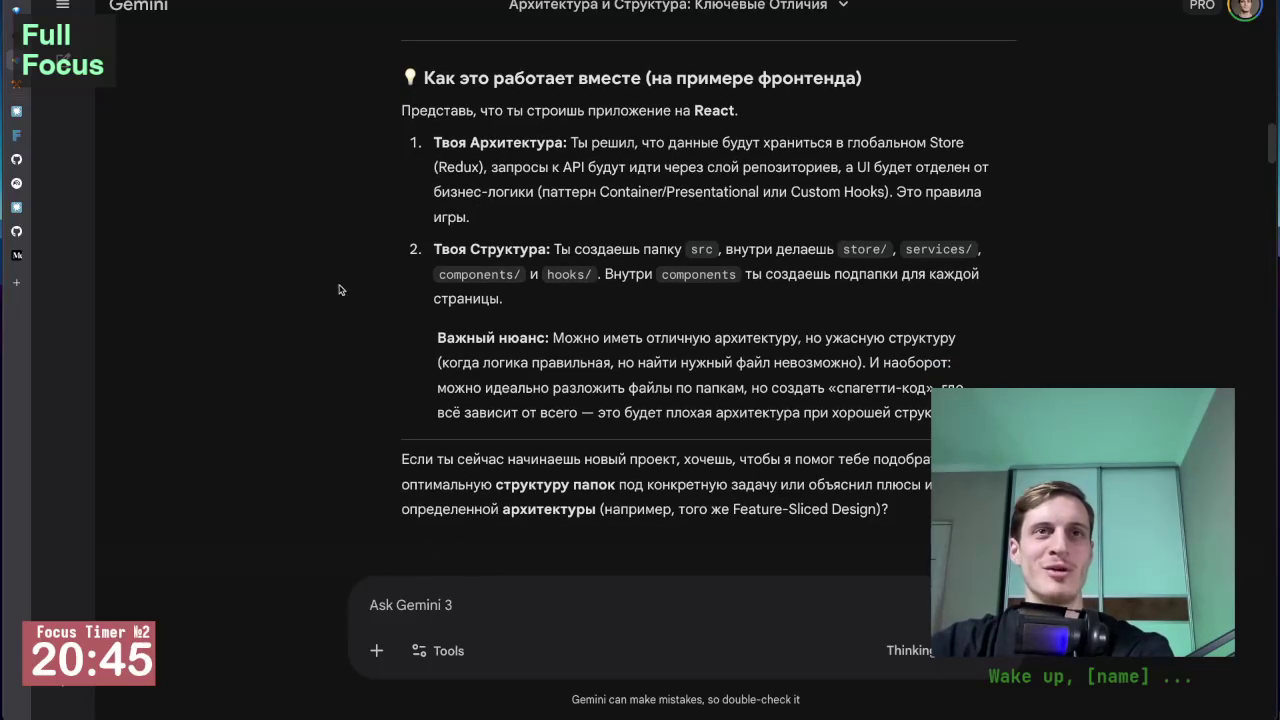
scroll(470, 228, "down", 1)
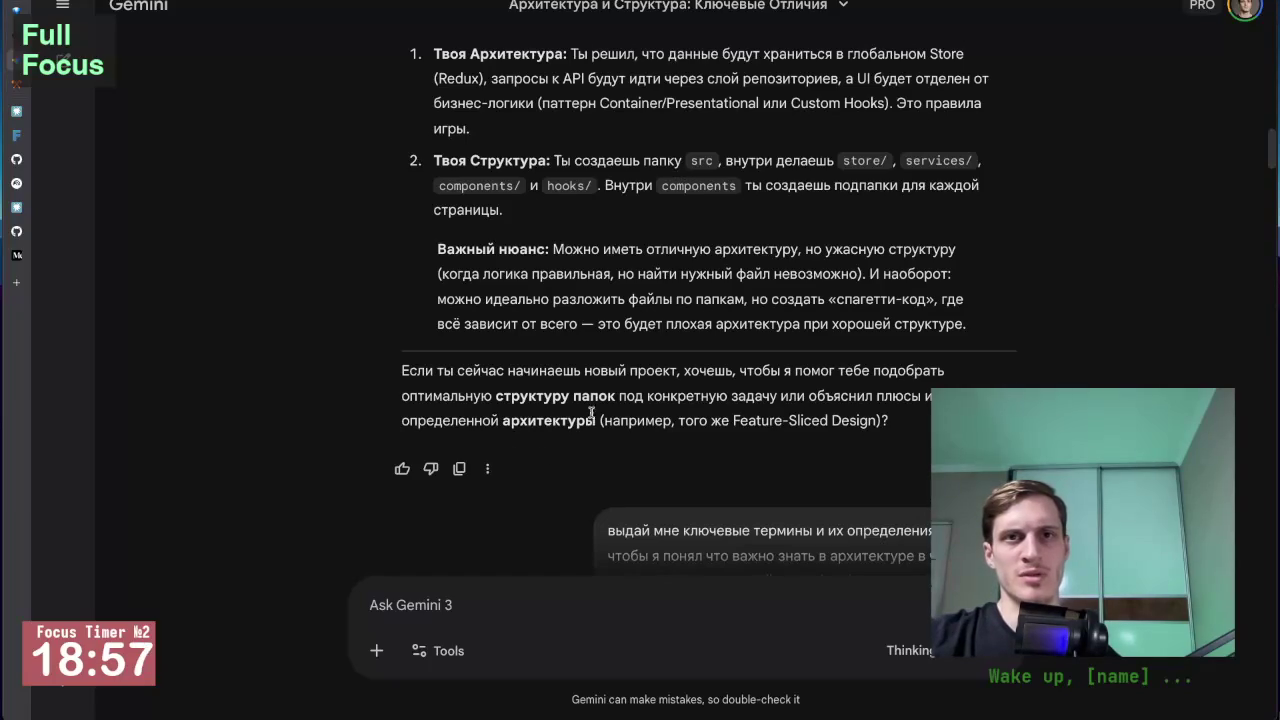
Zoom the Gemini page out one step and scroll to the Cohesion section and its diagram.
scroll(796, 425, "down", 10)
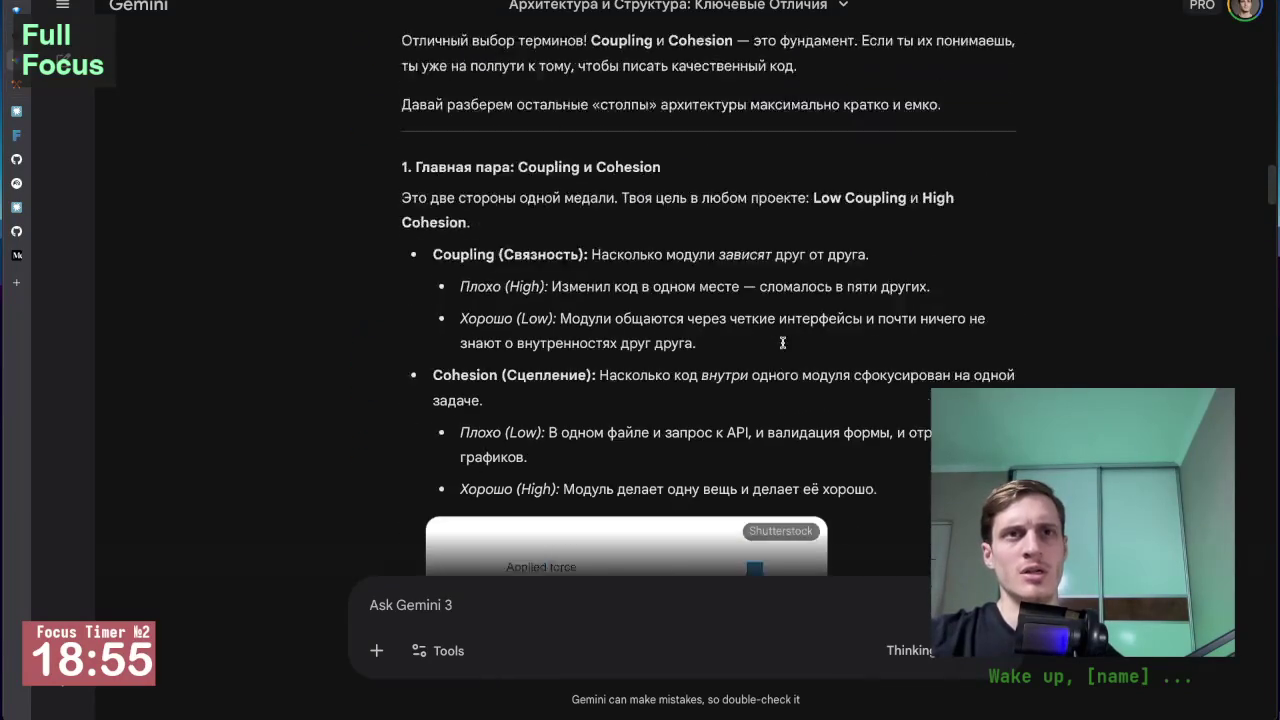
scroll(784, 348, "down", 1)
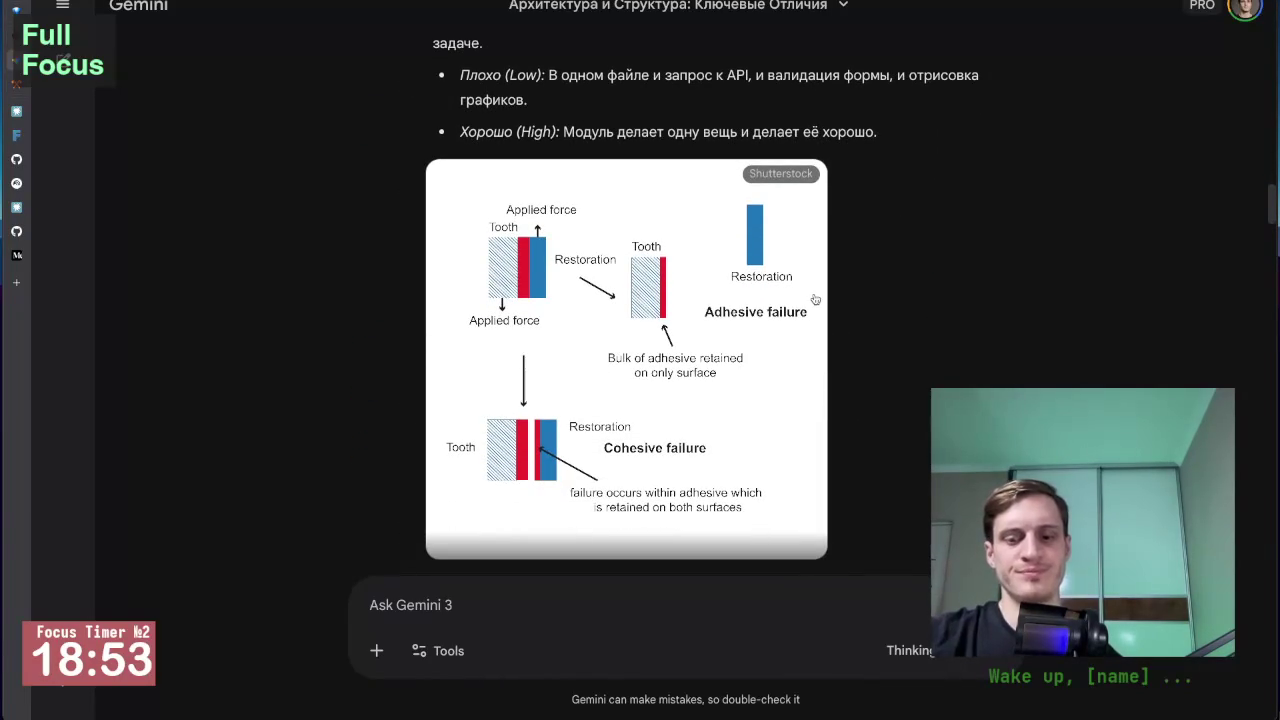
key("ctrl+minus")
key("ctrl+minus")
scroll(810, 299, "up", 3)
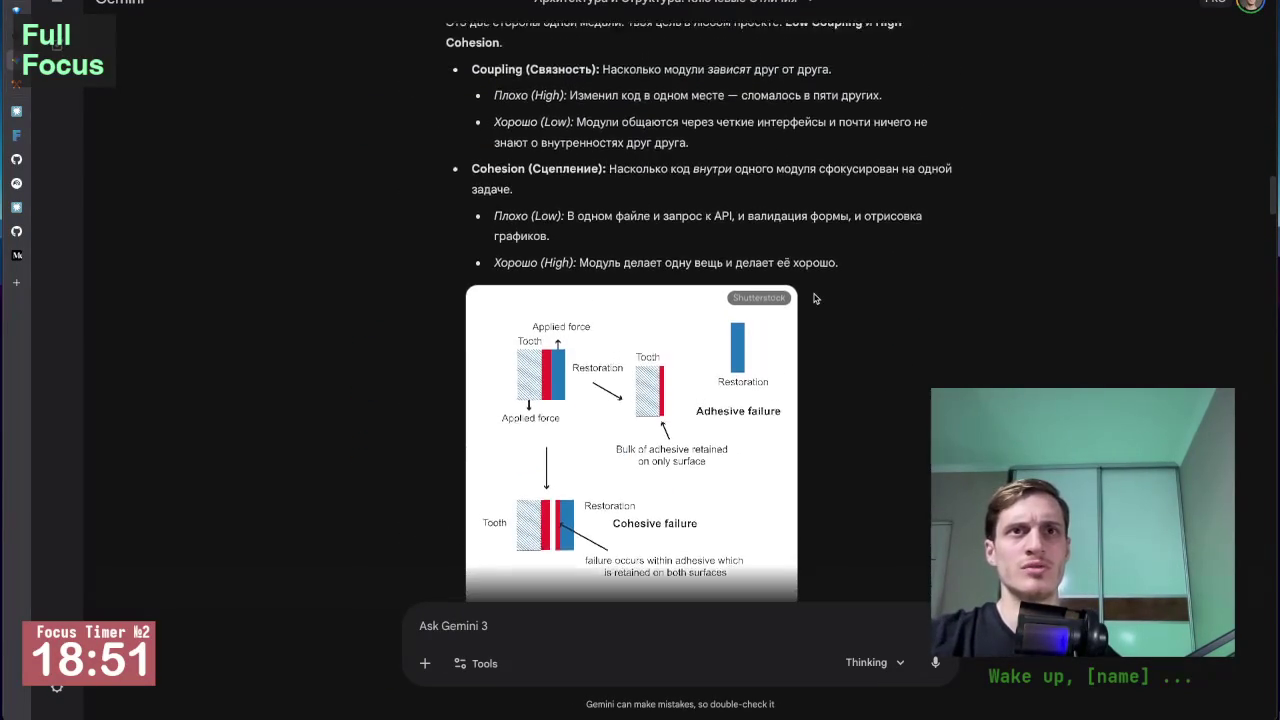
scroll(629, 160, "down", 3)
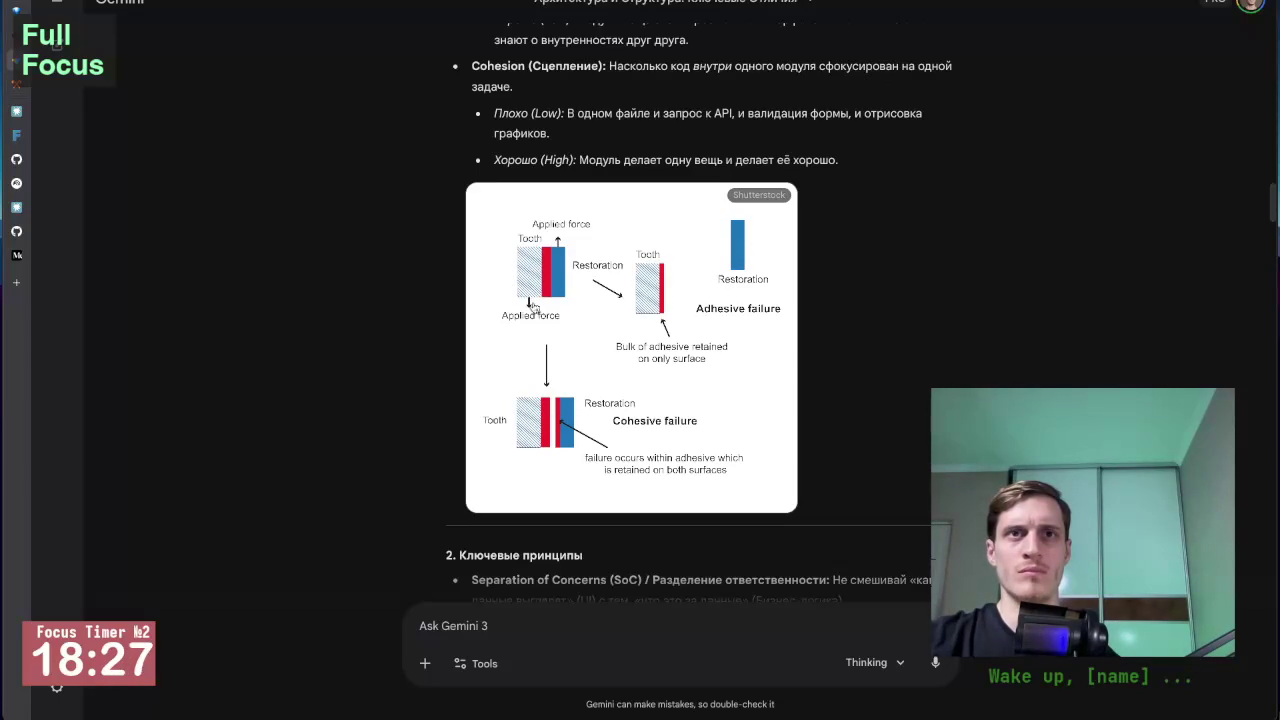
Scroll back and forth through the key principles and structural patterns sections.
scroll(540, 345, "down", 4)
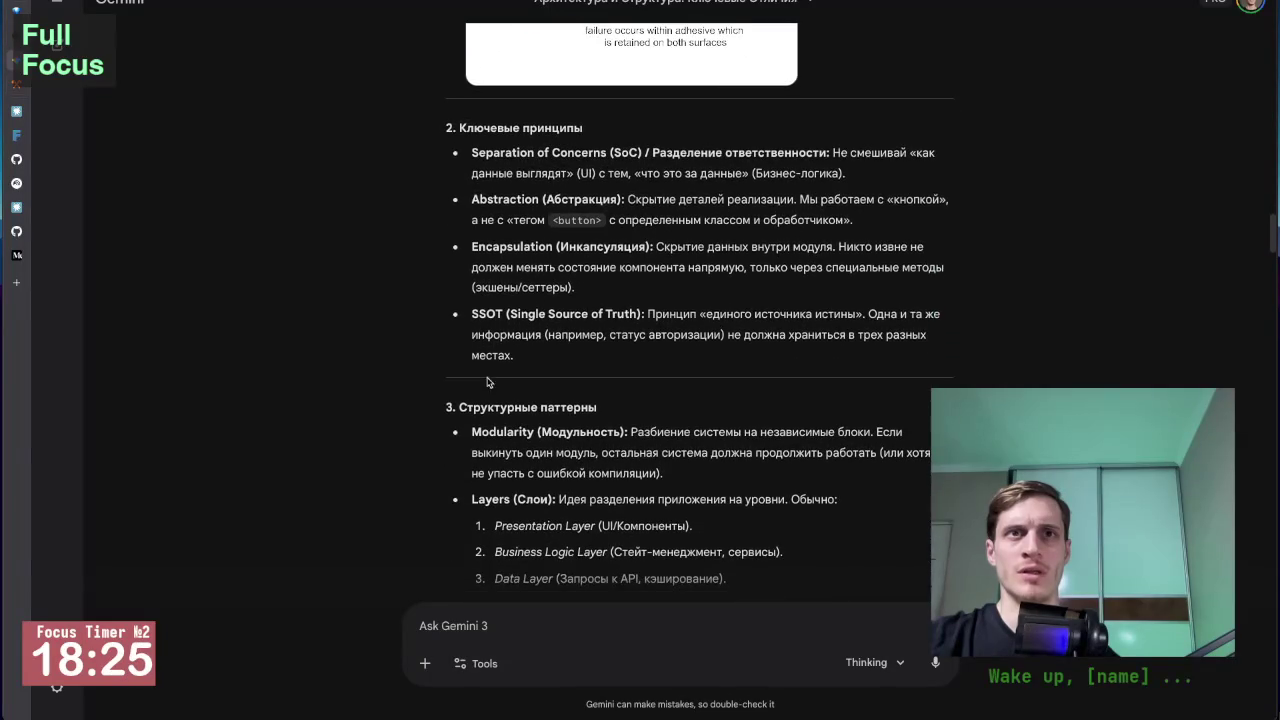
scroll(369, 331, "down", 1)
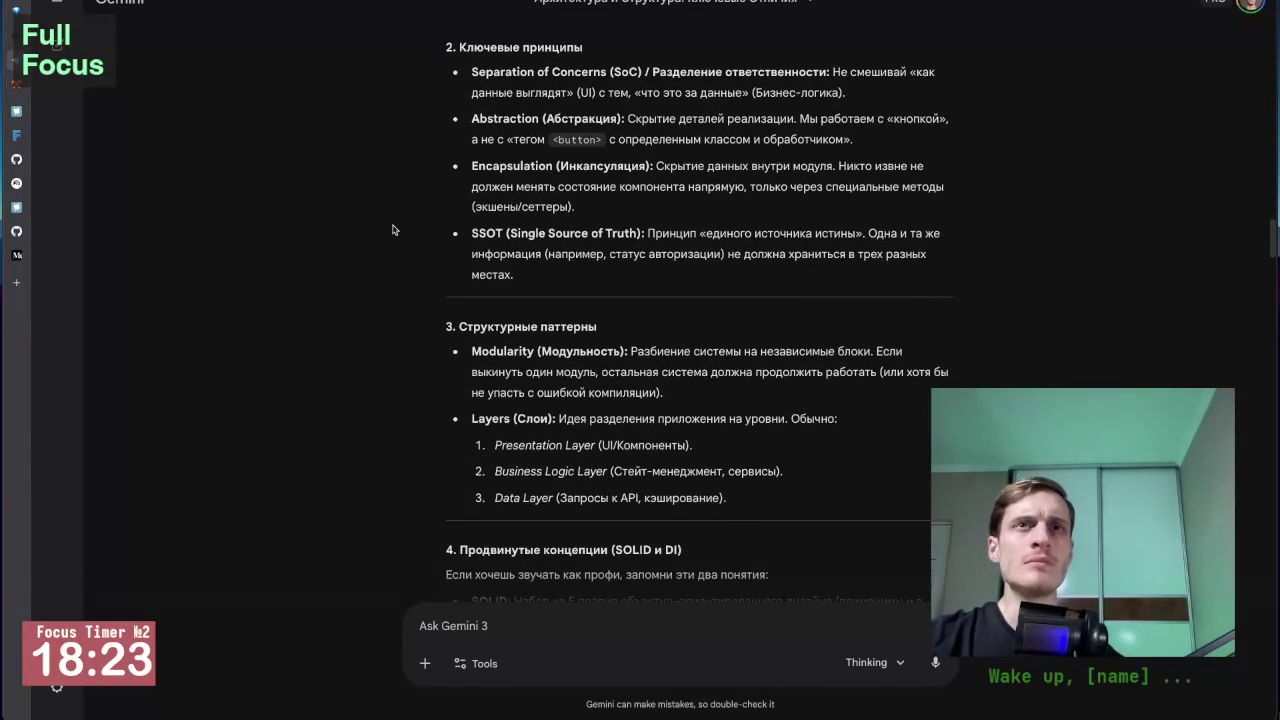
scroll(511, 165, "up", 1)
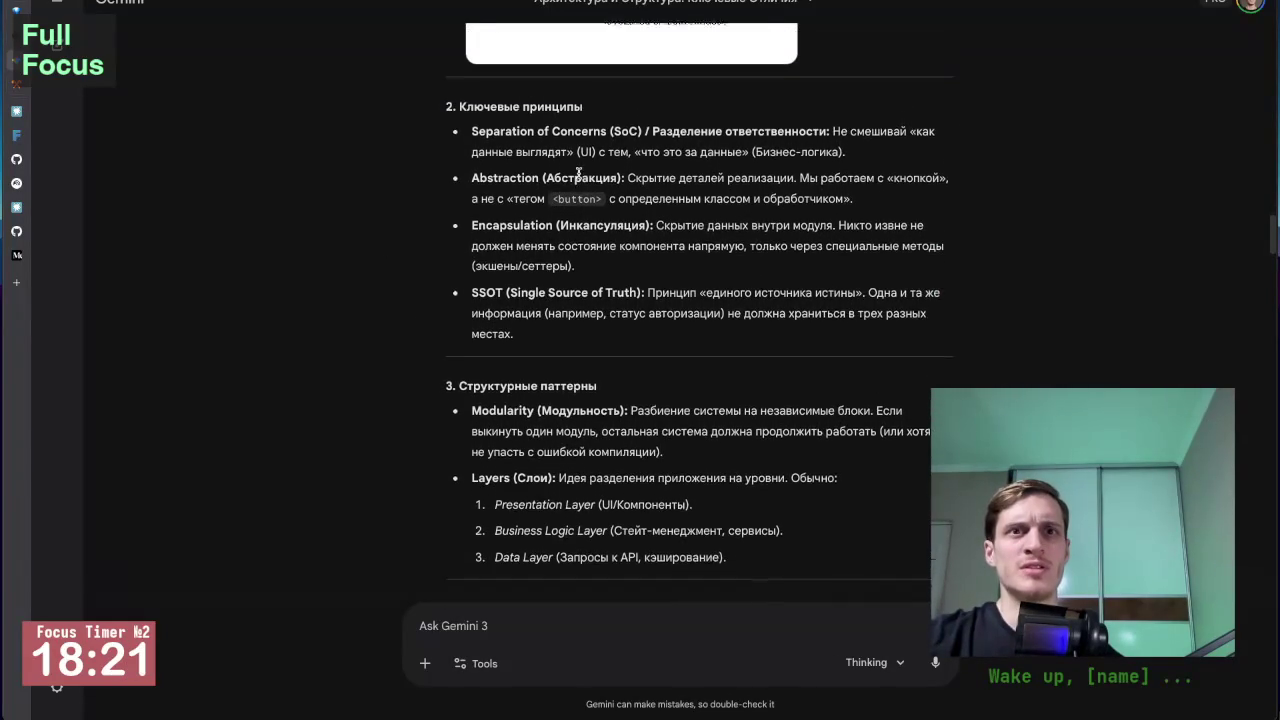
scroll(588, 237, "up", 1)
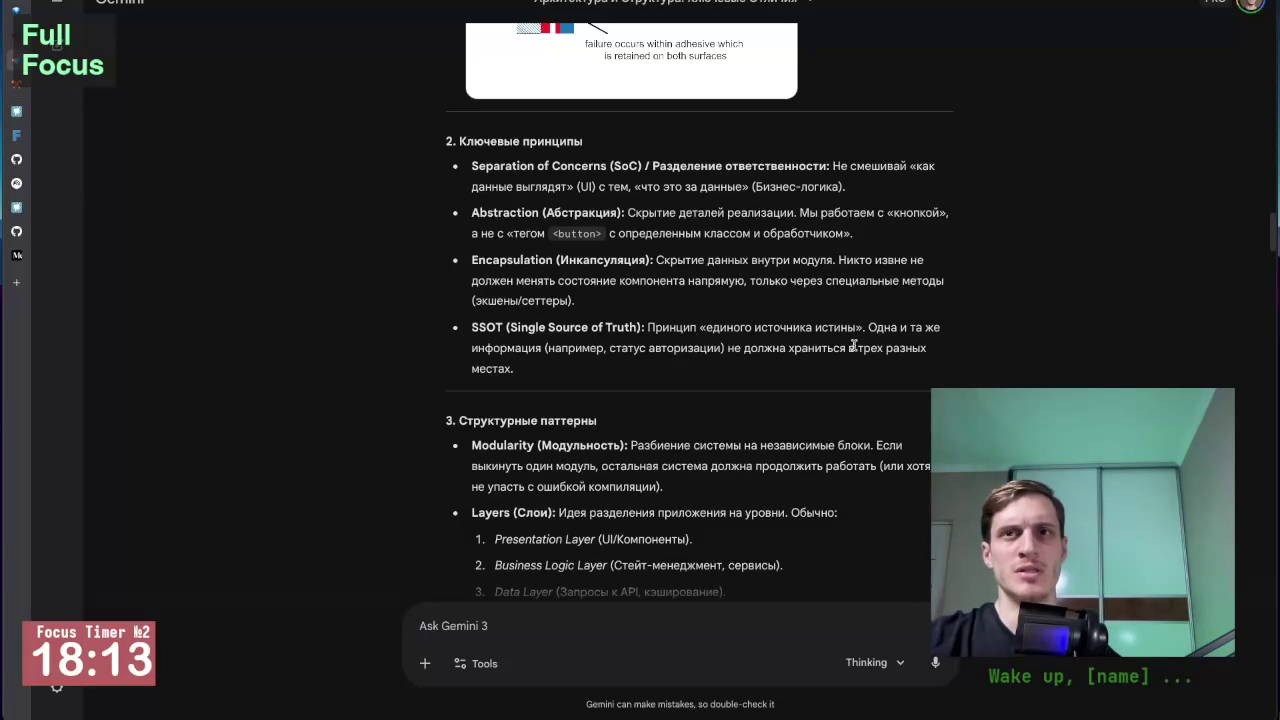
scroll(853, 346, "down", 1)
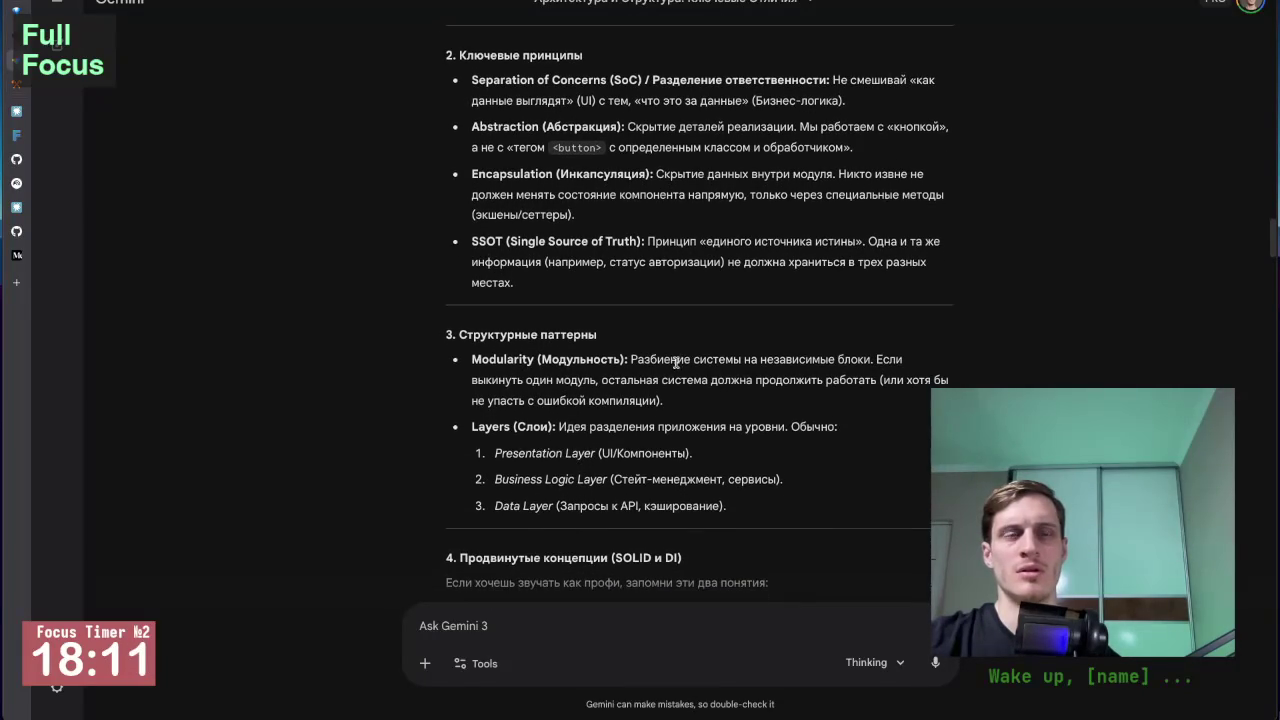
mouse_move(102, 256)
scroll(470, 307, "up", 6)
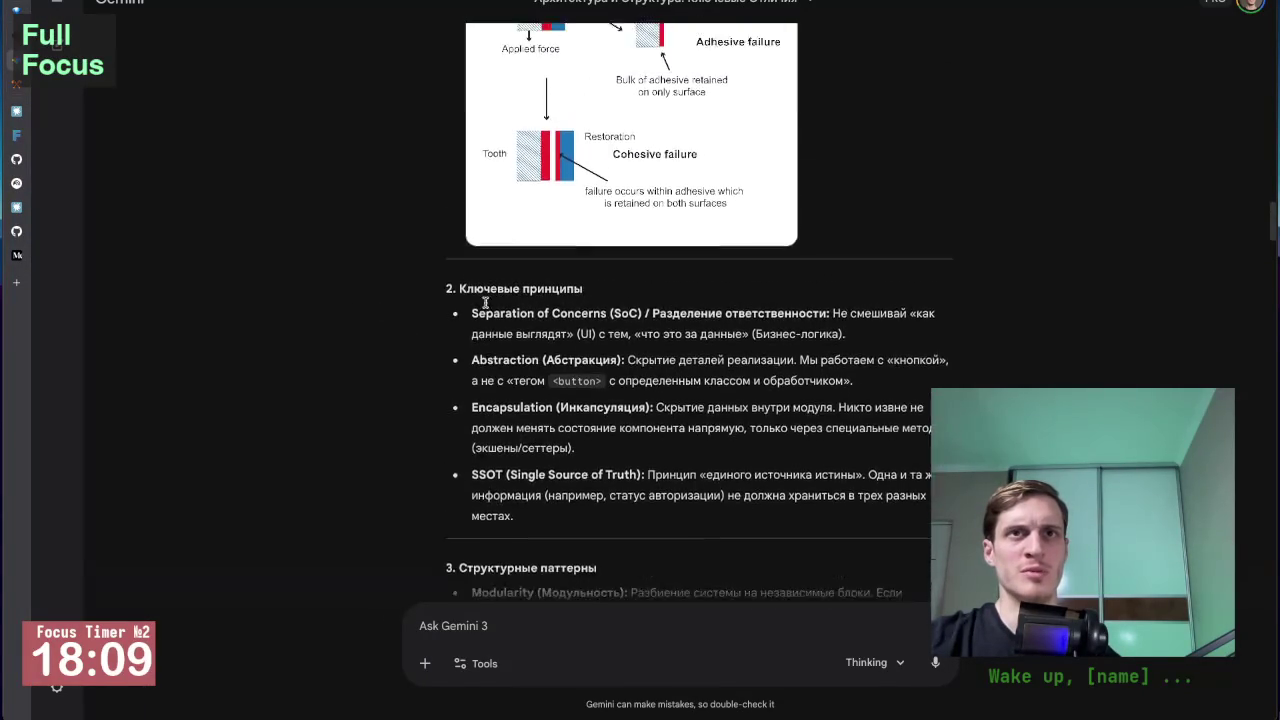
scroll(487, 307, "up", 2)
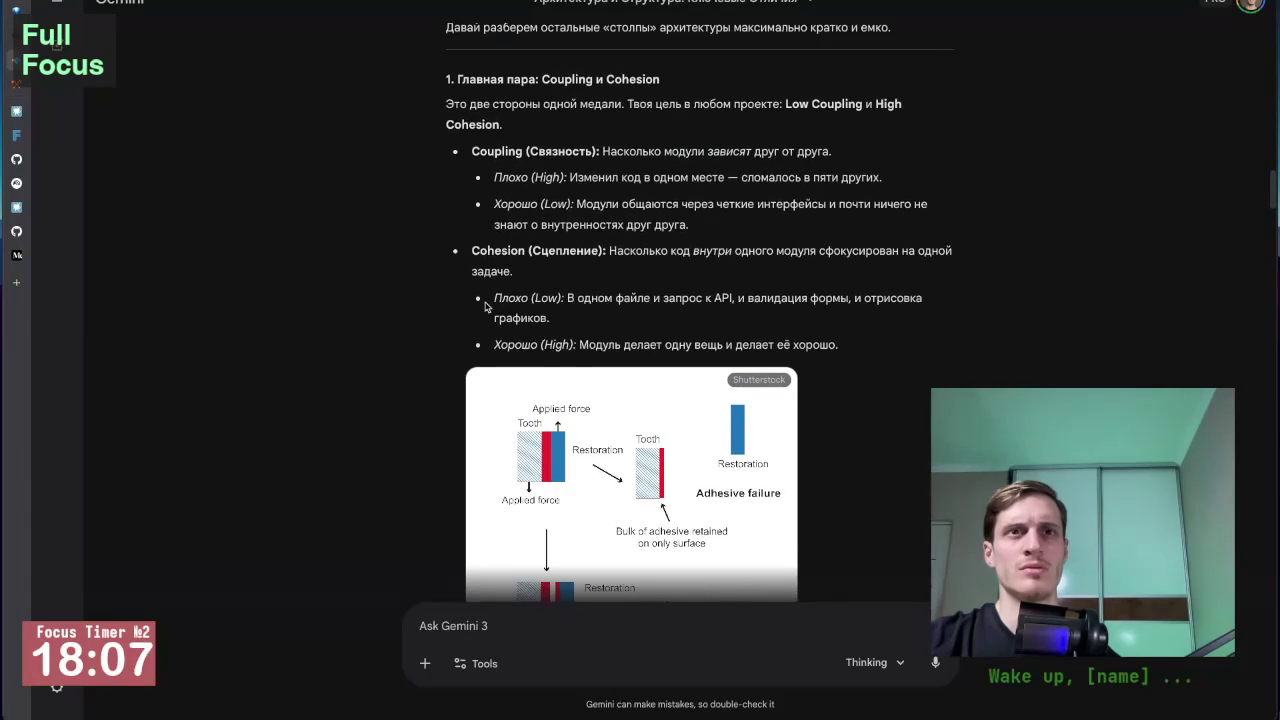
scroll(486, 307, "down", 2)
scroll(486, 307, "down", 3)
scroll(490, 310, "up", 5)
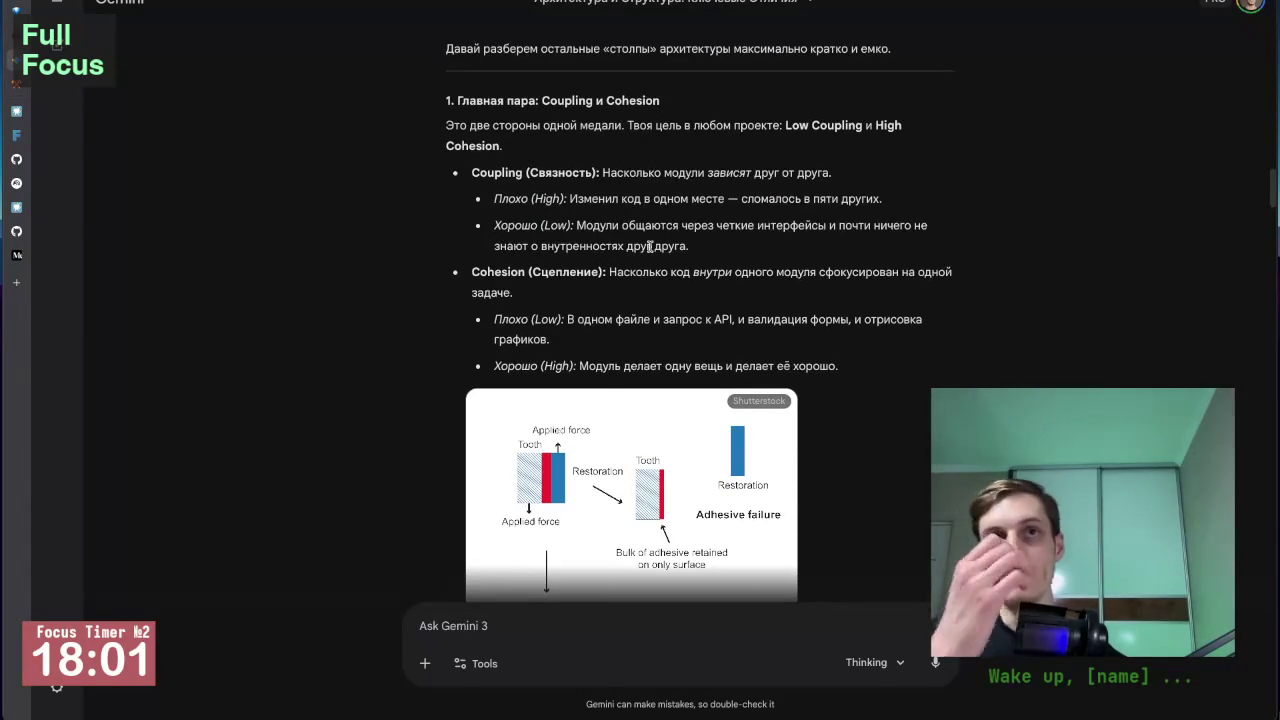
scroll(682, 176, "down", 3)
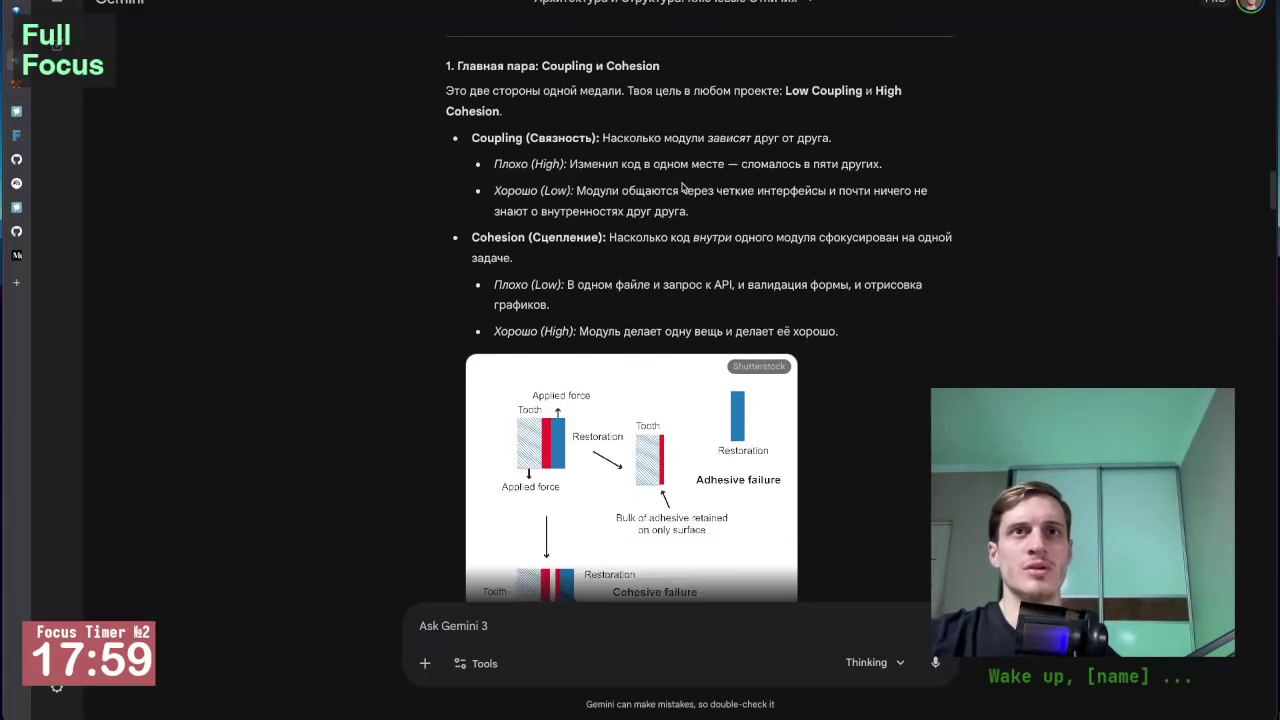
scroll(682, 187, "down", 5)
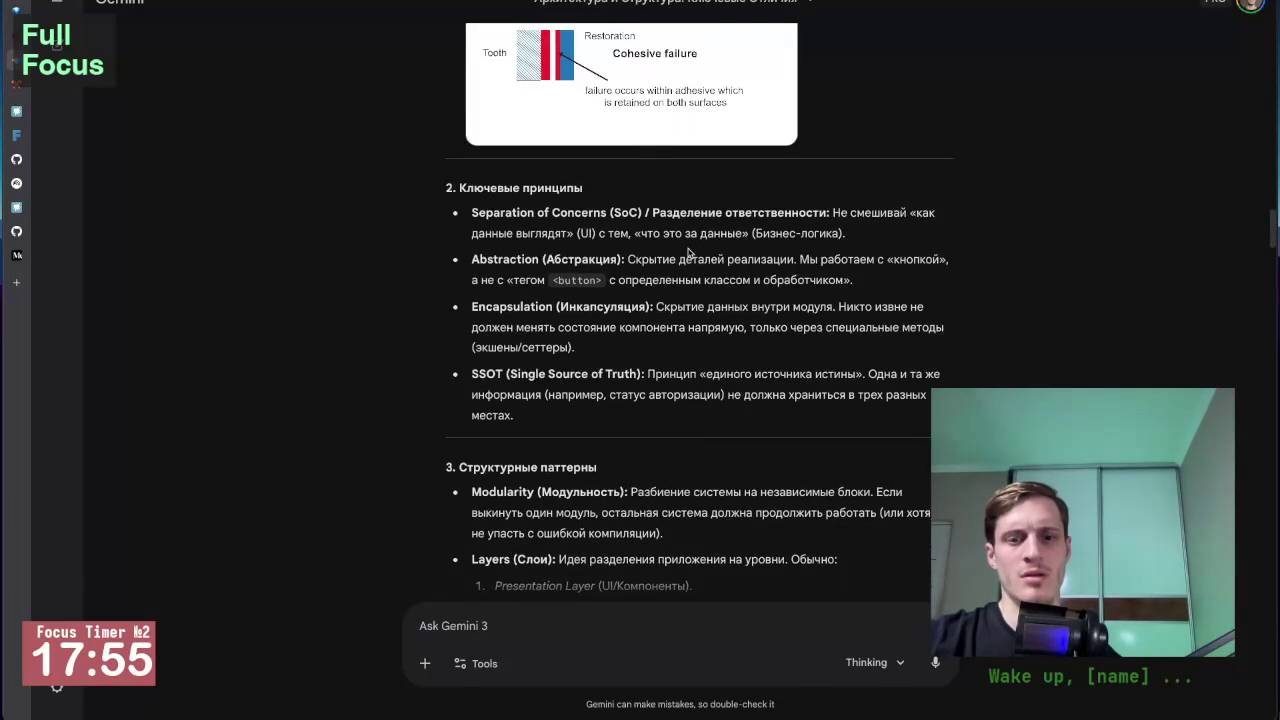
Zoom in one step and read on through Modularity, Layers, and the SOLID and DI section.
key("ctrl+plus")
scroll(581, 351, "down", 1)
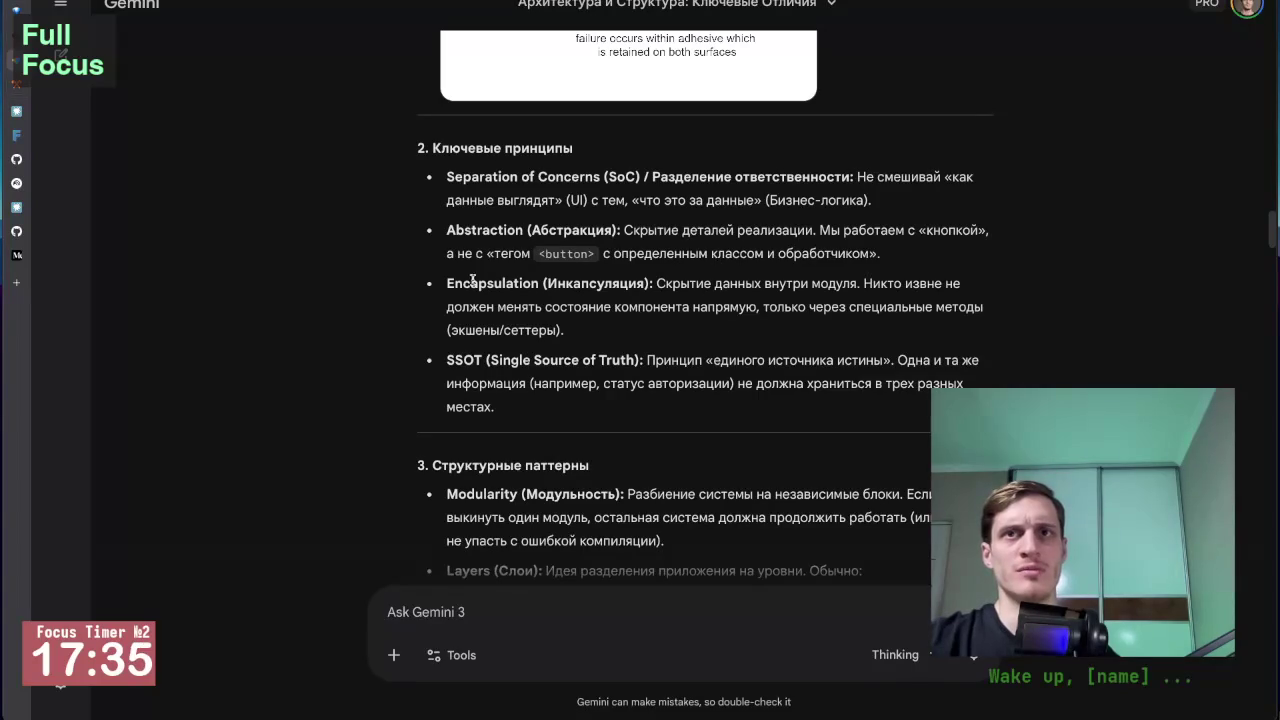
scroll(467, 321, "down", 1)
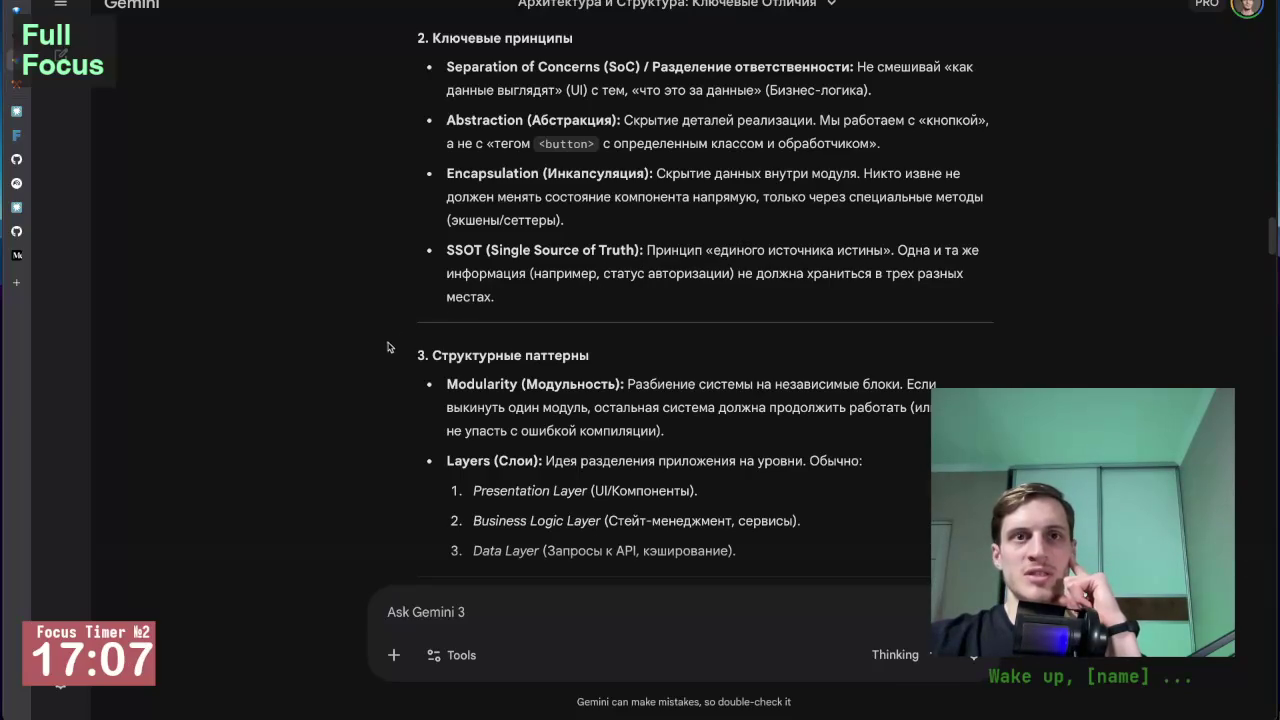
scroll(390, 350, "down", 3)
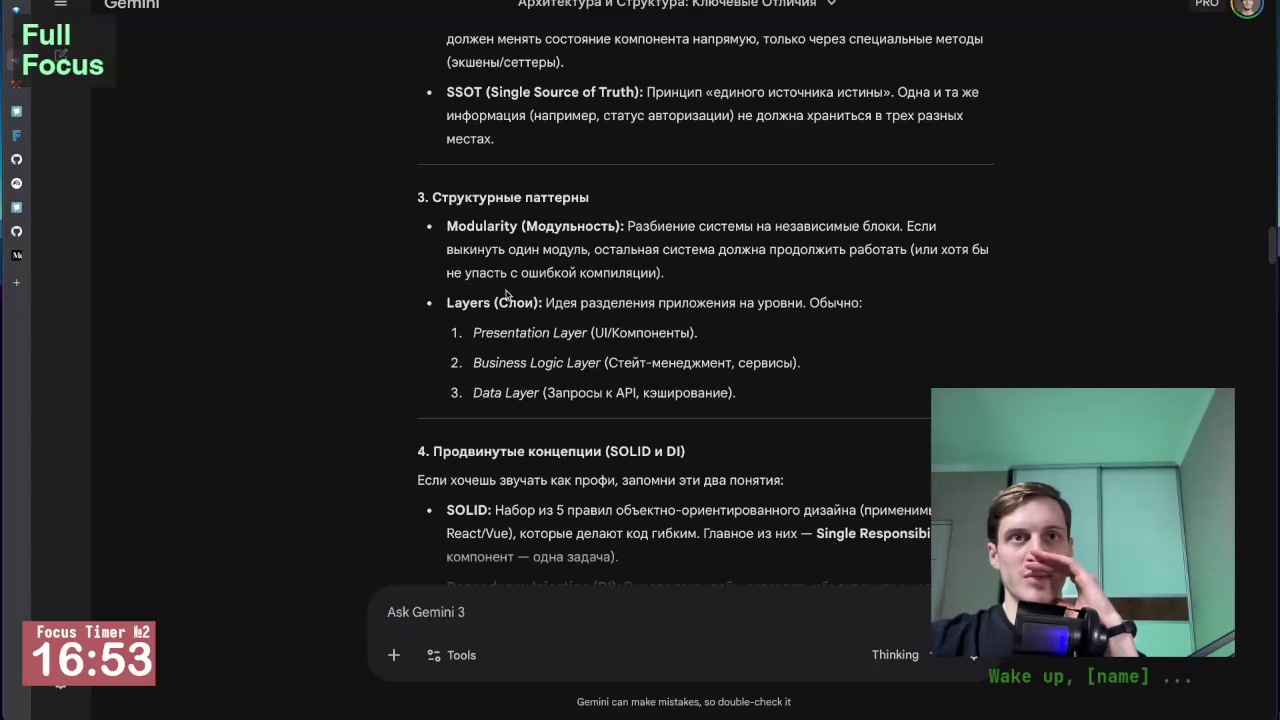
scroll(410, 315, "down", 1)
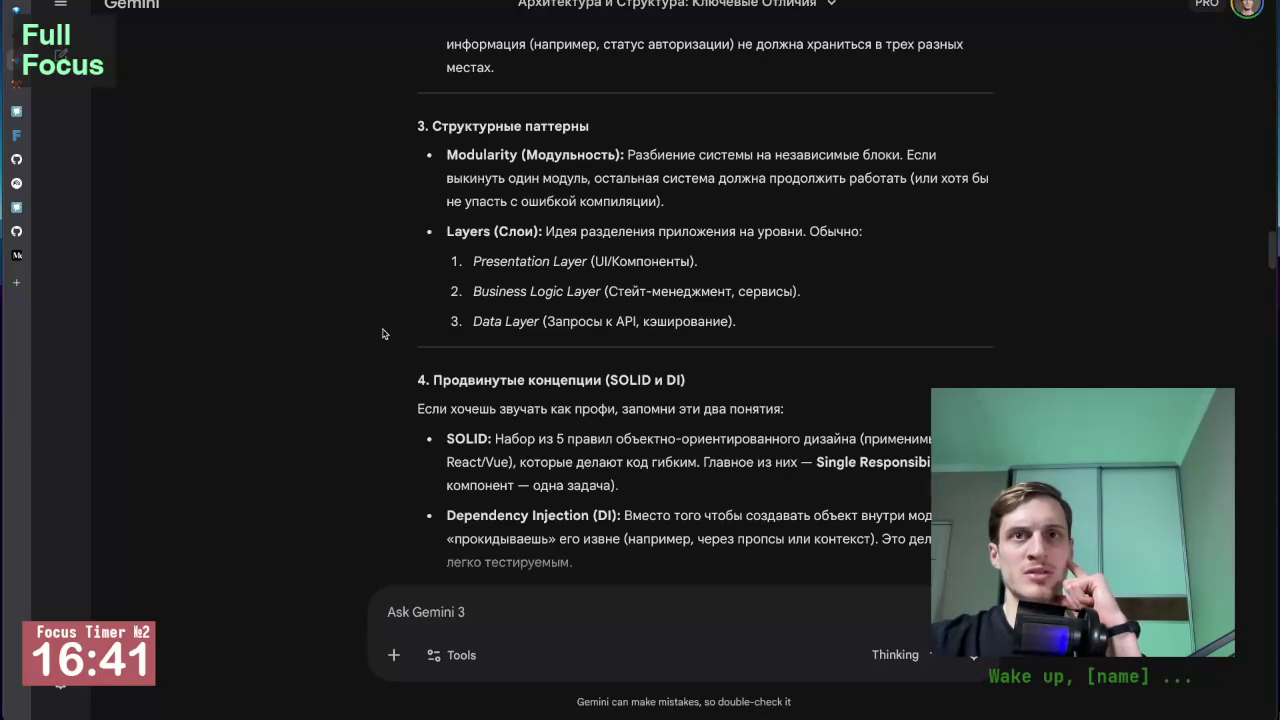
triple_click(758, 291)
double_click(575, 321)
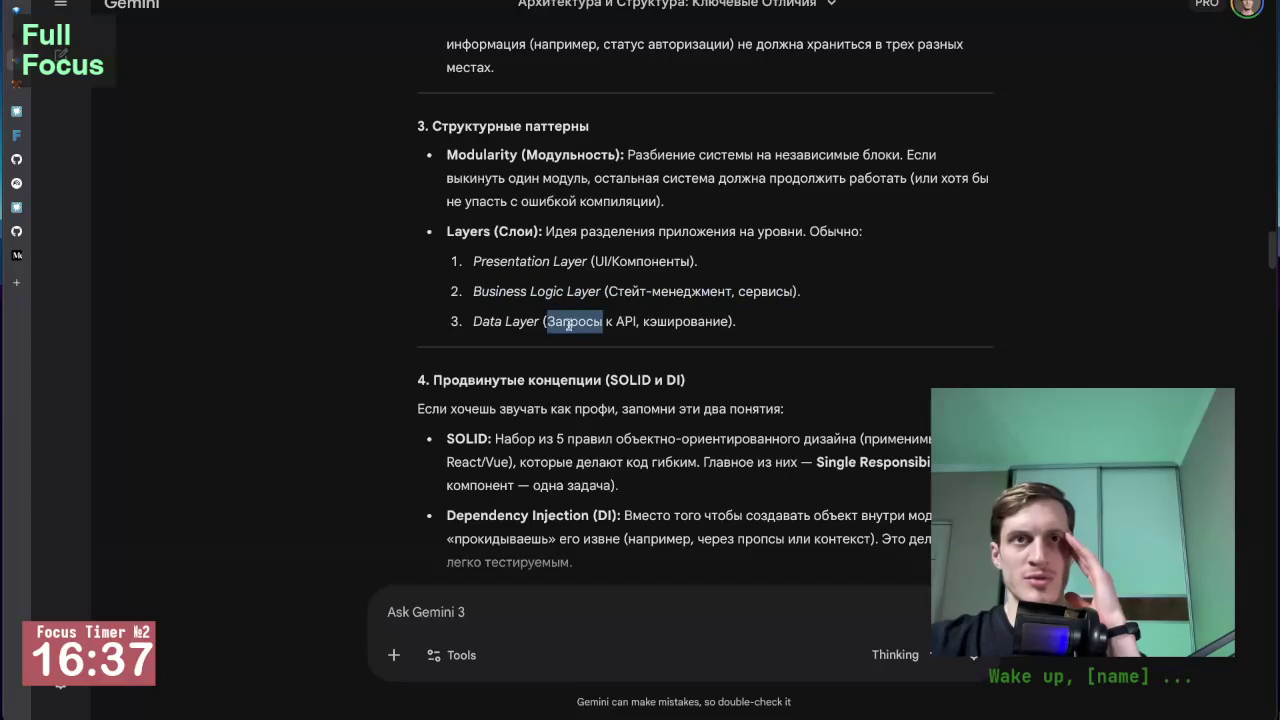
left_click(551, 321)
double_click(752, 290)
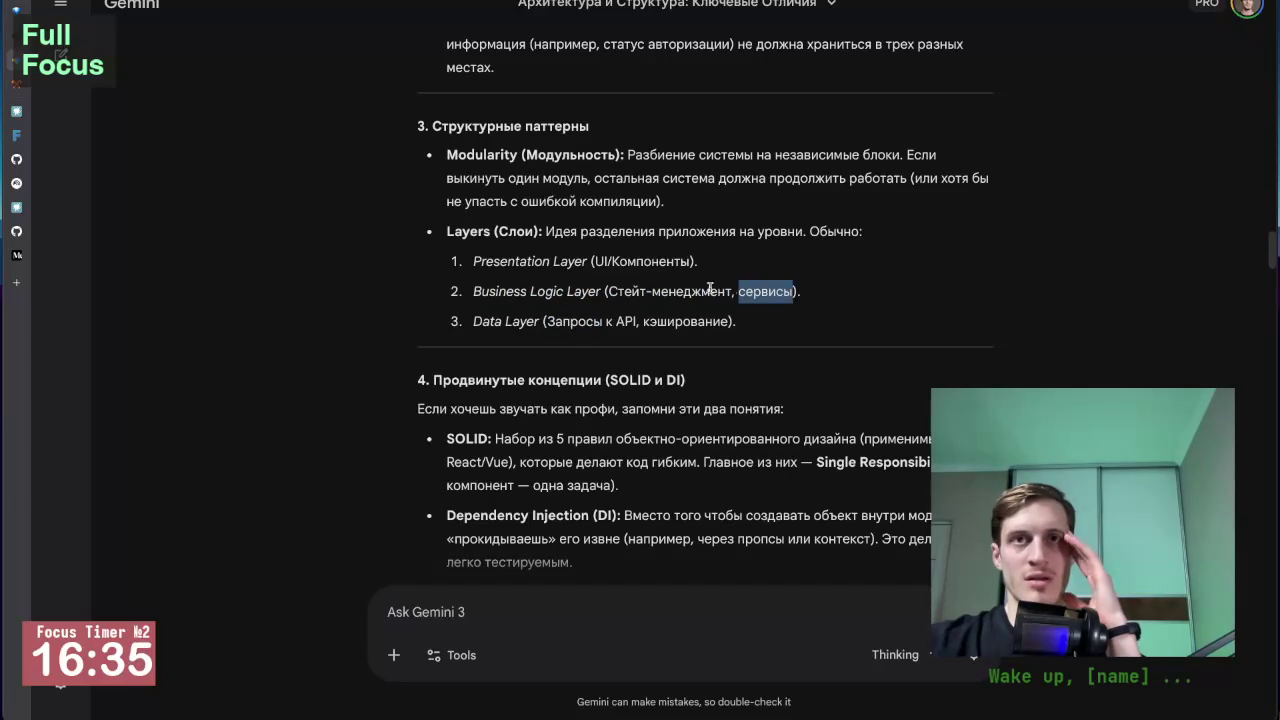
left_click(490, 292)
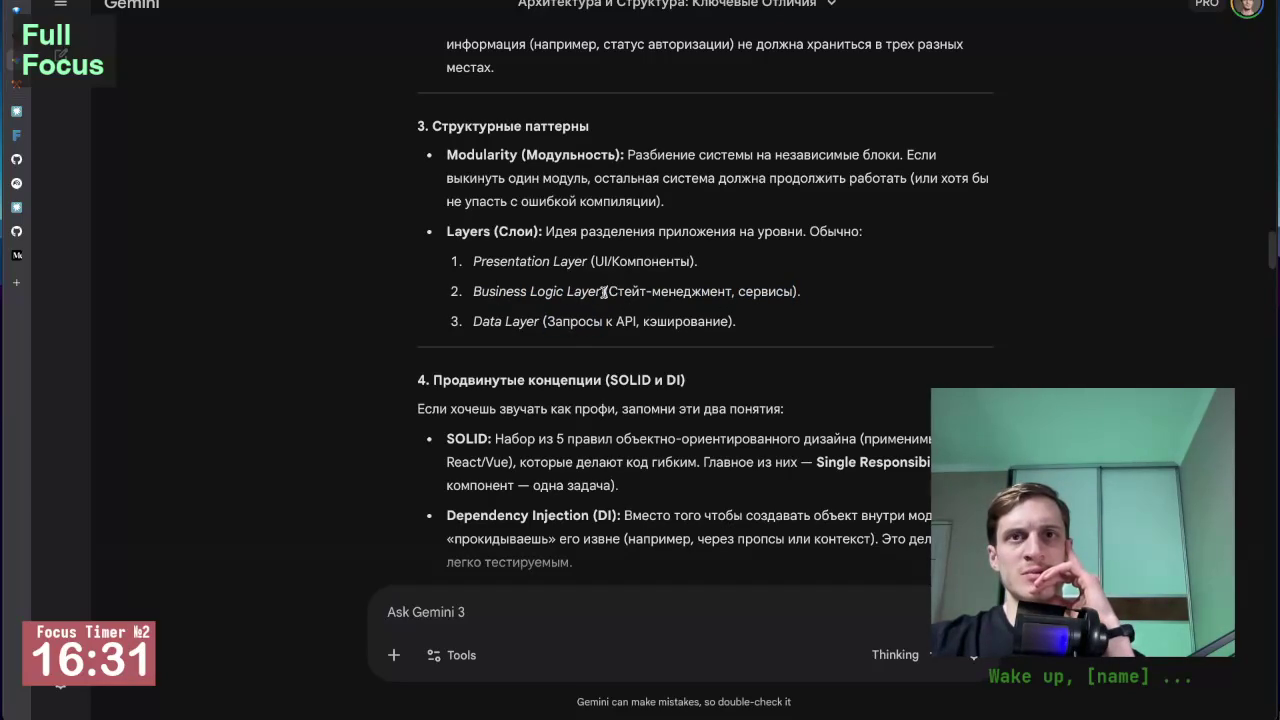
left_click_drag(604, 291, 787, 292)
left_click(699, 316)
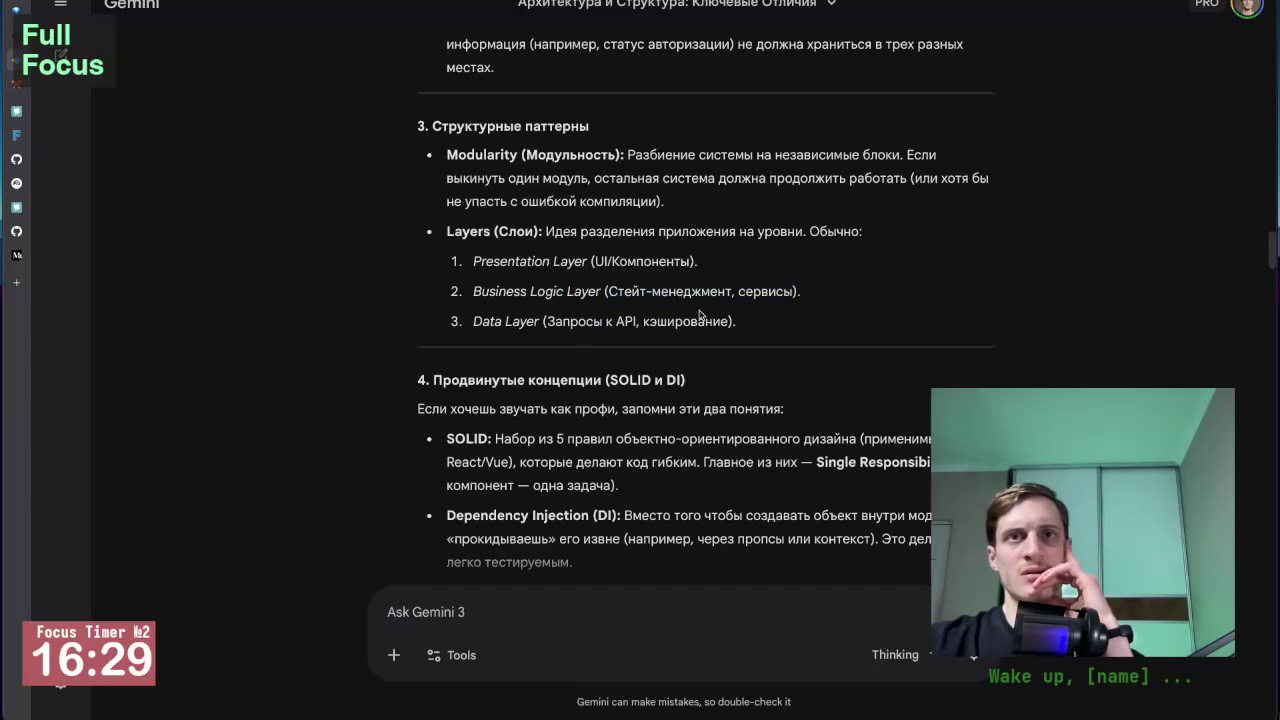
double_click(590, 326)
left_click_drag(637, 321, 543, 321)
left_click(743, 285)
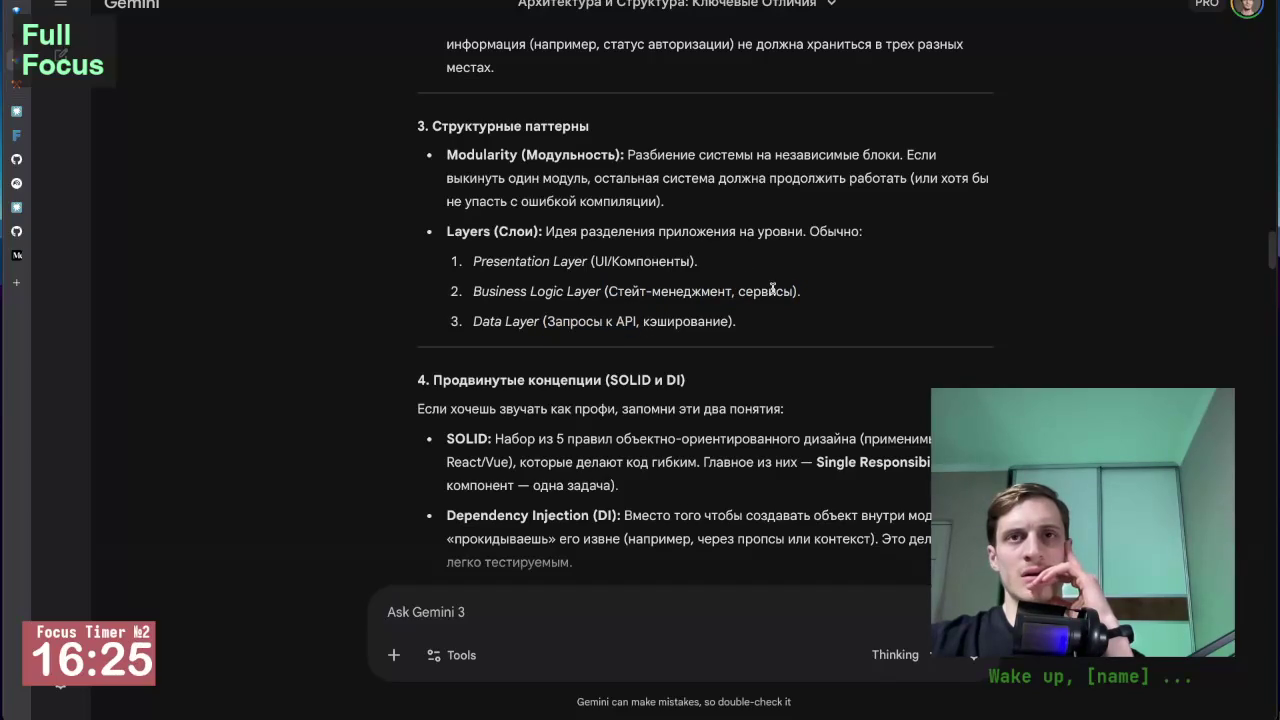
double_click(772, 290)
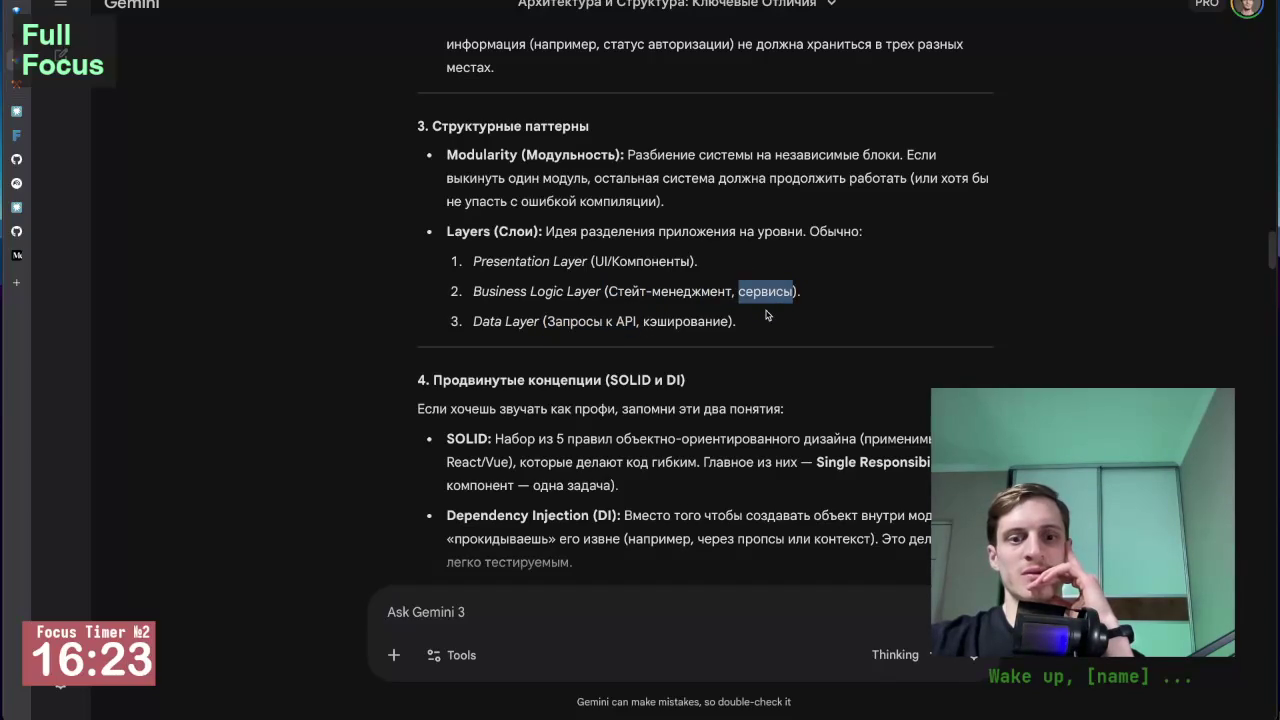
left_click(762, 330)
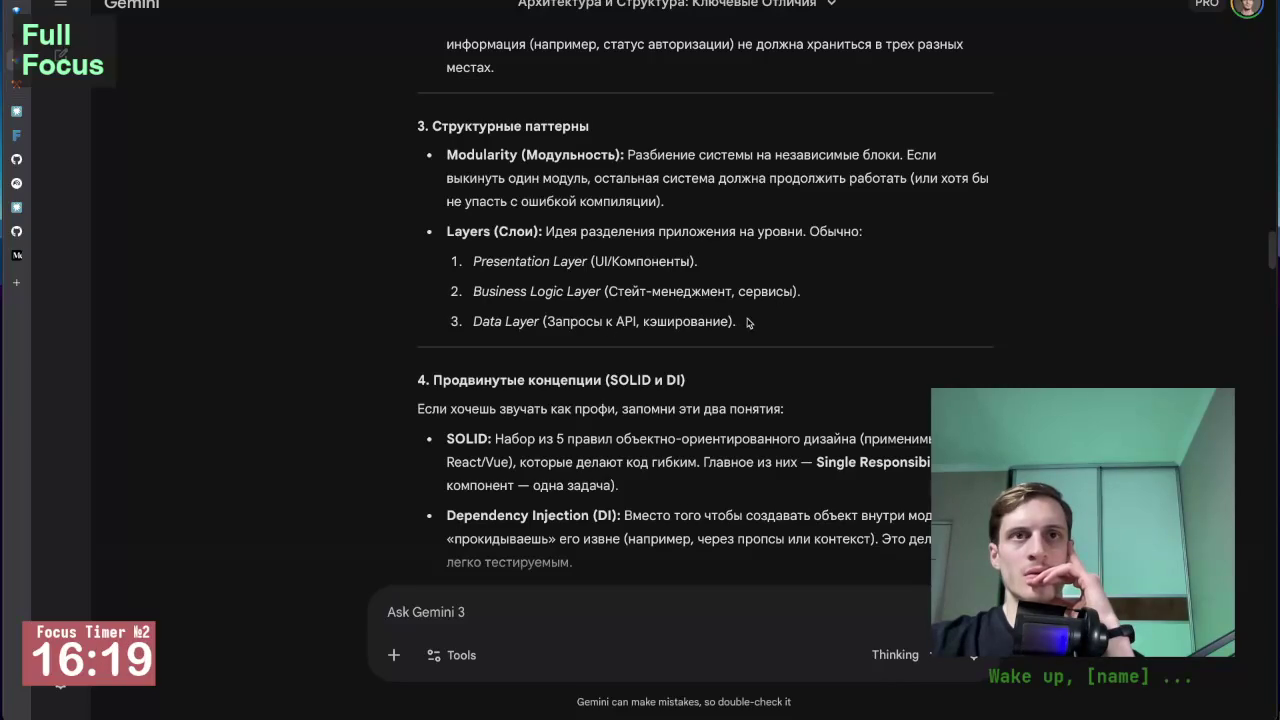
mouse_move(751, 323)
left_mouse_down()
mouse_move(477, 272)
mouse_move(450, 50)
mouse_move(400, 228)
left_mouse_up()
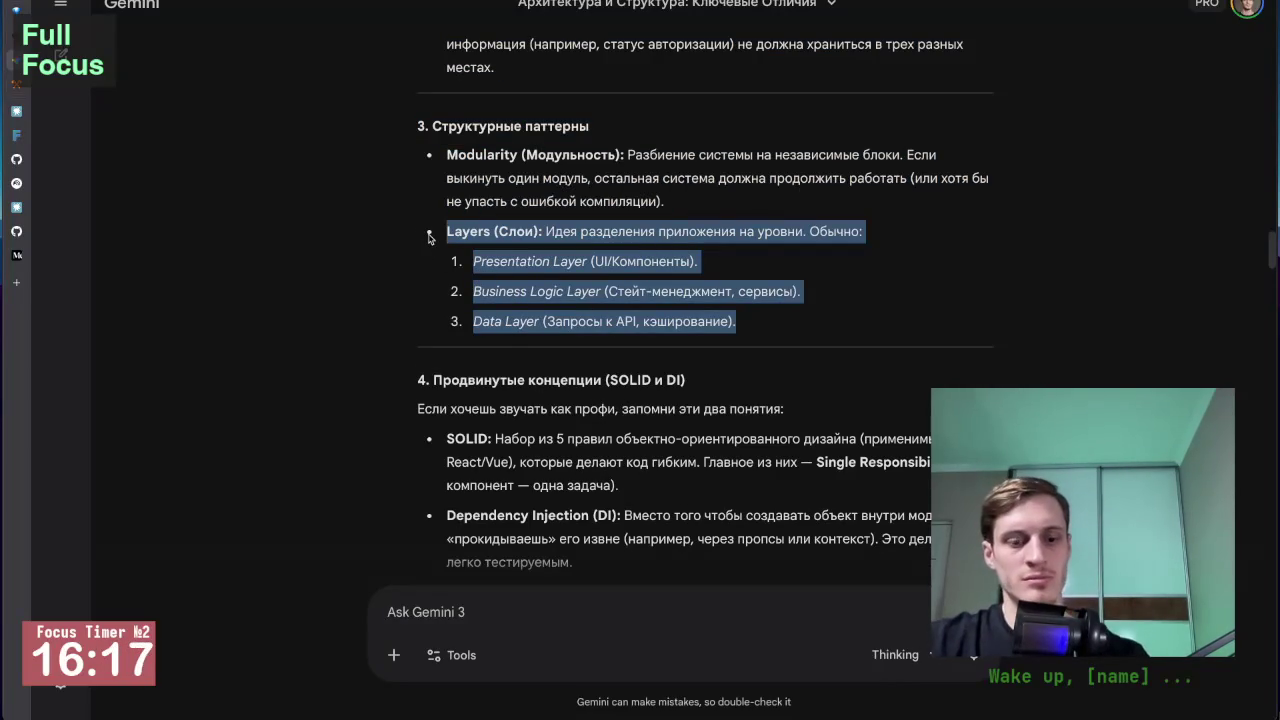
left_click(468, 612)
scroll(466, 400, "down", 3)
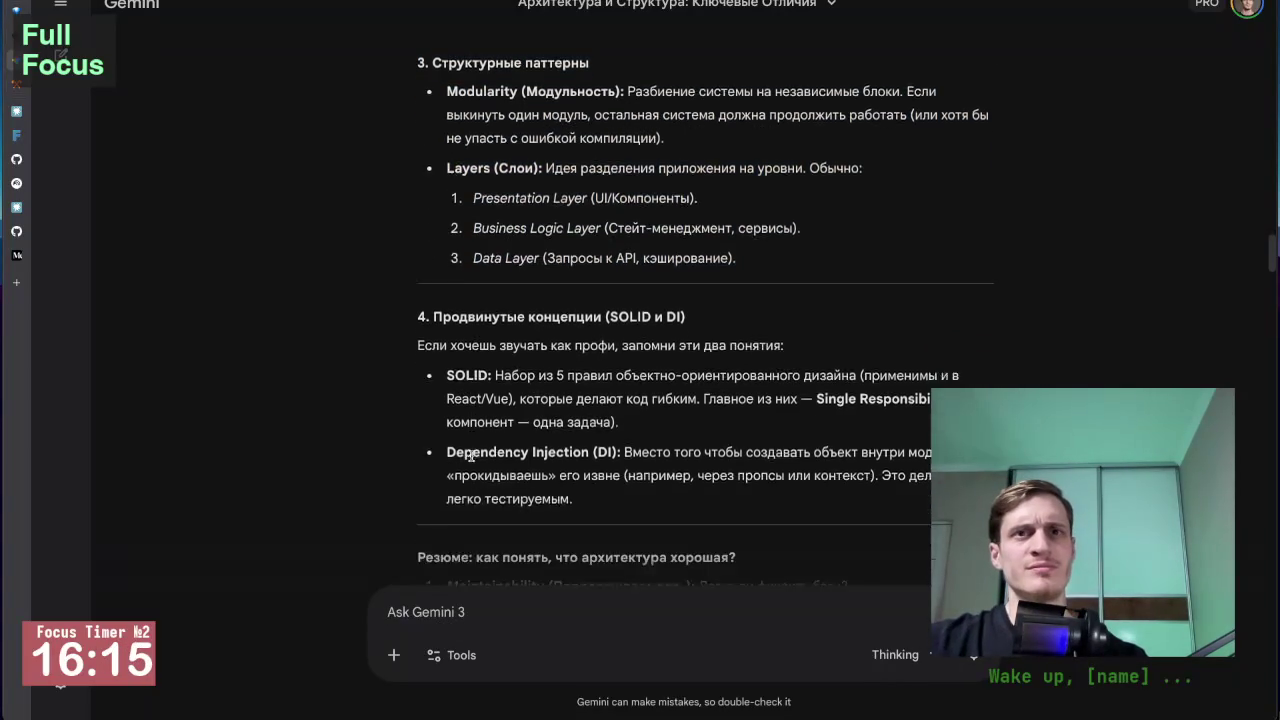
scroll(466, 400, "down", 1)
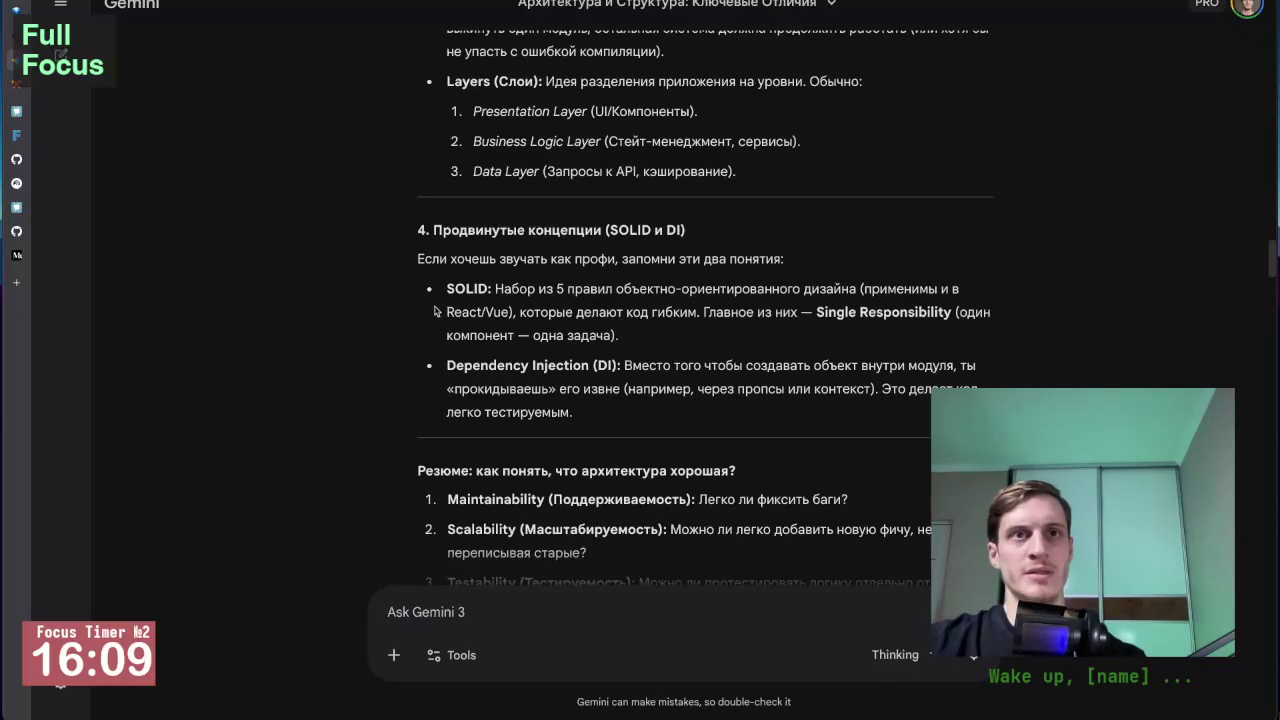
scroll(395, 338, "up", 1)
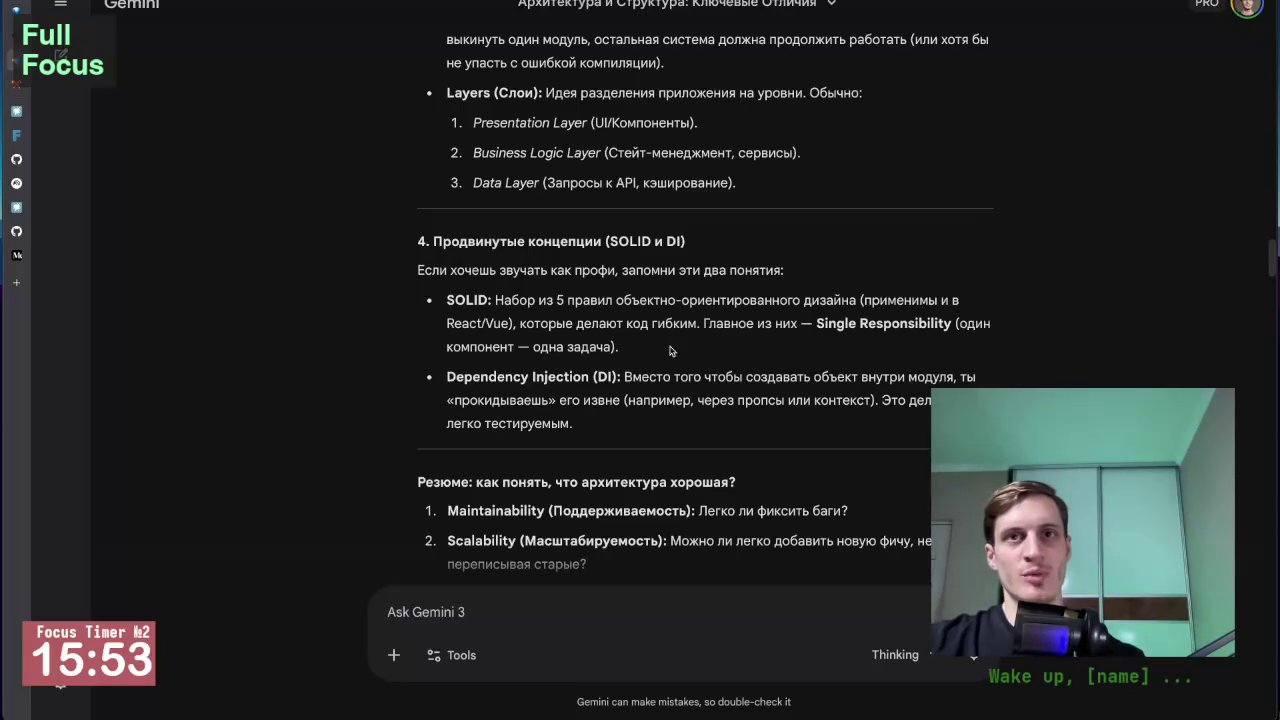
left_click_drag(448, 300, 488, 300)
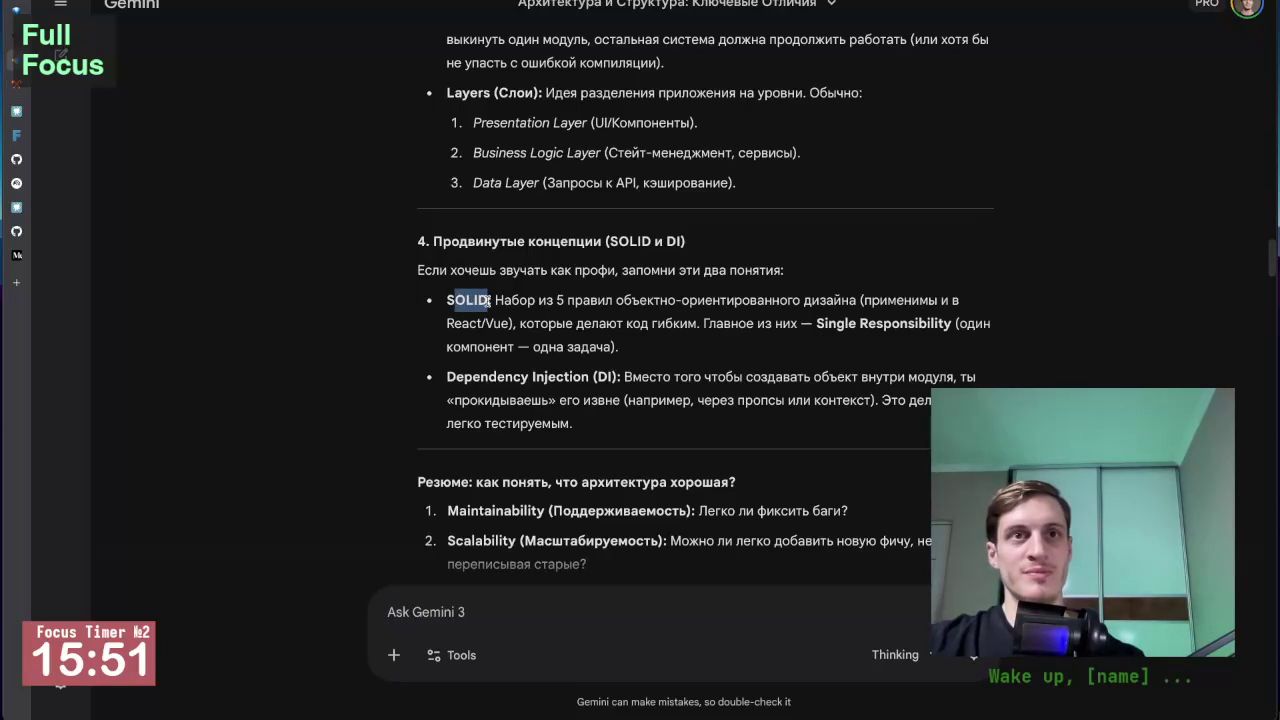
left_click(488, 300)
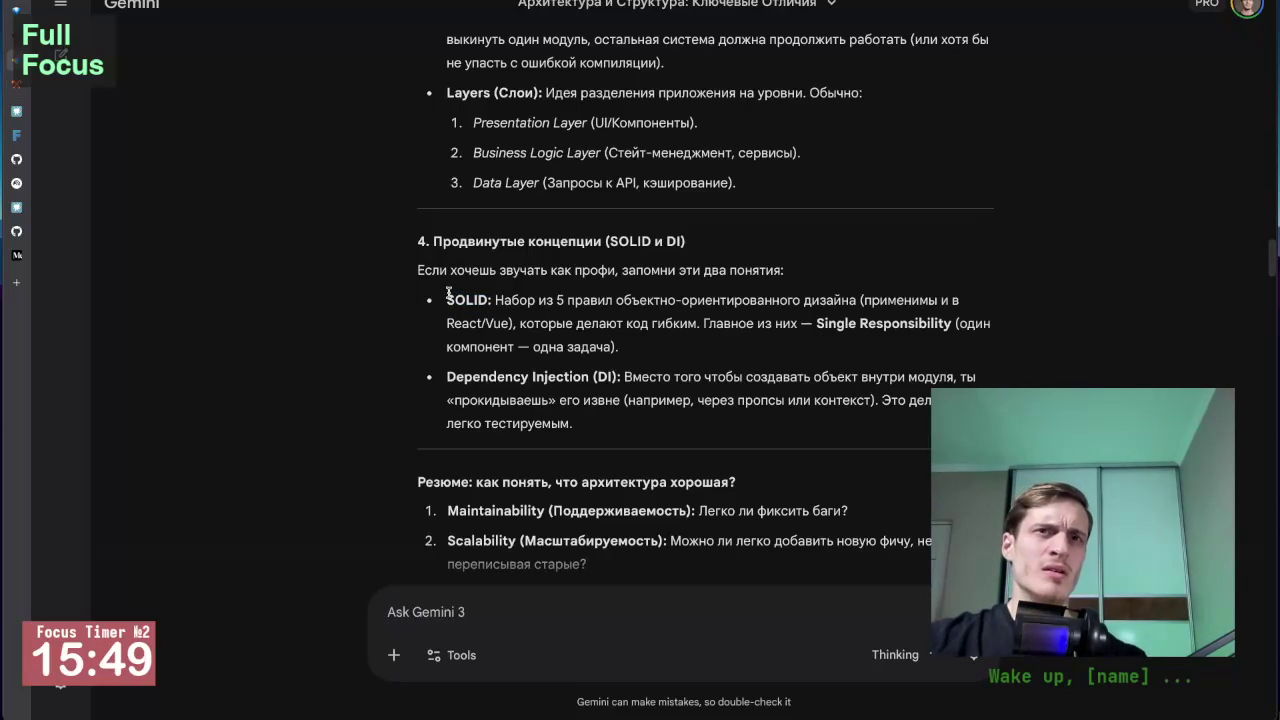
left_click_drag(455, 300, 470, 300)
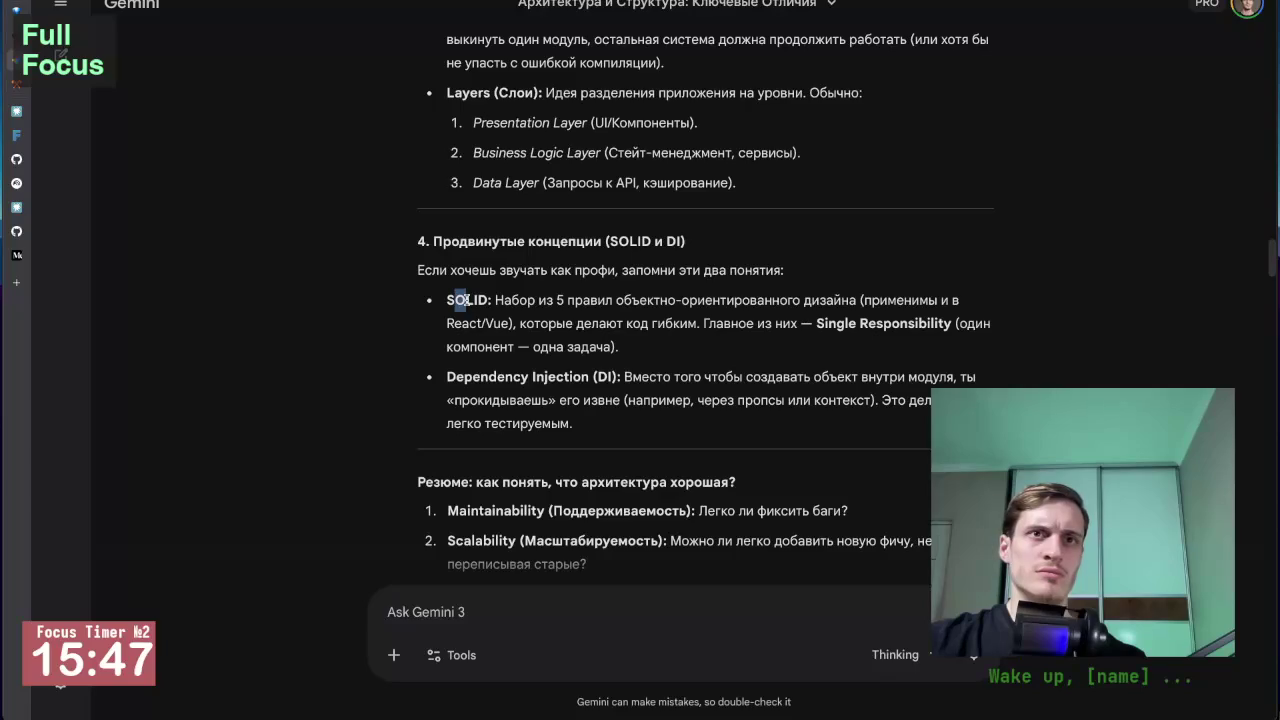
left_click(476, 298)
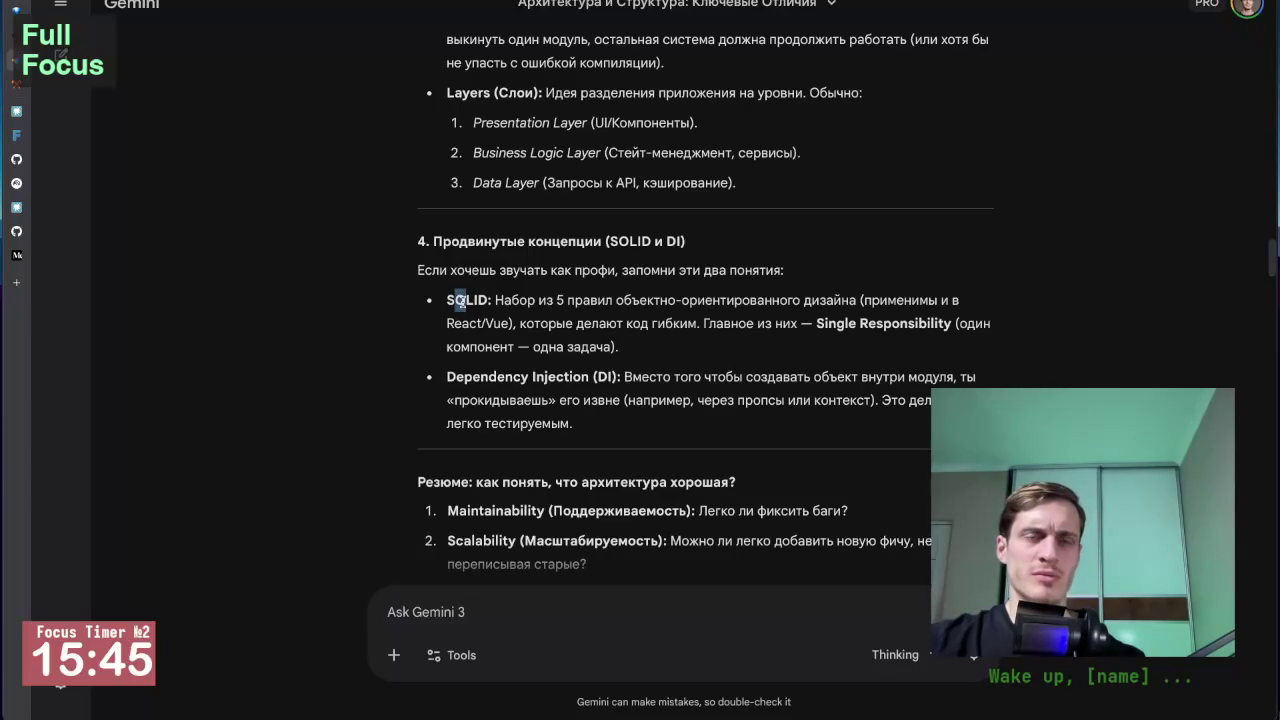
left_click_drag(454, 300, 469, 302)
left_click(472, 300)
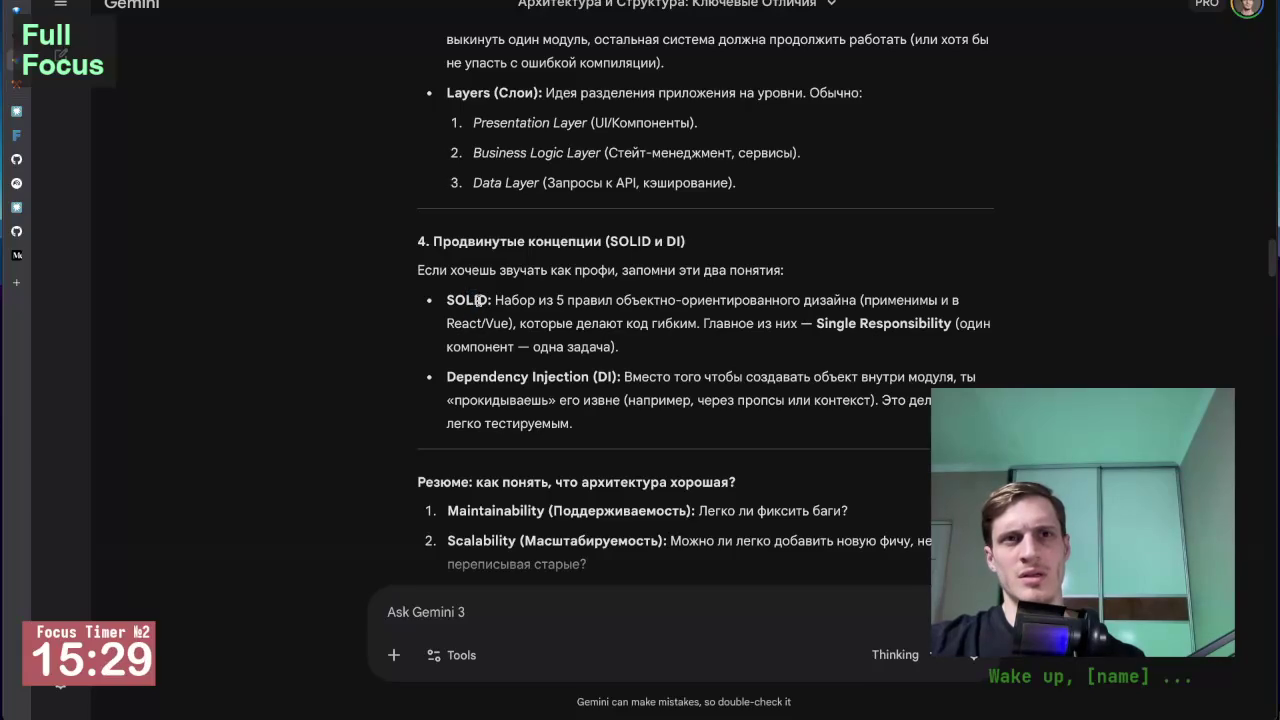
left_click_drag(479, 300, 487, 300)
left_click(483, 298)
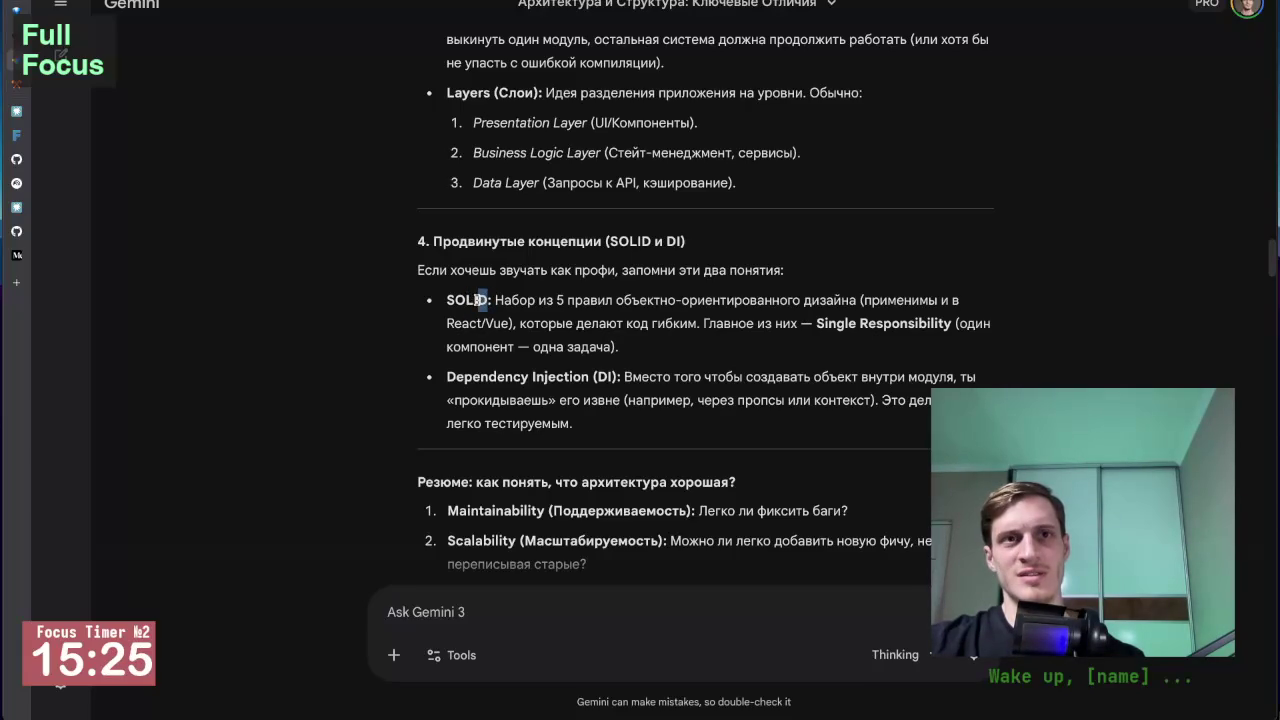
scroll(501, 337, "down", 1)
scroll(501, 337, "down", 2)
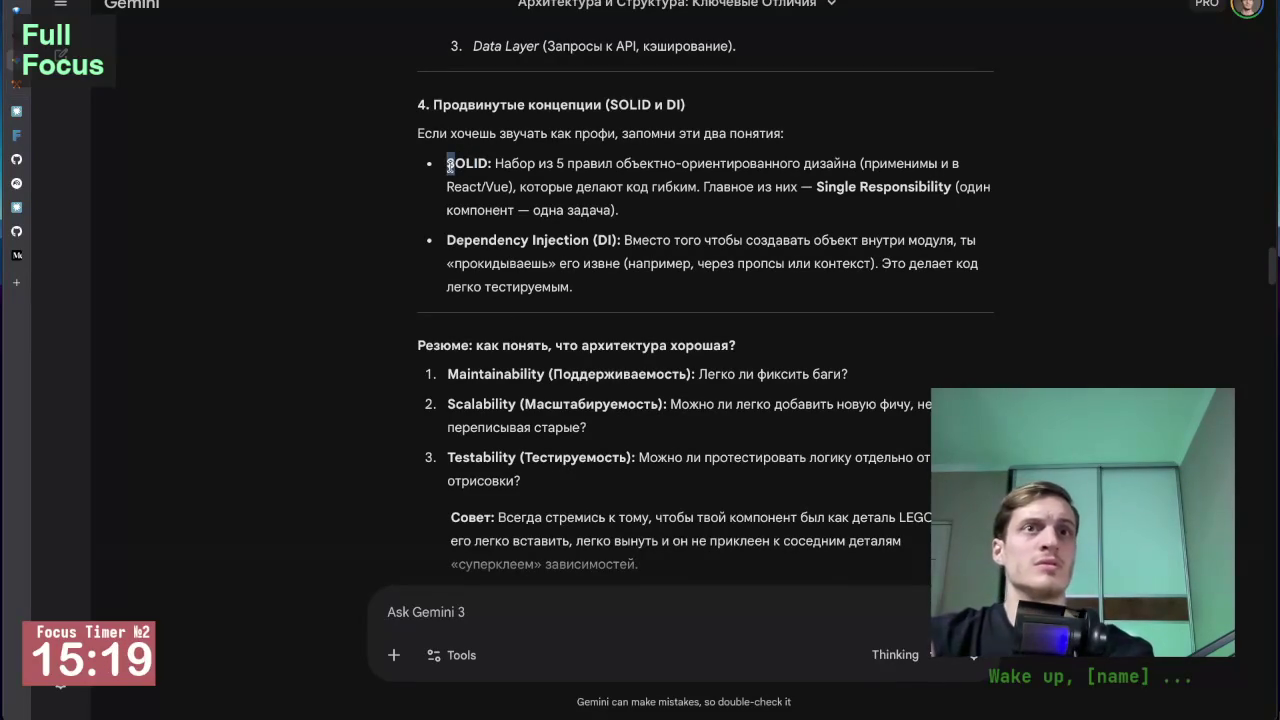
left_click_drag(447, 166, 455, 166)
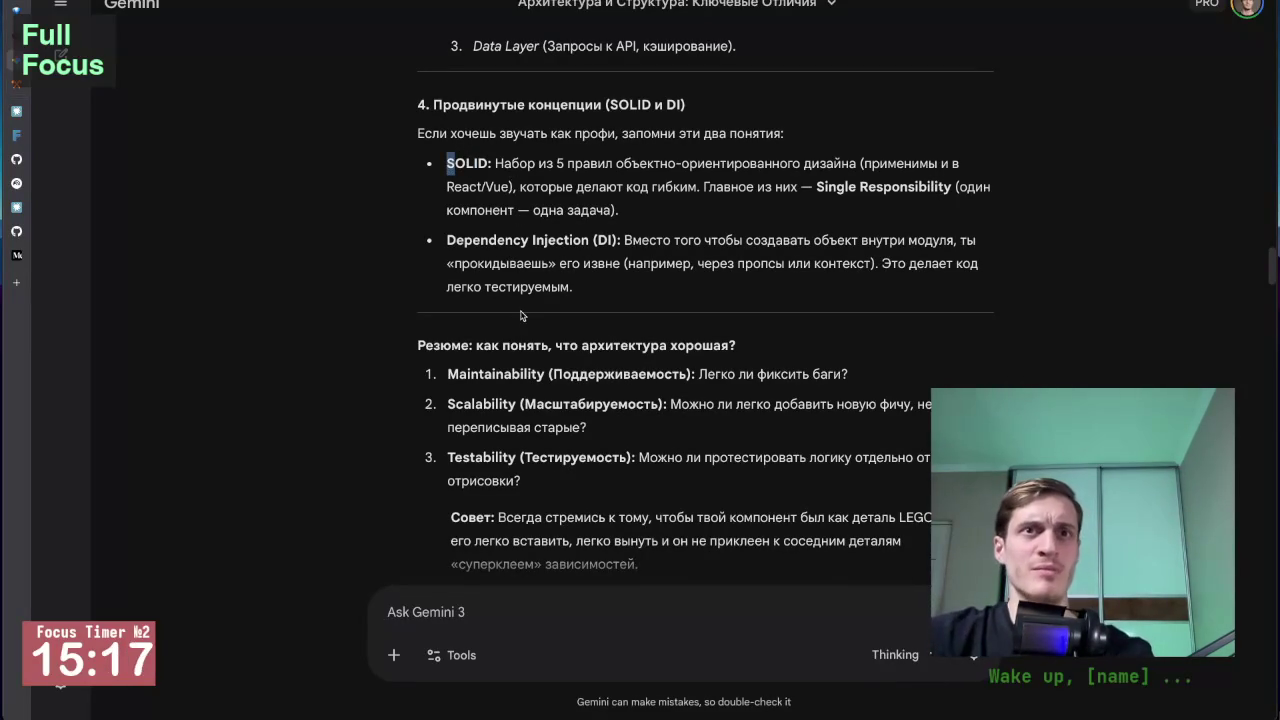
left_click(447, 250)
mouse_move(444, 238)
left_mouse_down()
mouse_move(650, 240)
mouse_move(610, 240)
left_mouse_up()
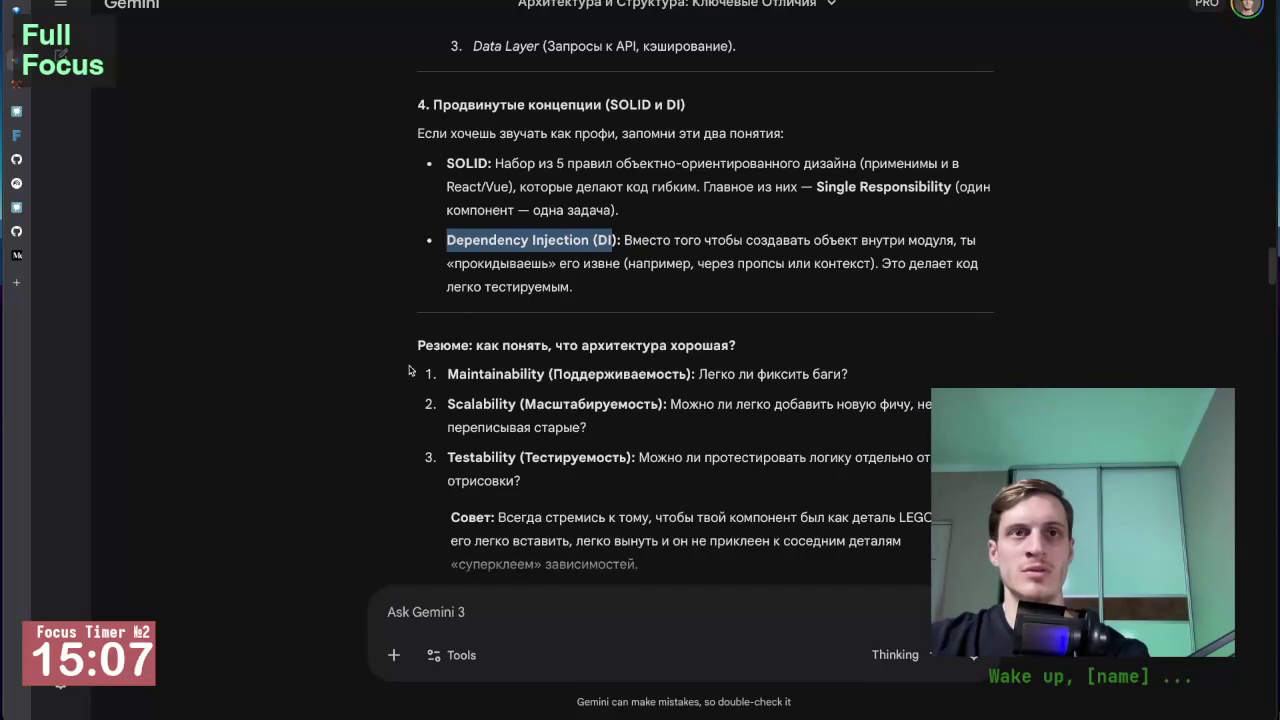
scroll(400, 417, "down", 2)
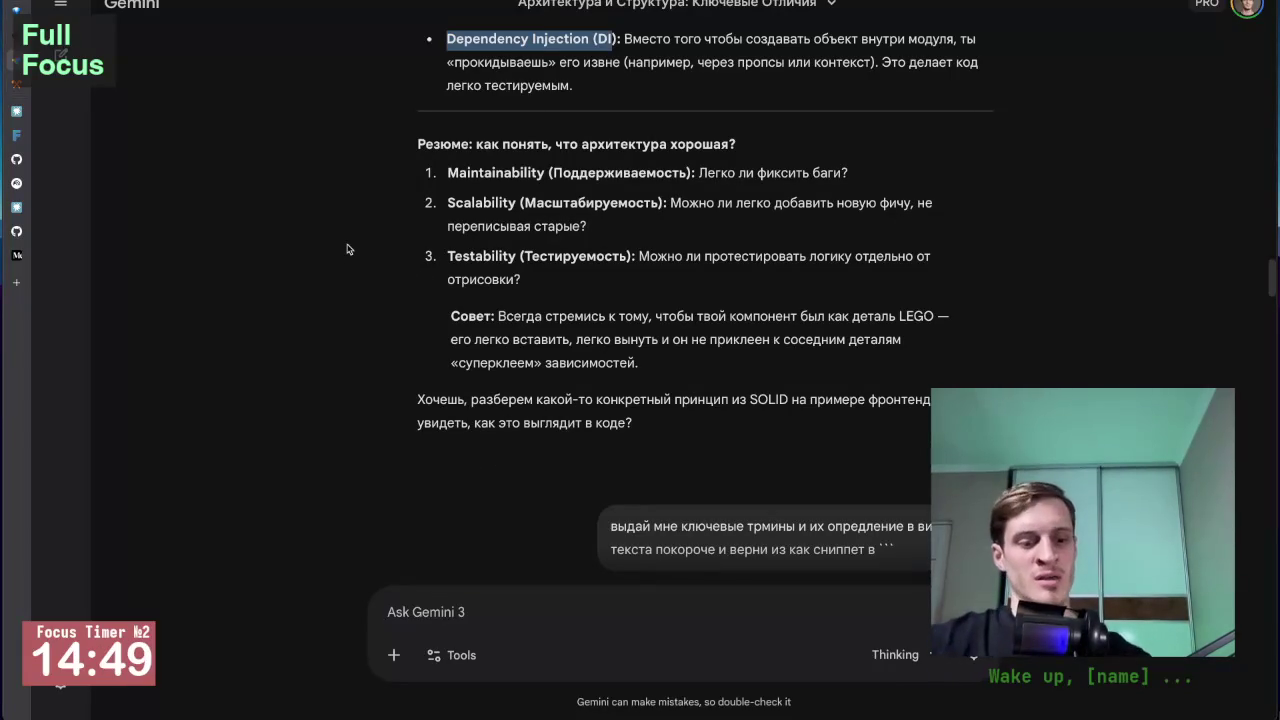
Open the Словарь терминов note and copy Gemini's Резюме summary with its LEGO tip.
key("alt+Tab")
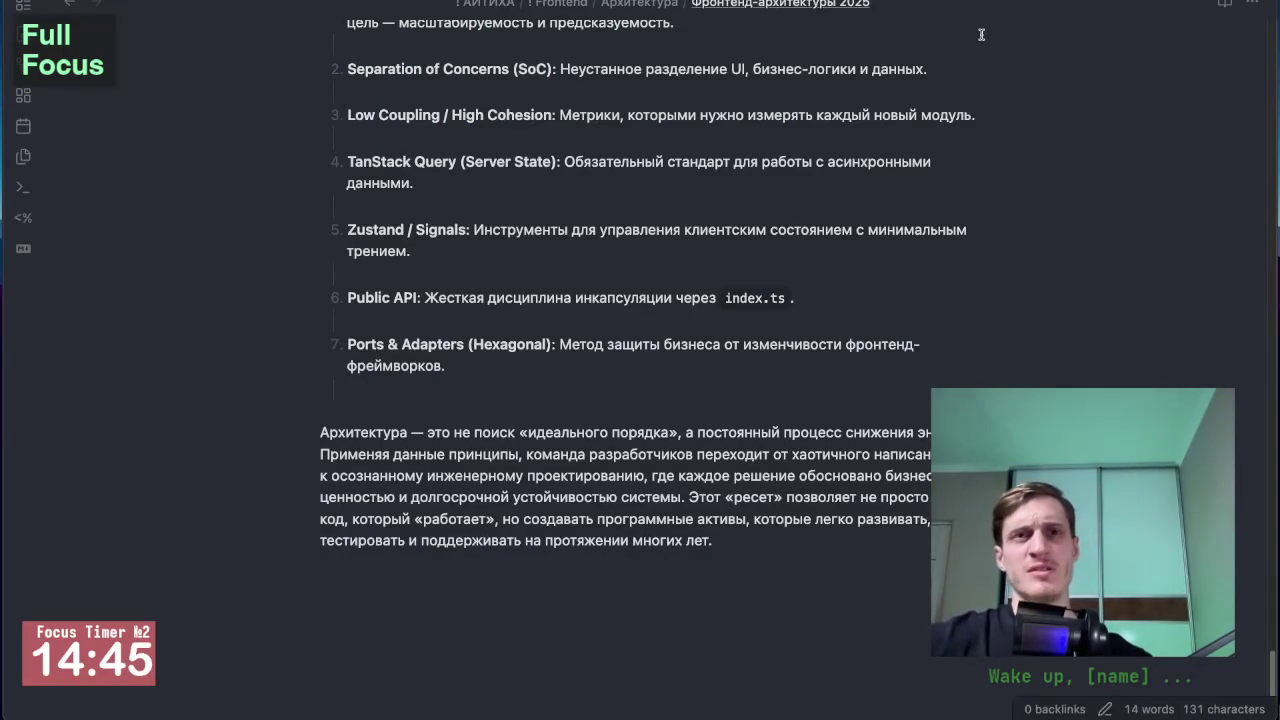
key("ctrl+Tab")
scroll(688, 290, "down", 1)
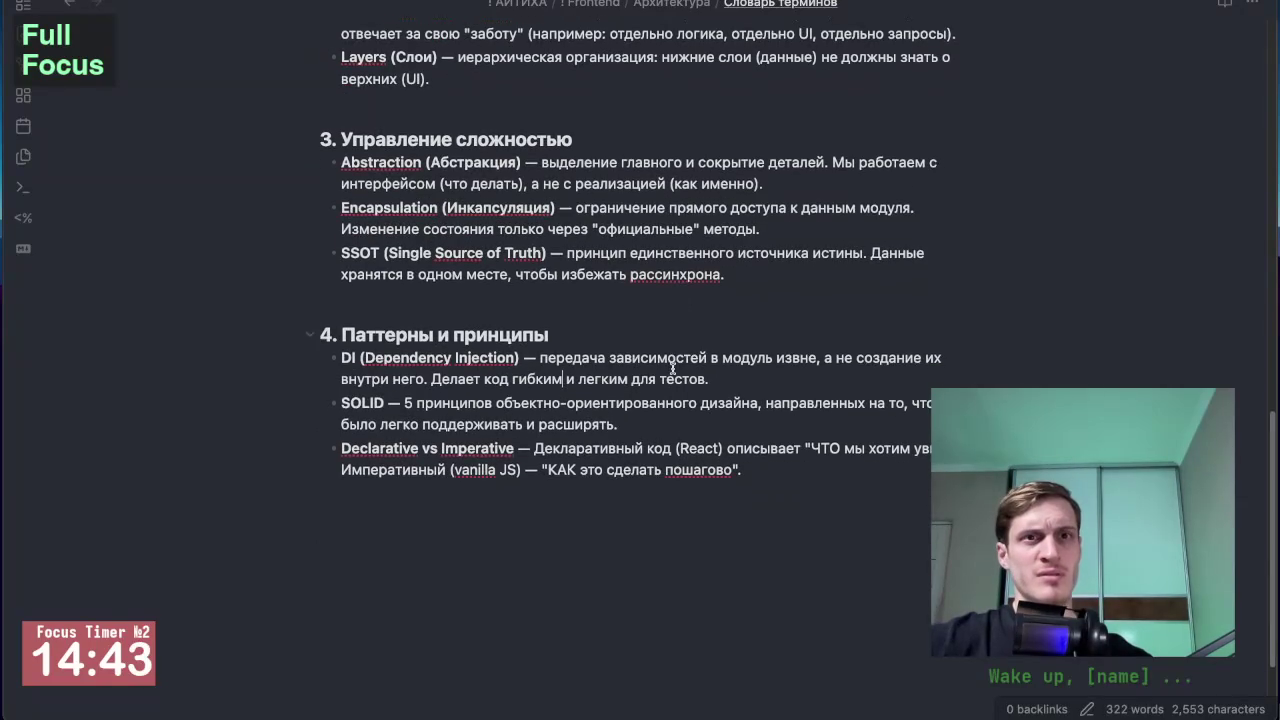
key("alt+Tab")
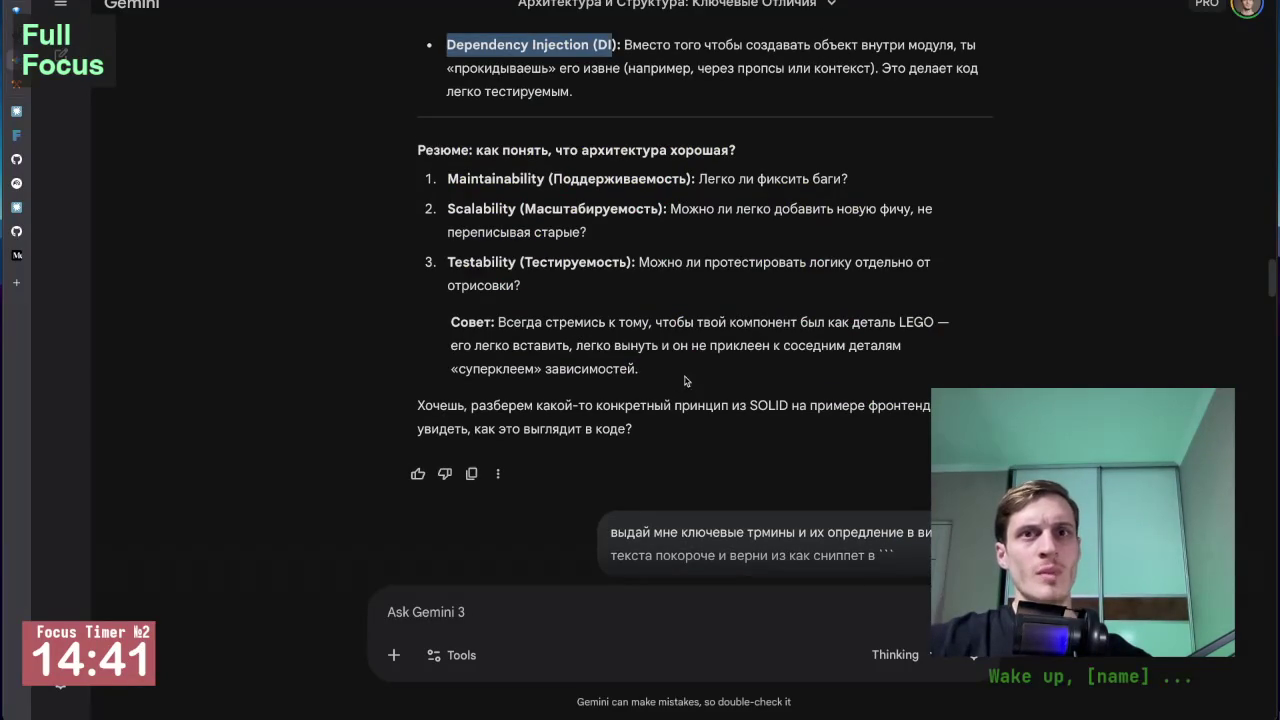
mouse_move(688, 380)
left_mouse_down()
mouse_move(380, 190)
mouse_move(416, 148)
left_mouse_up()
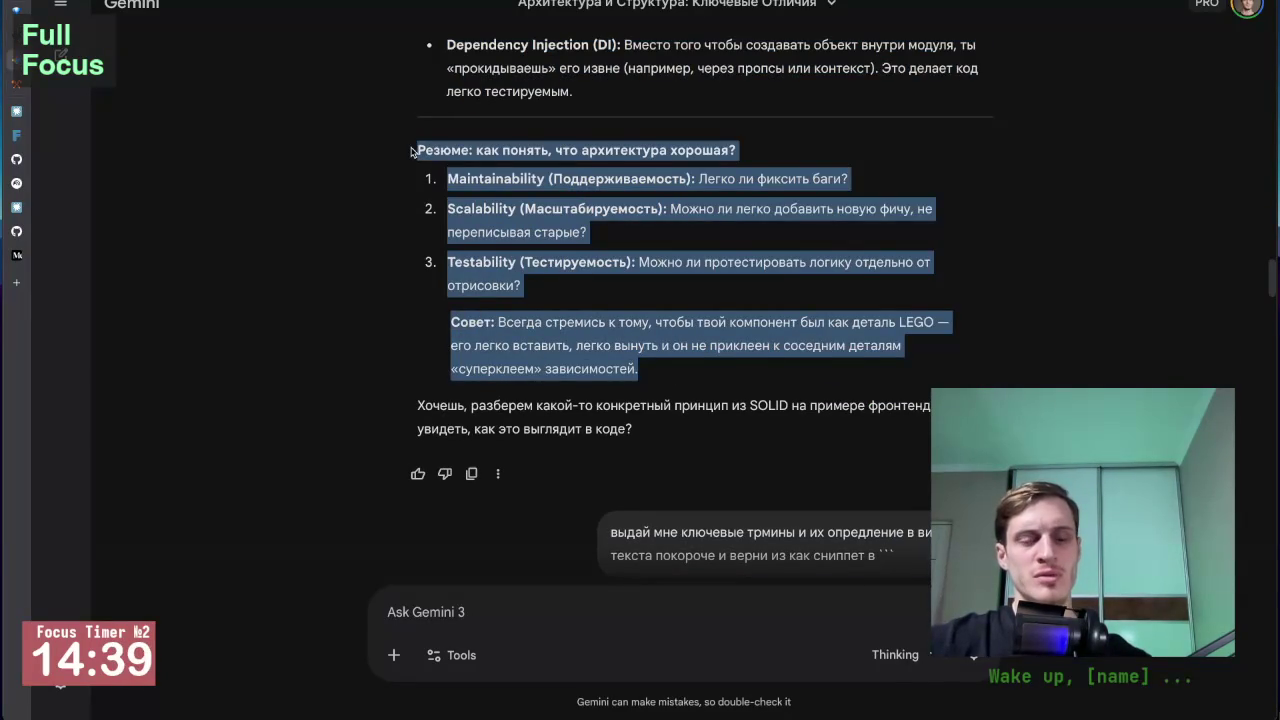
key("alt+Tab")
Paste the Резюме summary directly under the Словарь терминов note title.
scroll(547, 347, "up", 5)
scroll(547, 347, "up", 3)
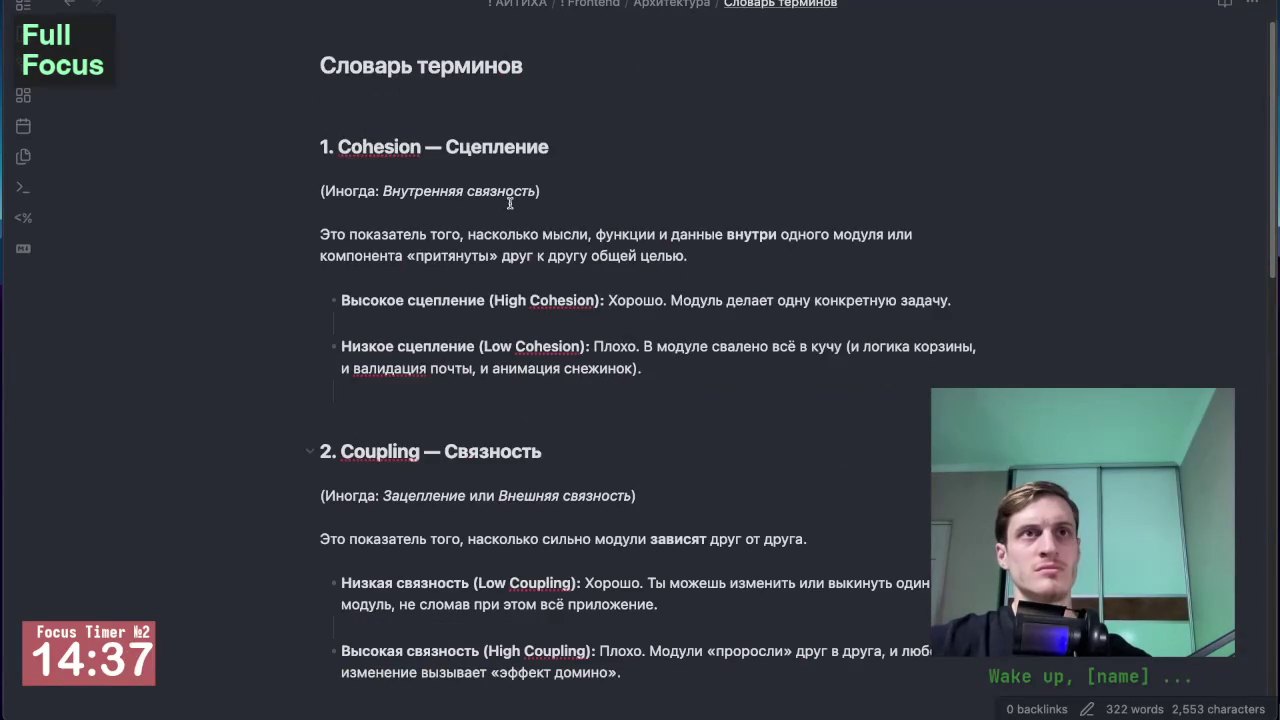
left_click(482, 102)
key("Return")
key("Return")
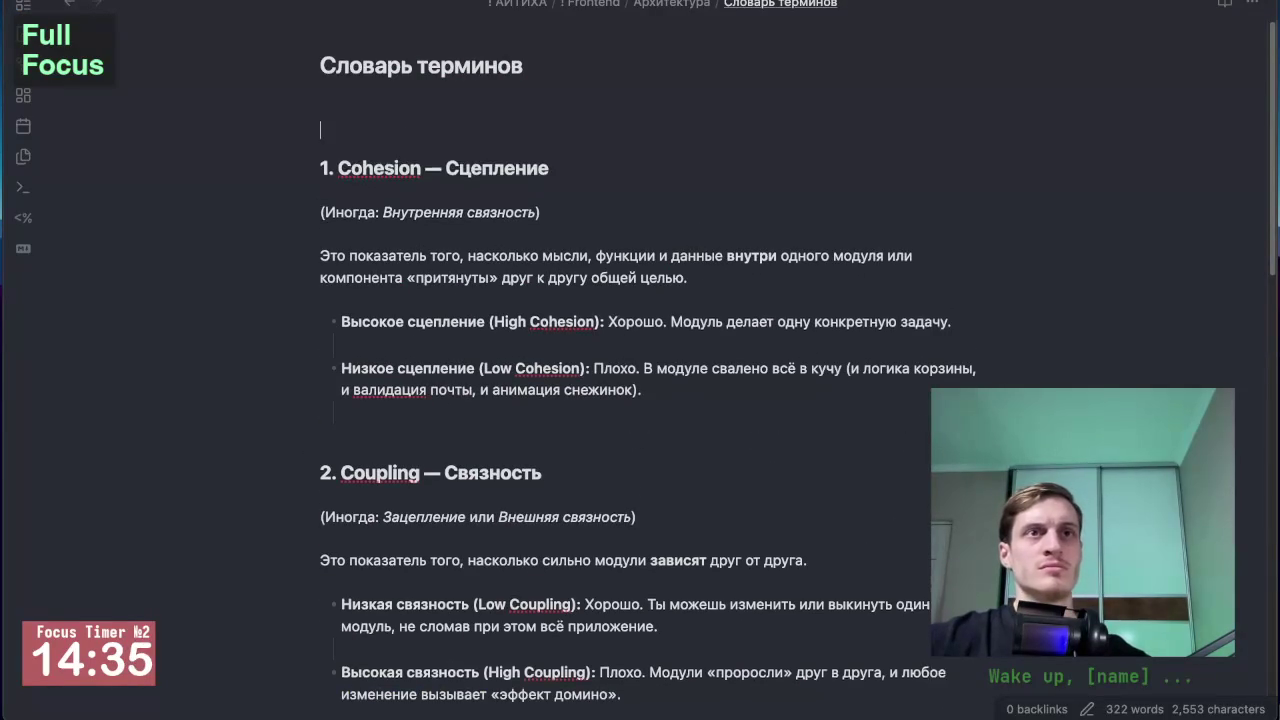
key("cmd+v")
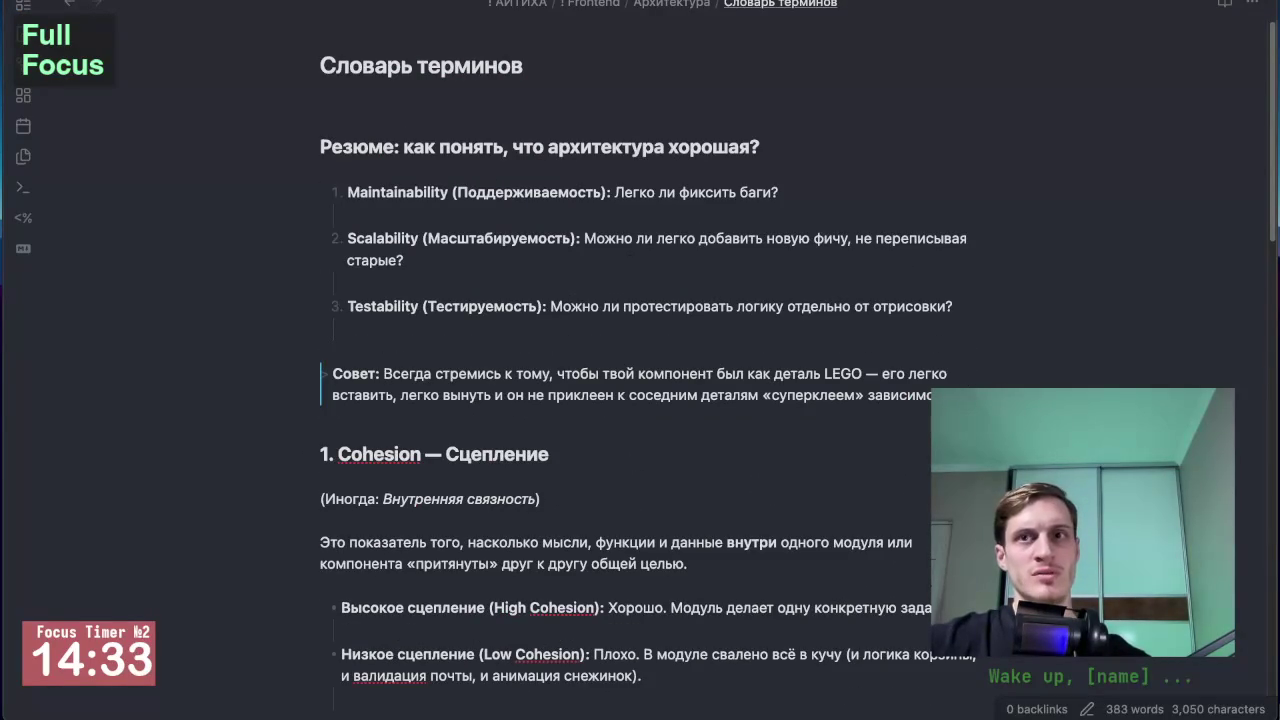
key("Return")
key("Return")
Reset the note zoom and add a horizontal divider line below the pasted summary.
key("ctrl+minus")
key("ctrl+minus")
key("ctrl+minus")
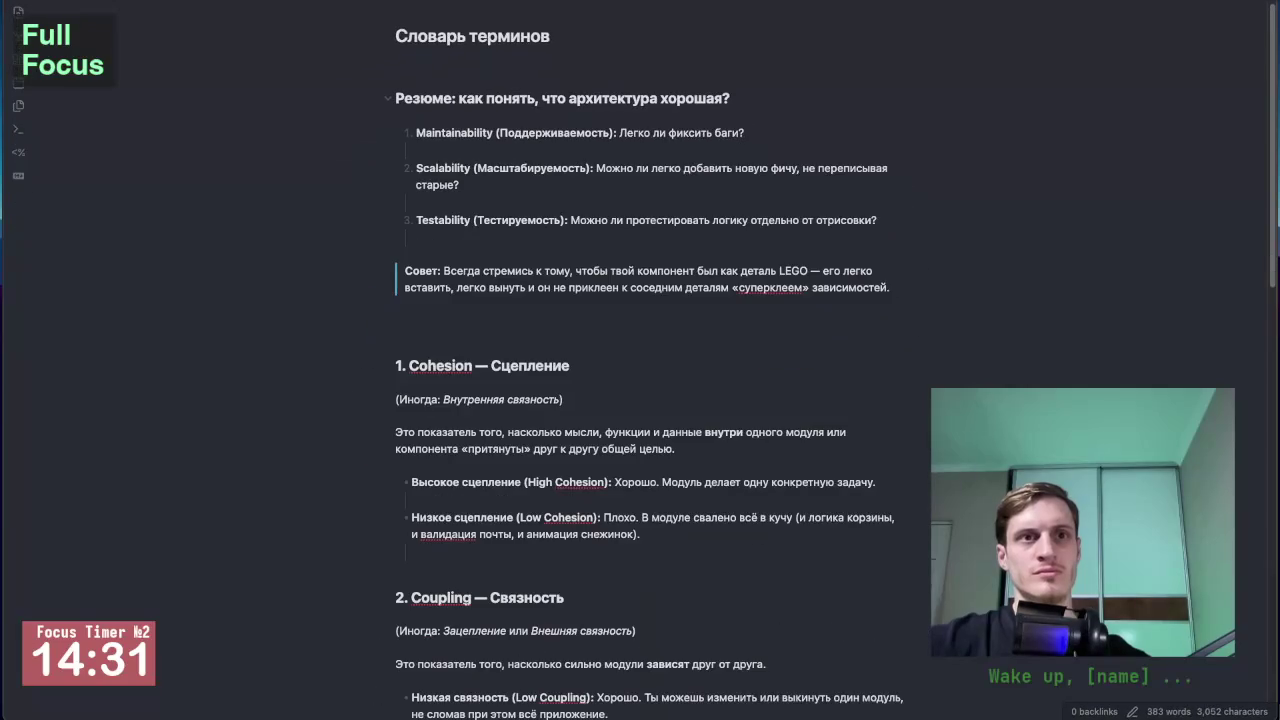
key("ctrl+0")
type("---")
key("Return")
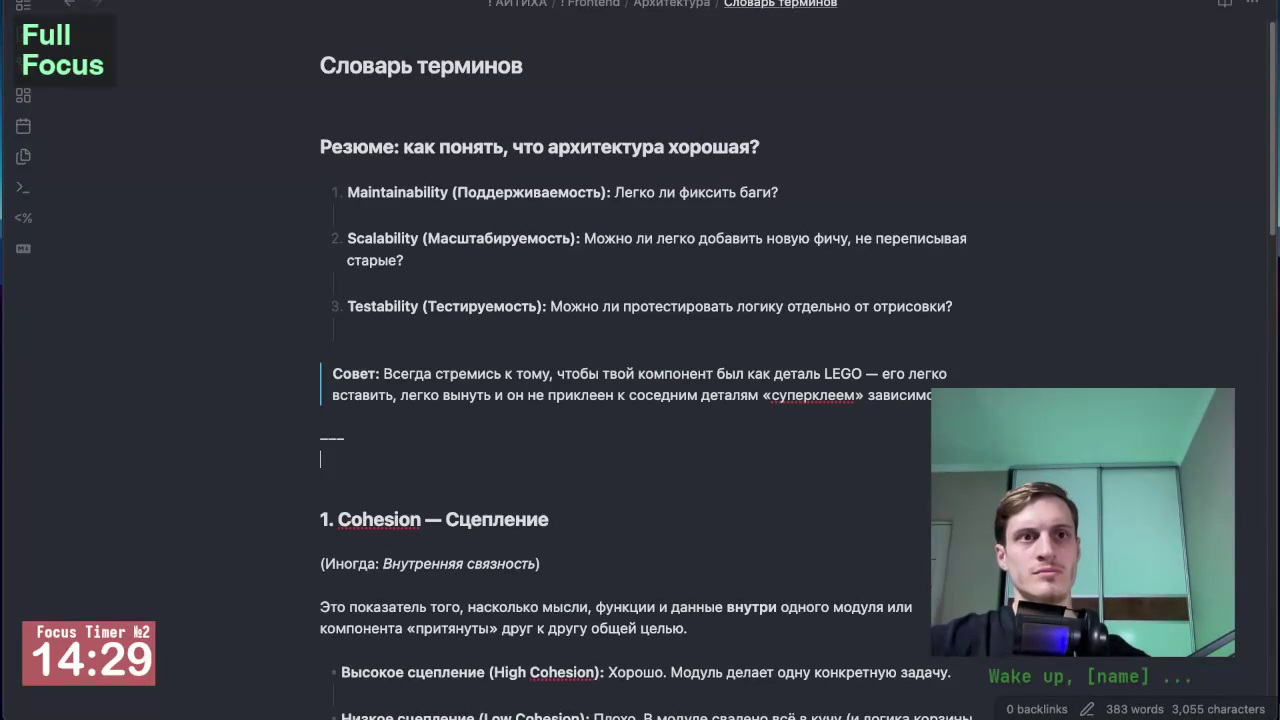
key("BackSpace")
key("BackSpace")
type("_")
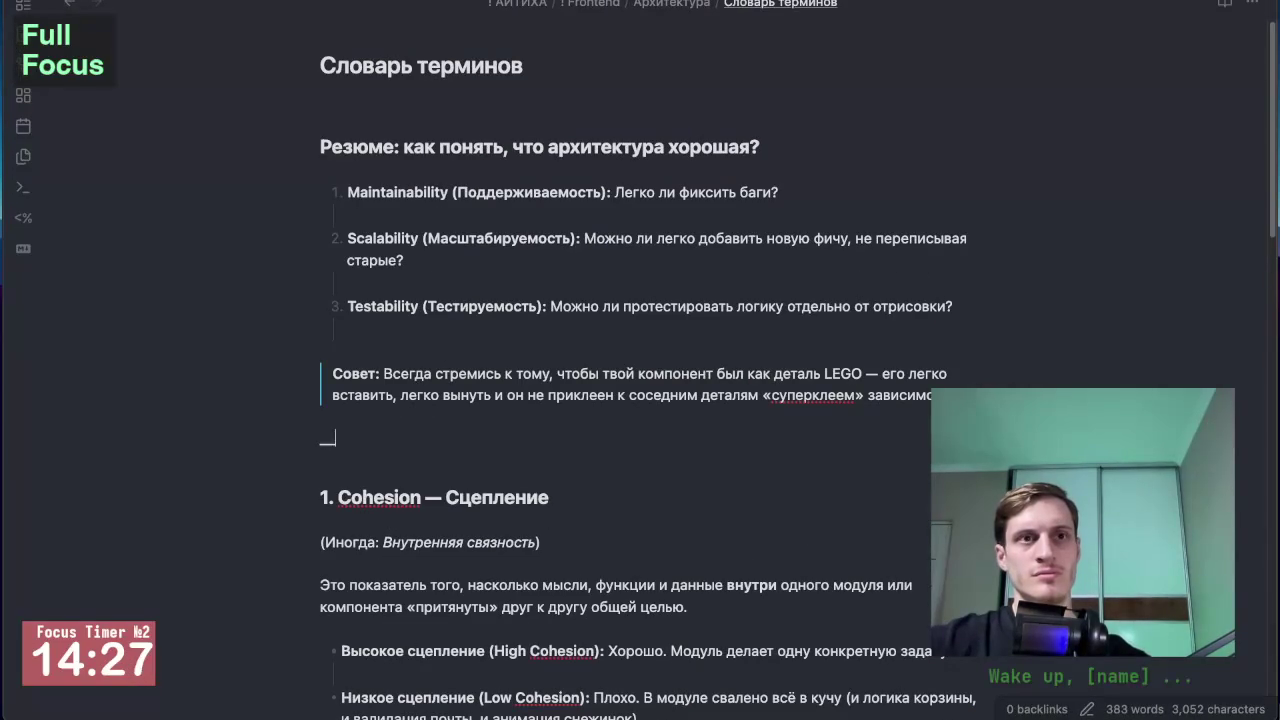
key("Return")
key("BackSpace")
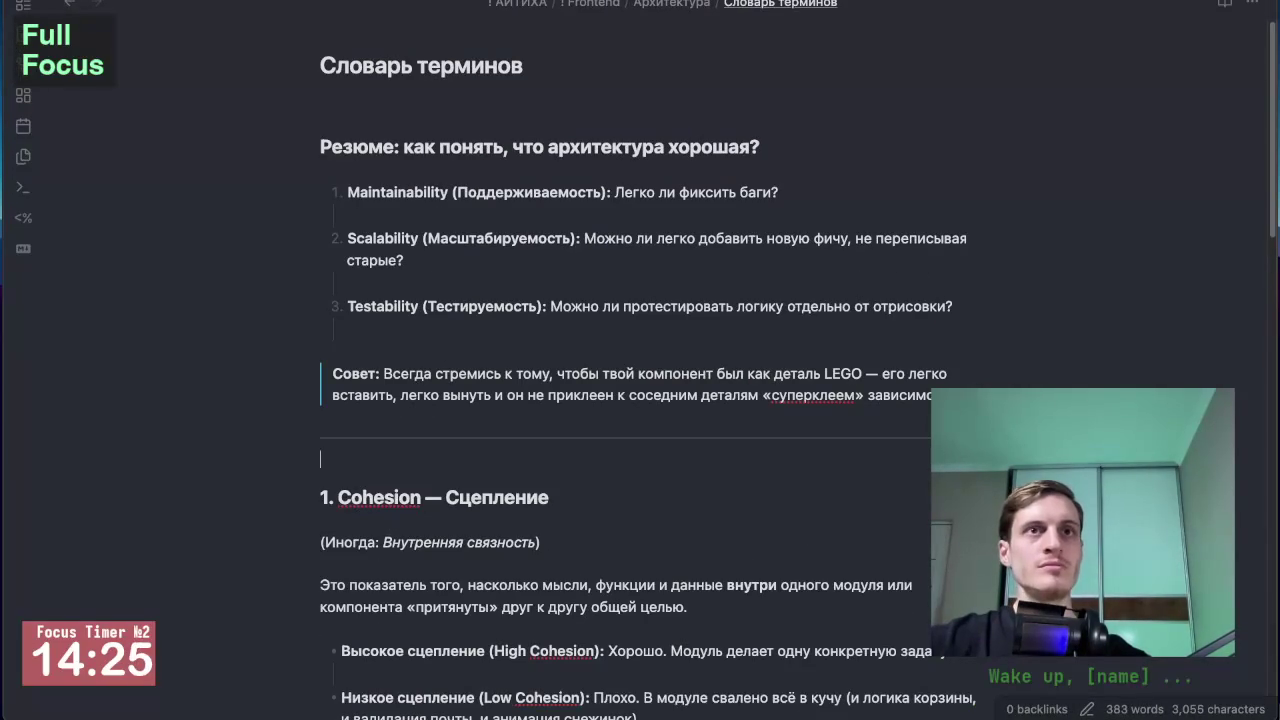
key("super+Tab")
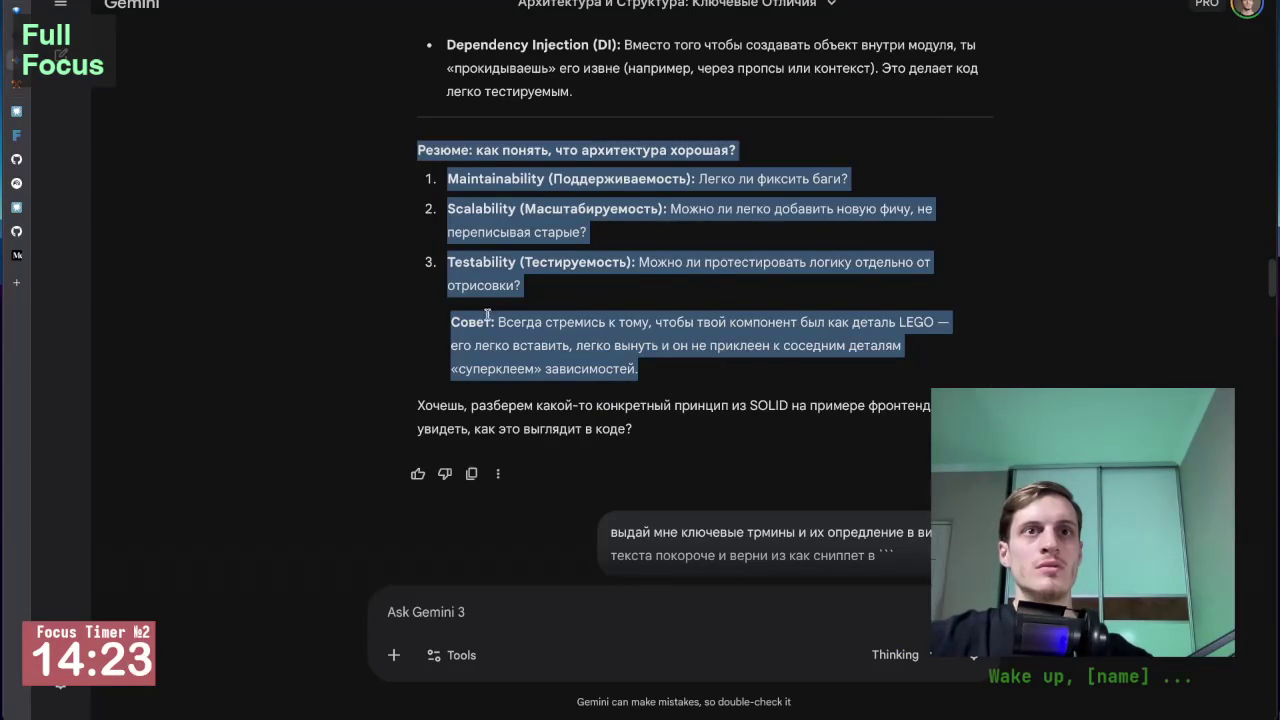
left_click(486, 310)
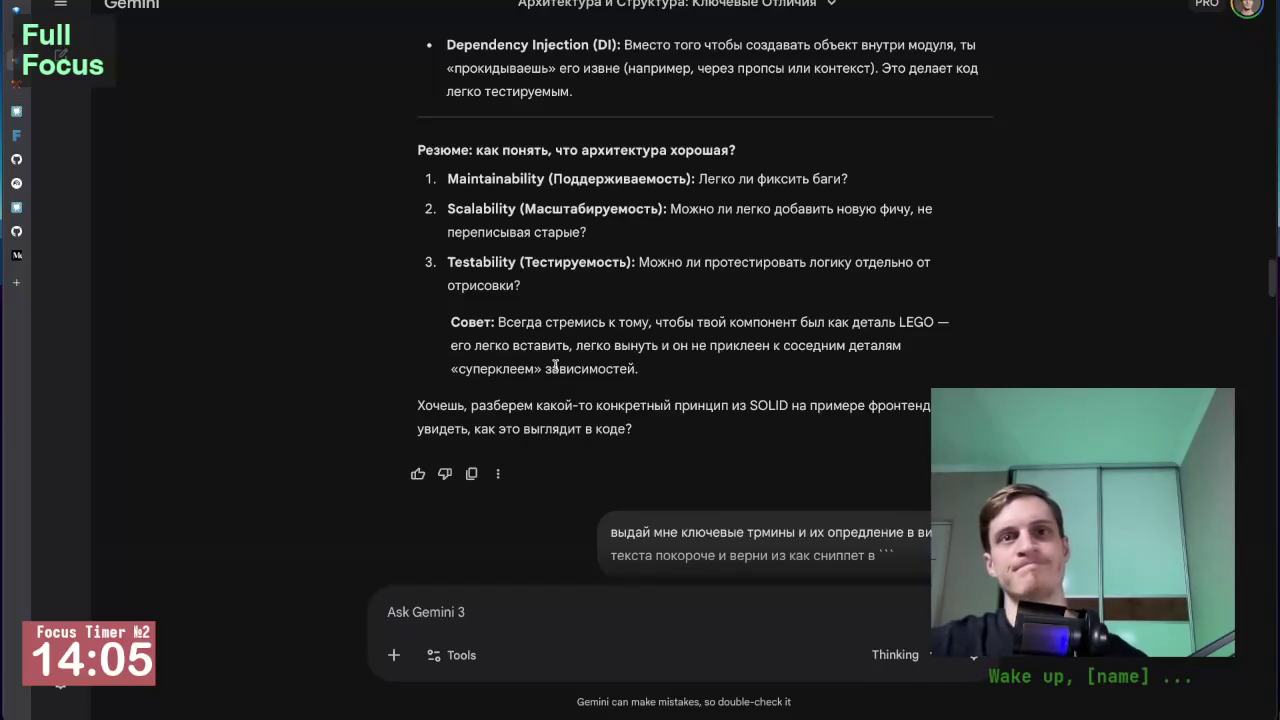
scroll(556, 366, "down", 15)
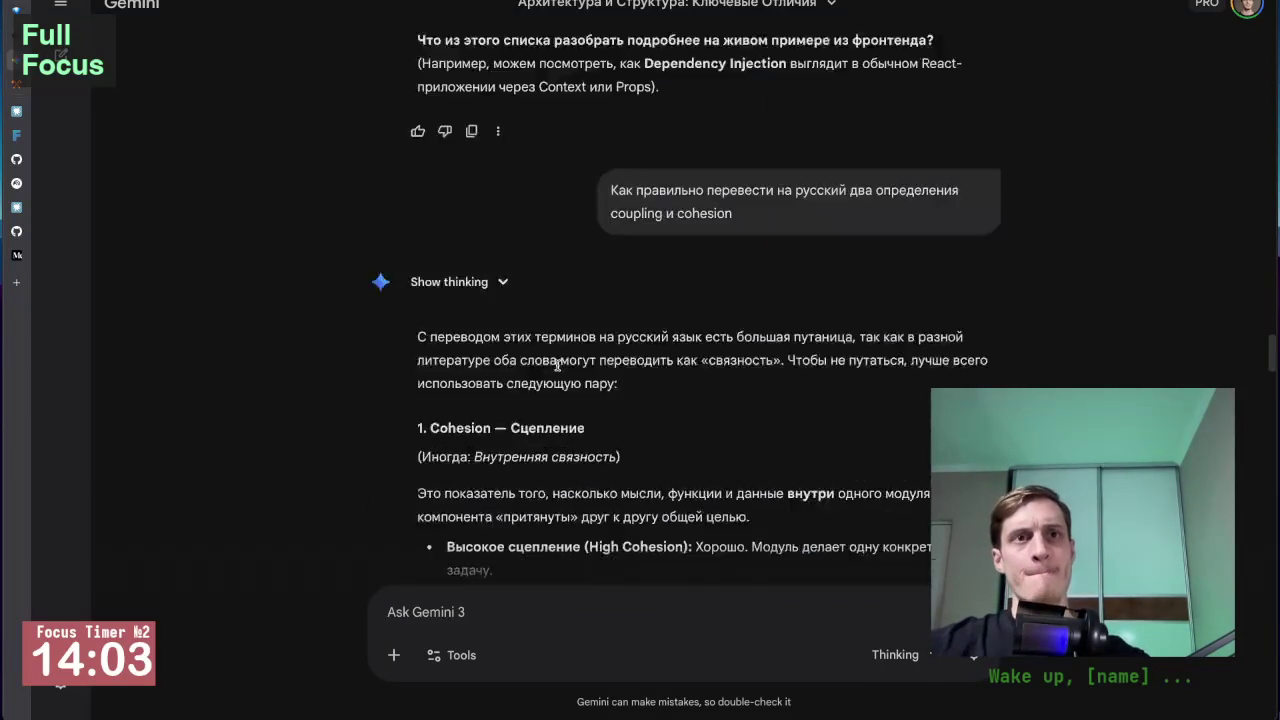
scroll(556, 366, "down", 6)
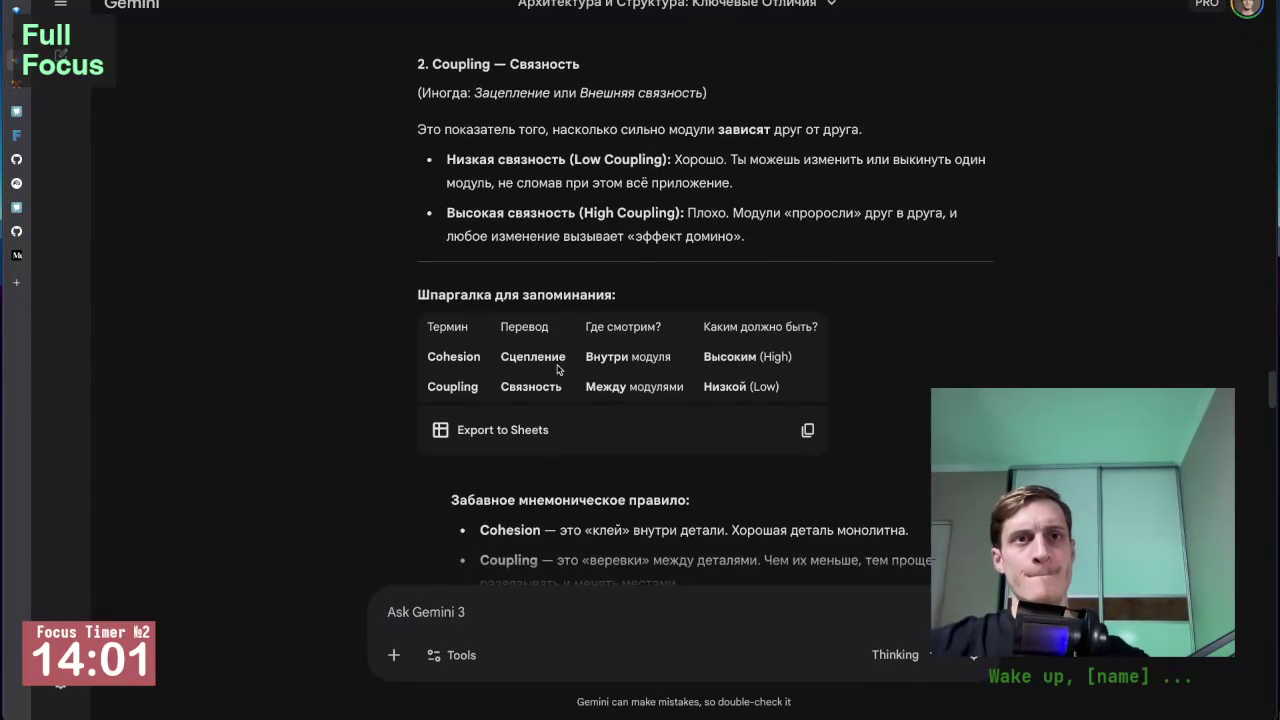
scroll(558, 369, "down", 20)
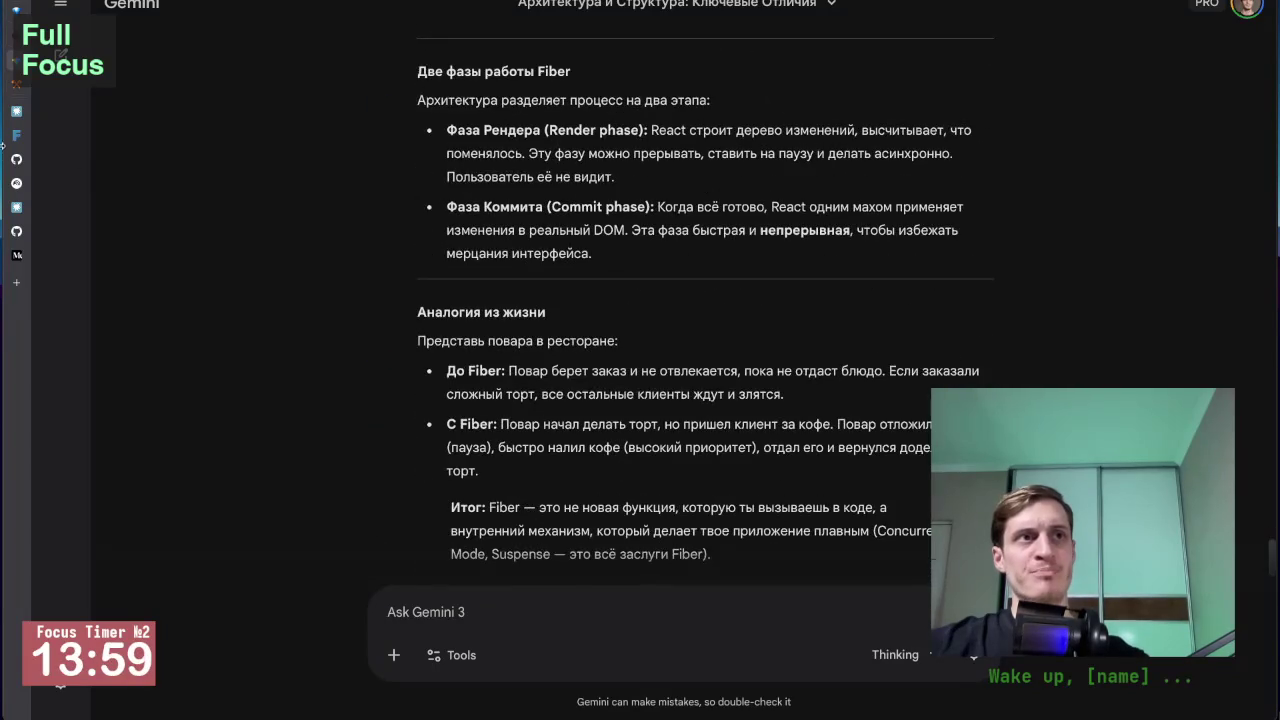
mouse_move(16, 137)
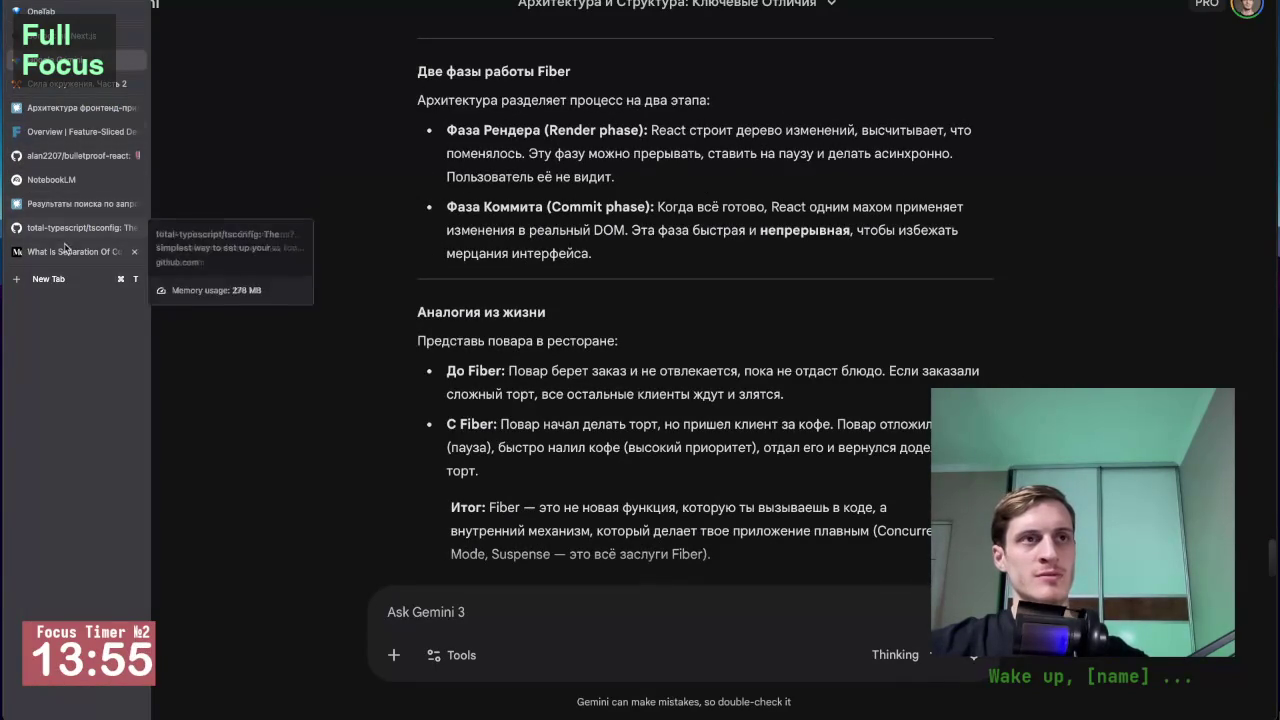
Visit the Habr FSD search results and 'Архитектура фронтенд-приложений на React' article, ending on NotebookLM's FSD notebook.
left_click(50, 179)
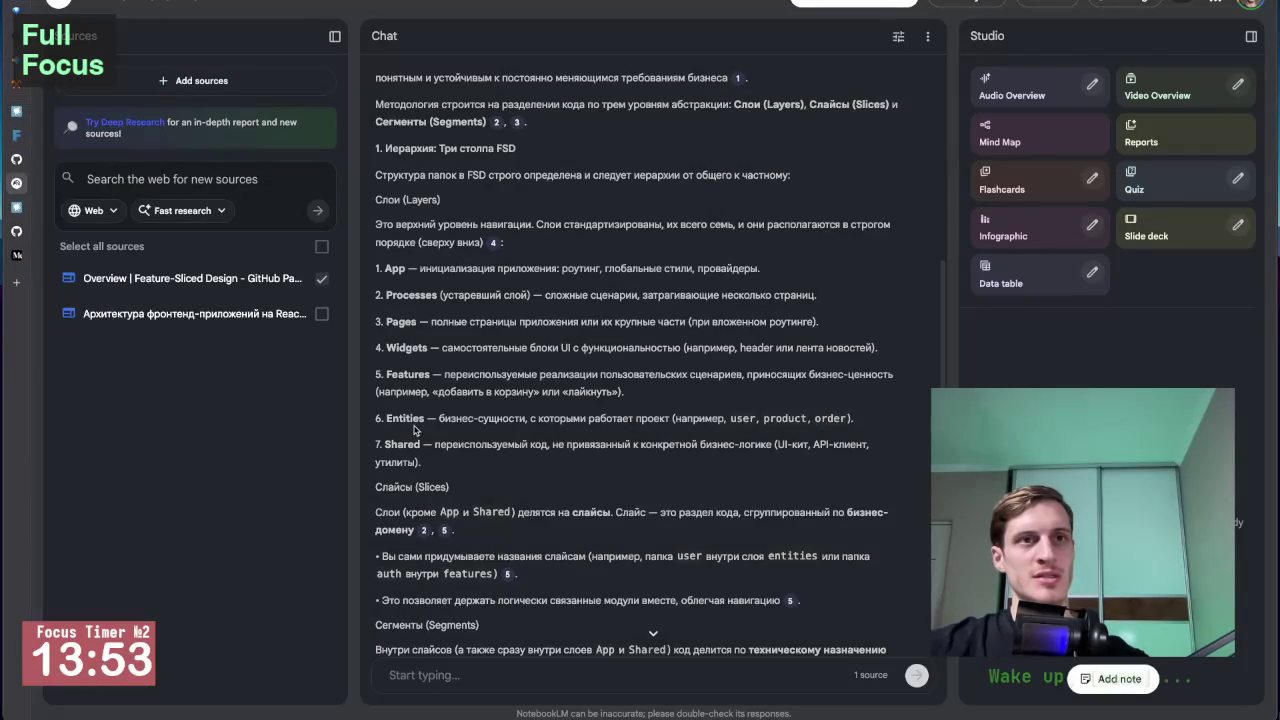
mouse_move(50, 173)
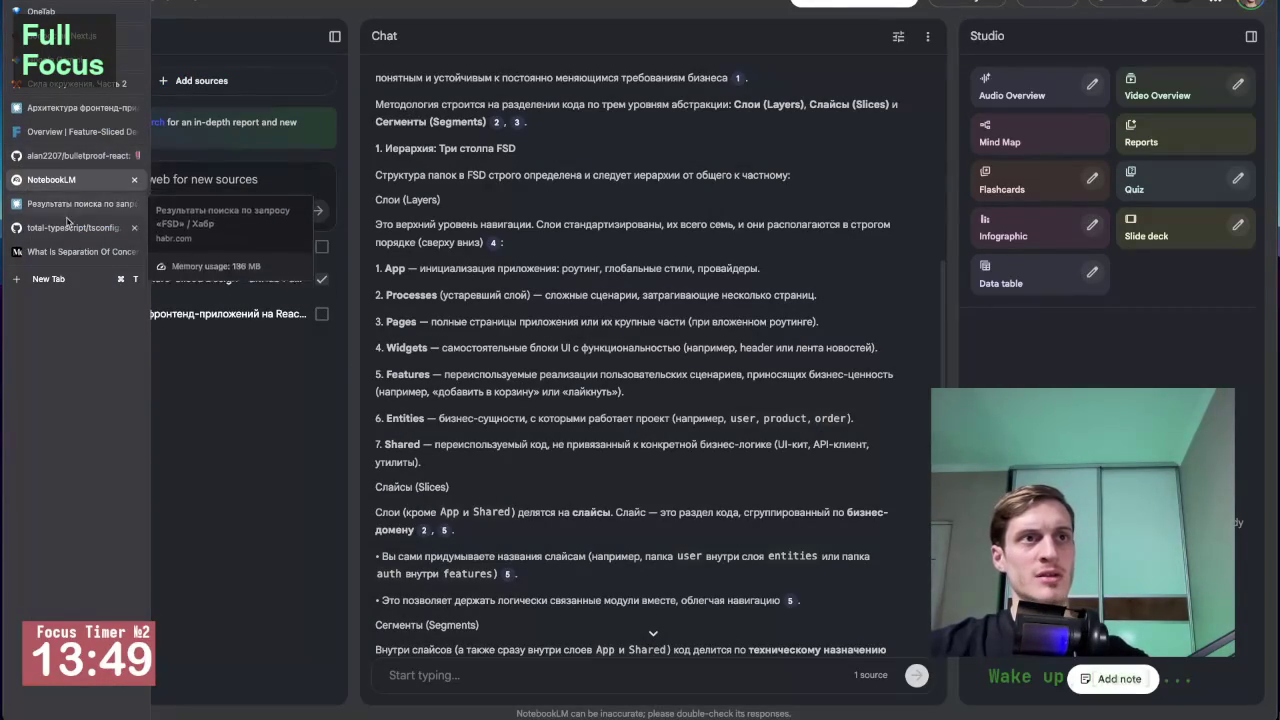
left_click(70, 203)
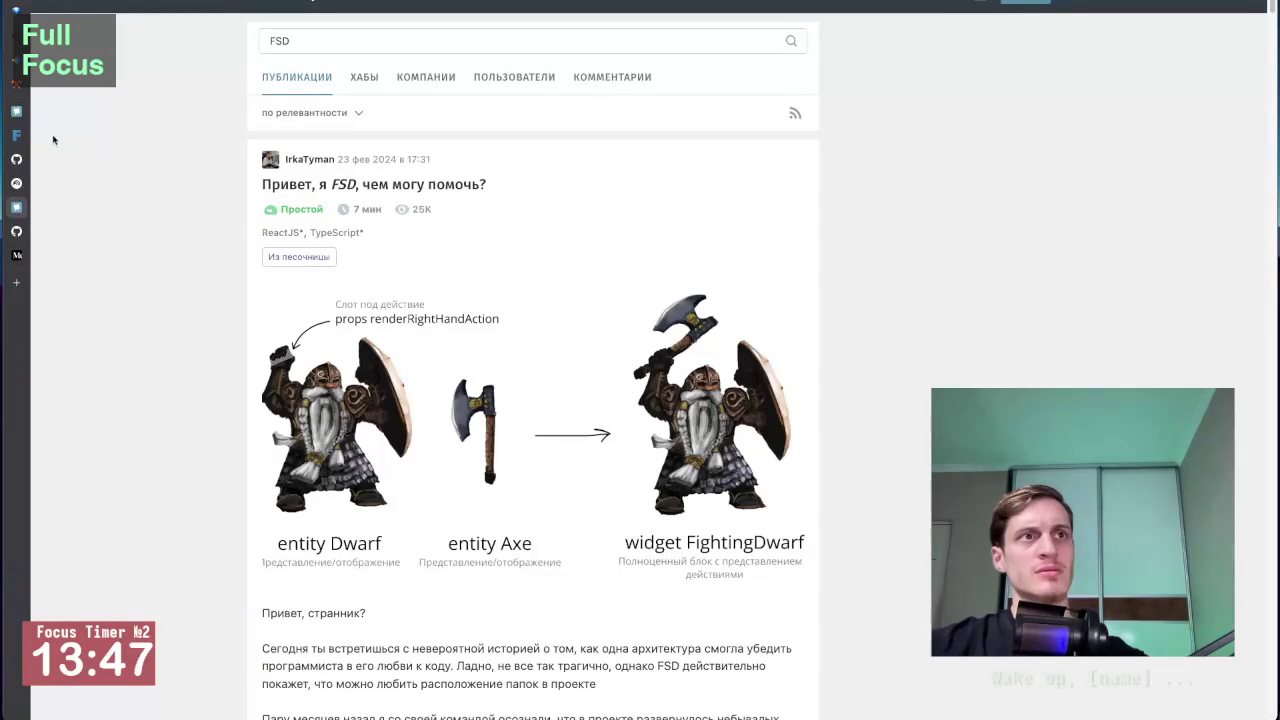
mouse_move(70, 177)
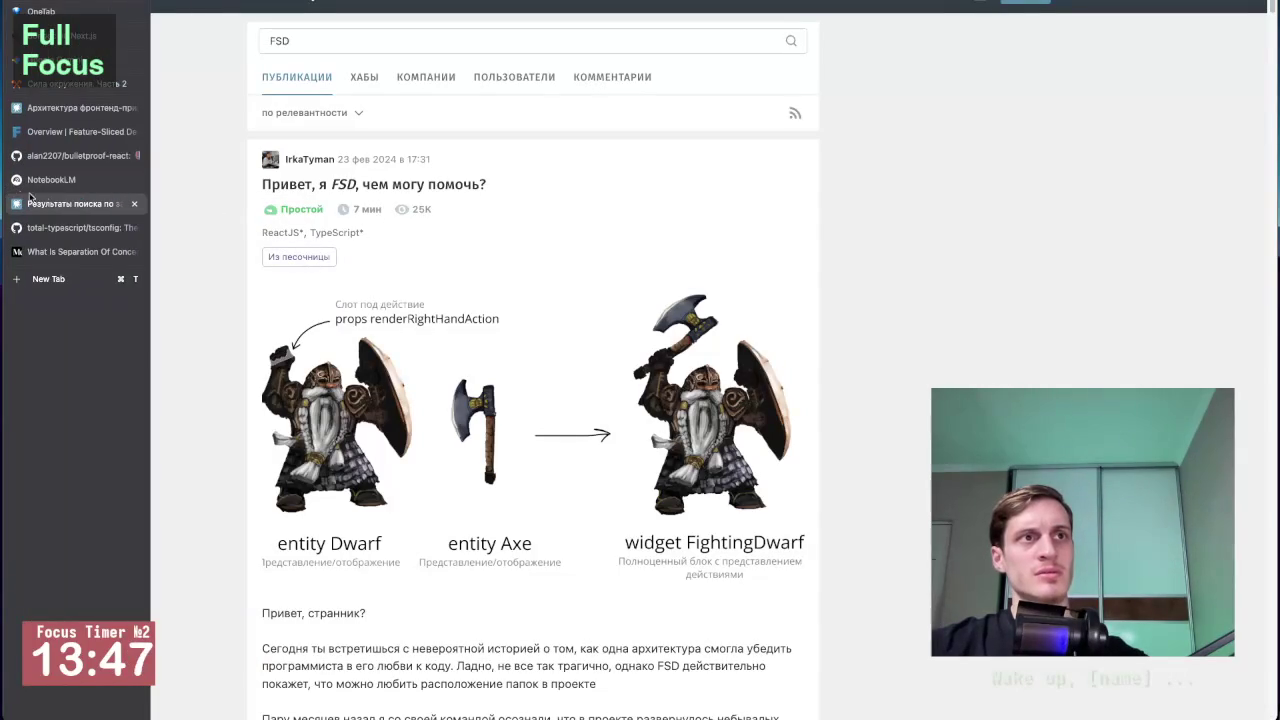
left_click(80, 108)
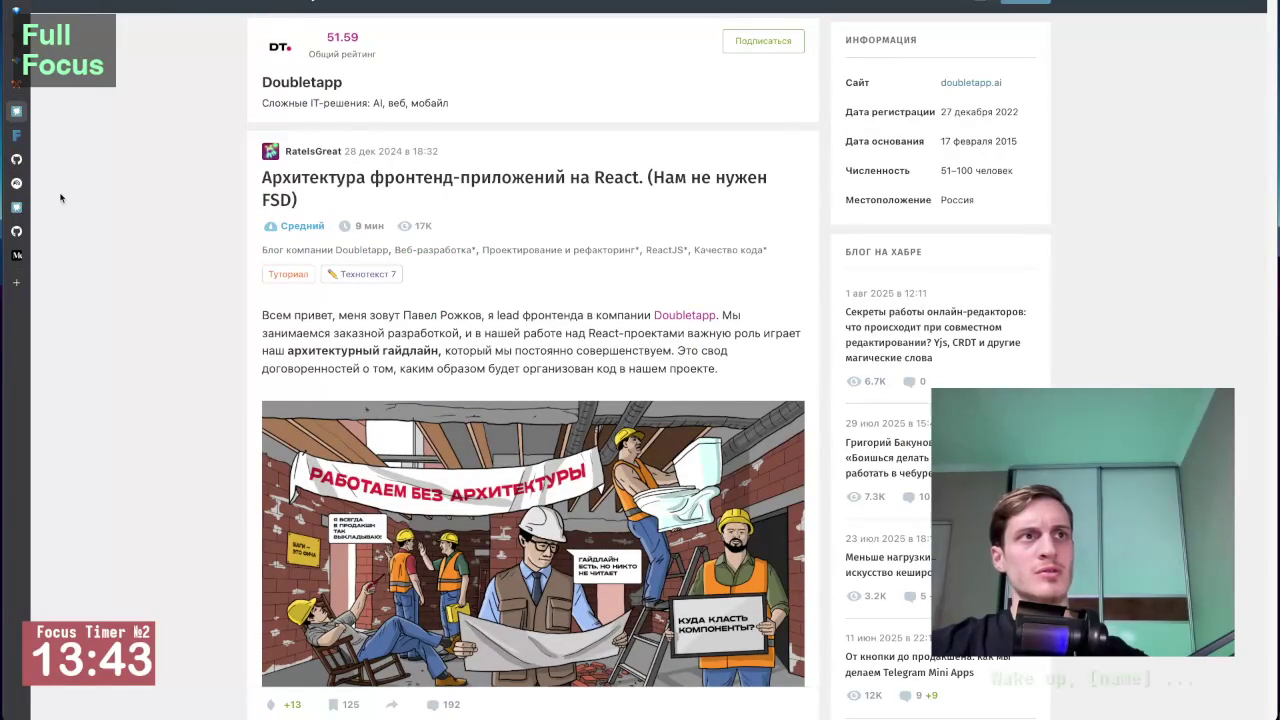
mouse_move(62, 200)
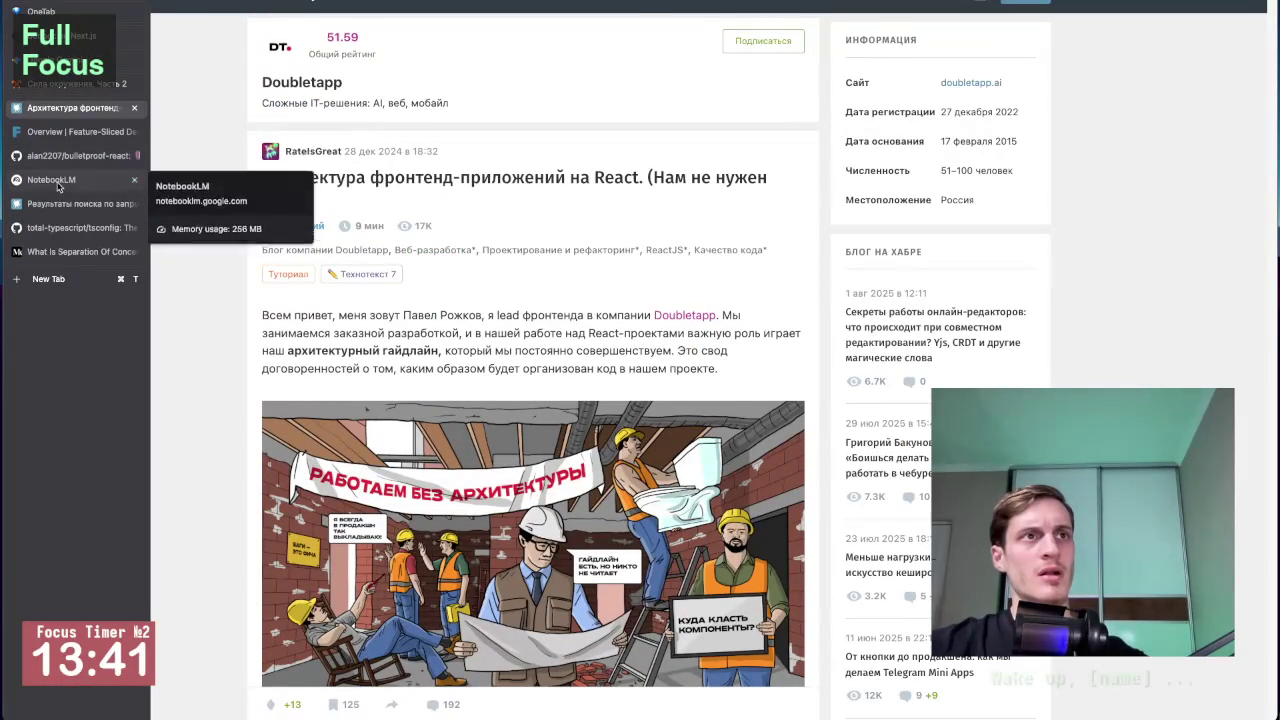
left_click(50, 180)
Zoom the page in once, hide the Studio panel, and collapse then restore the Sources list.
scroll(572, 407, "up", 2)
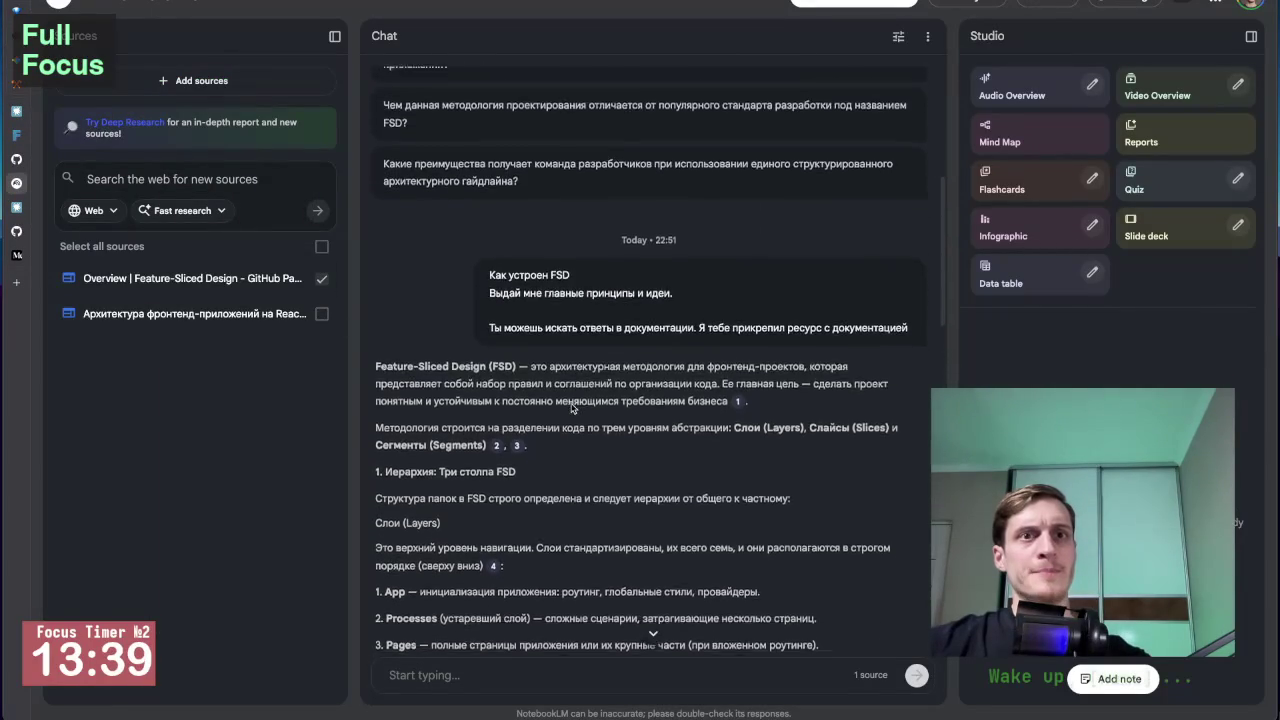
scroll(580, 380, "down", 3)
scroll(600, 356, "up", 1)
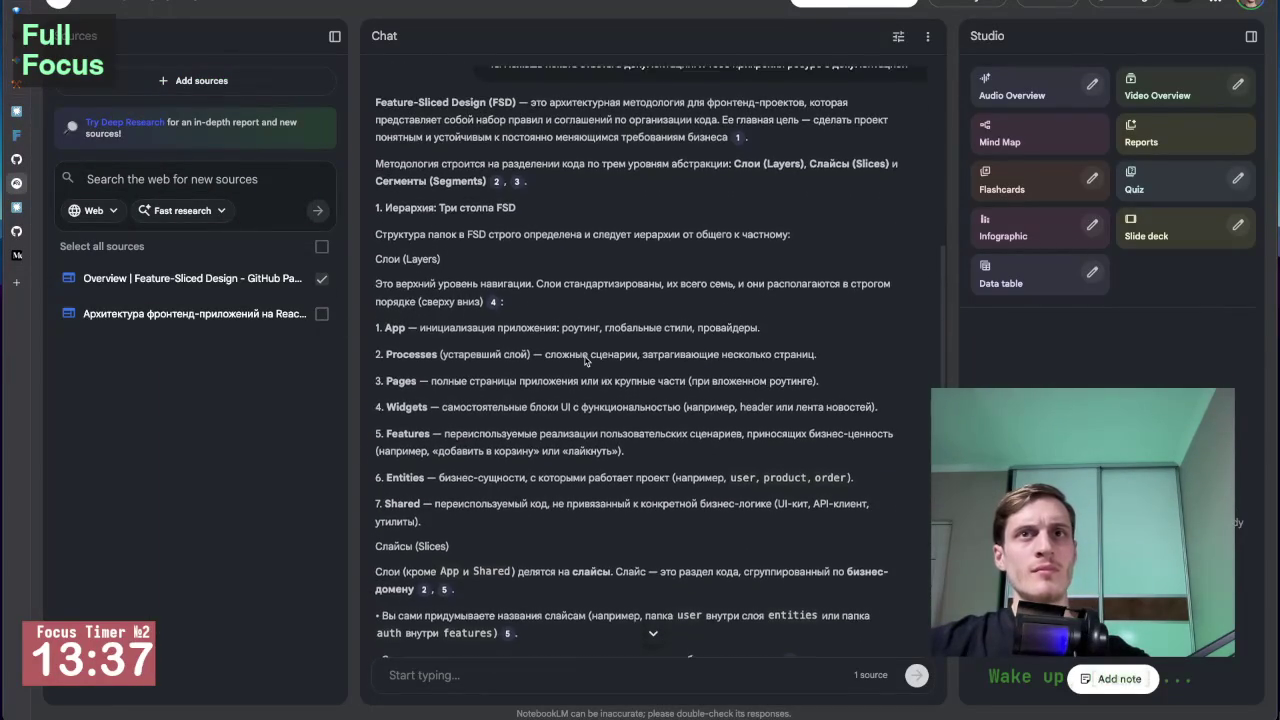
key("ctrl+plus")
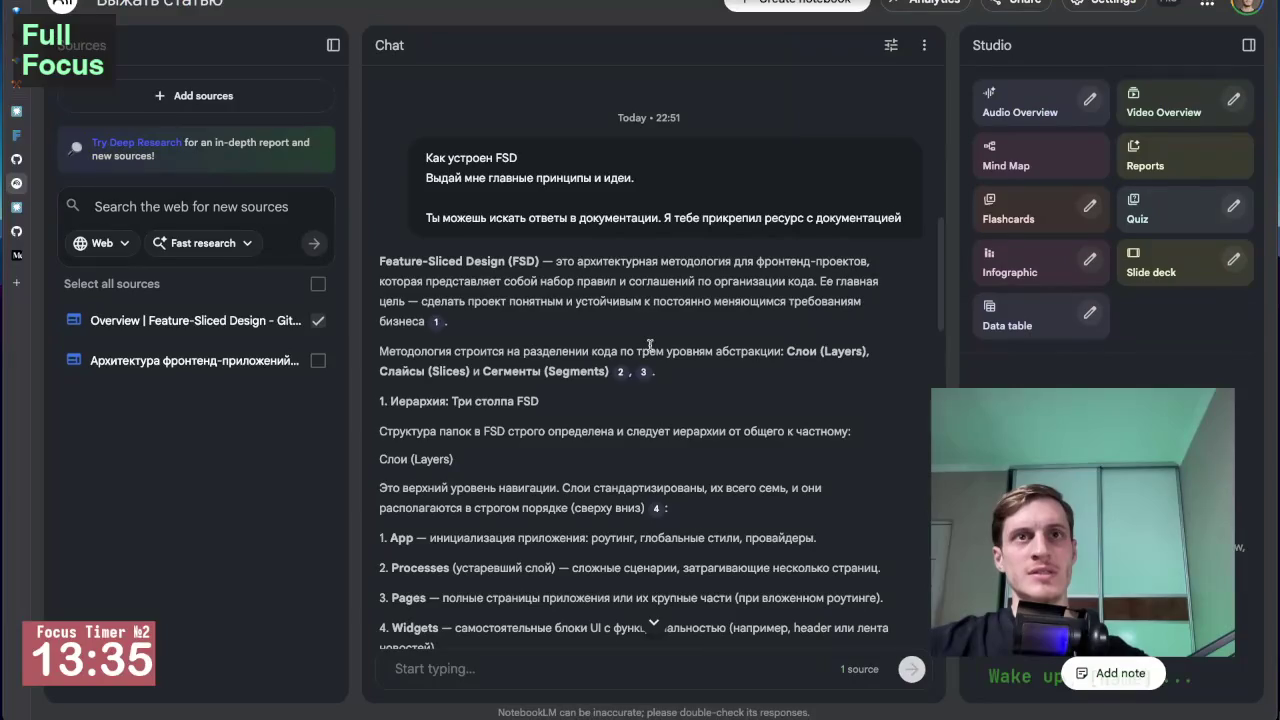
left_click(1248, 45)
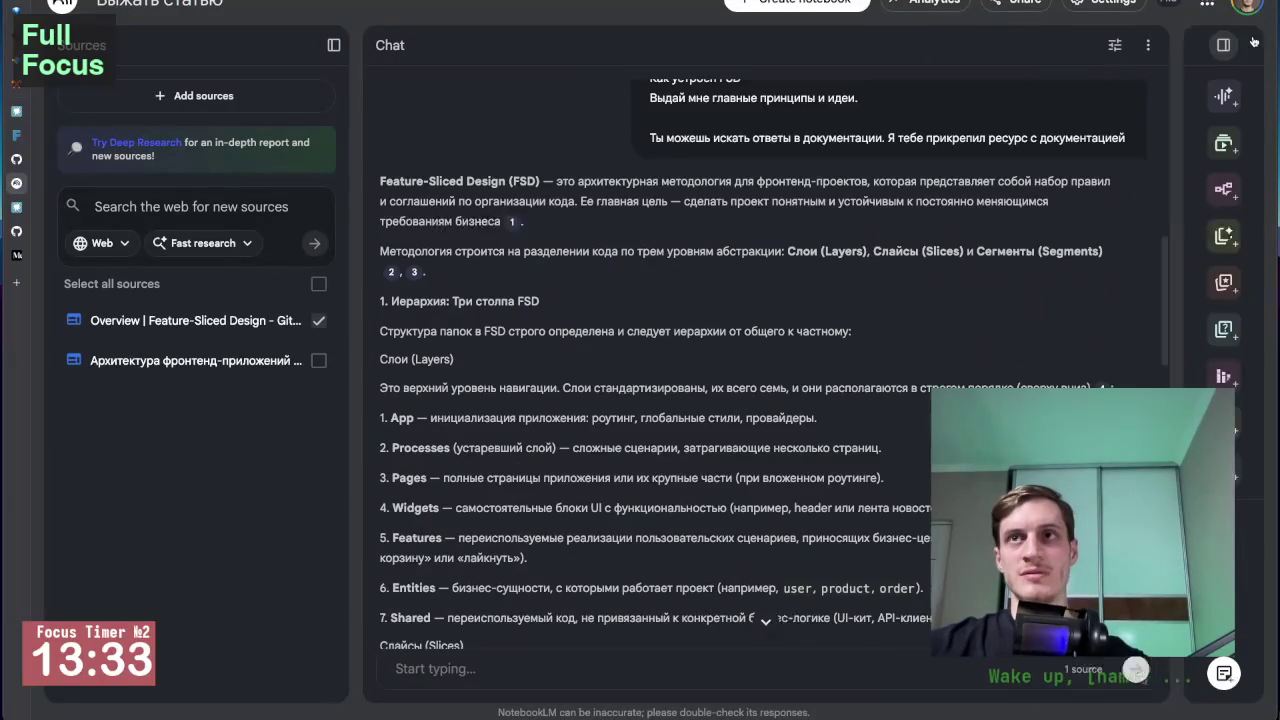
left_click(334, 45)
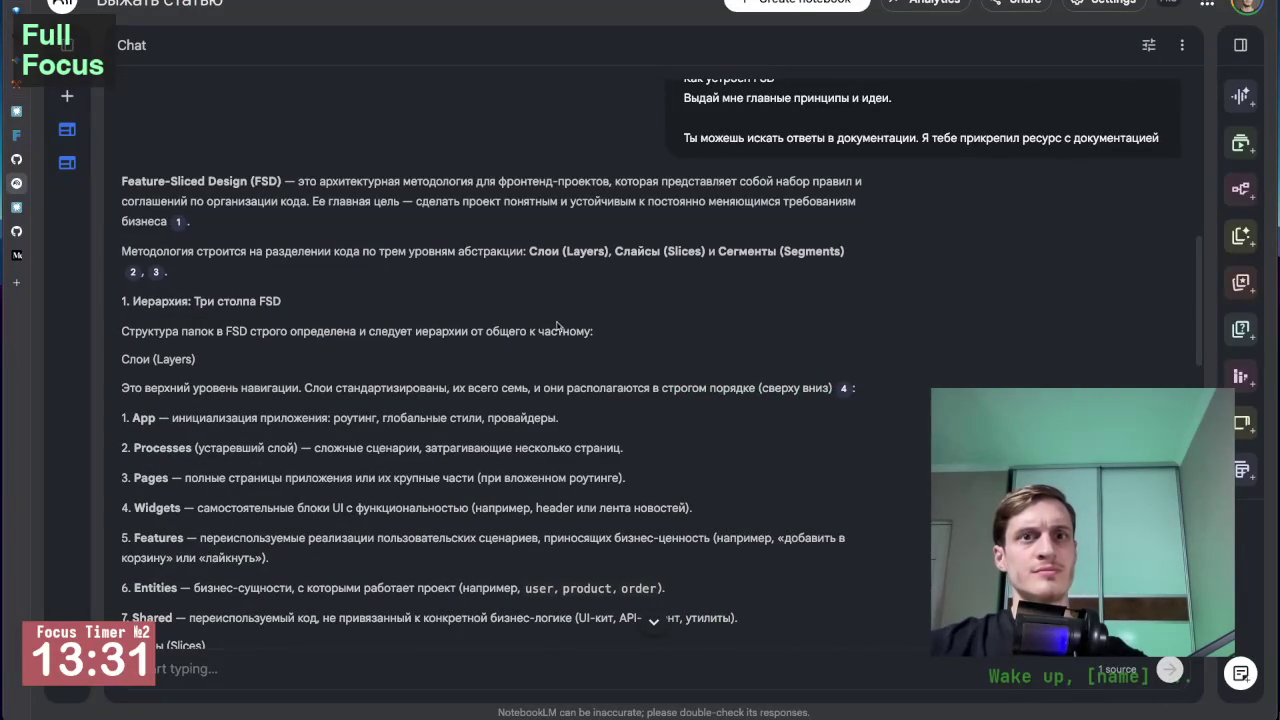
left_click(69, 50)
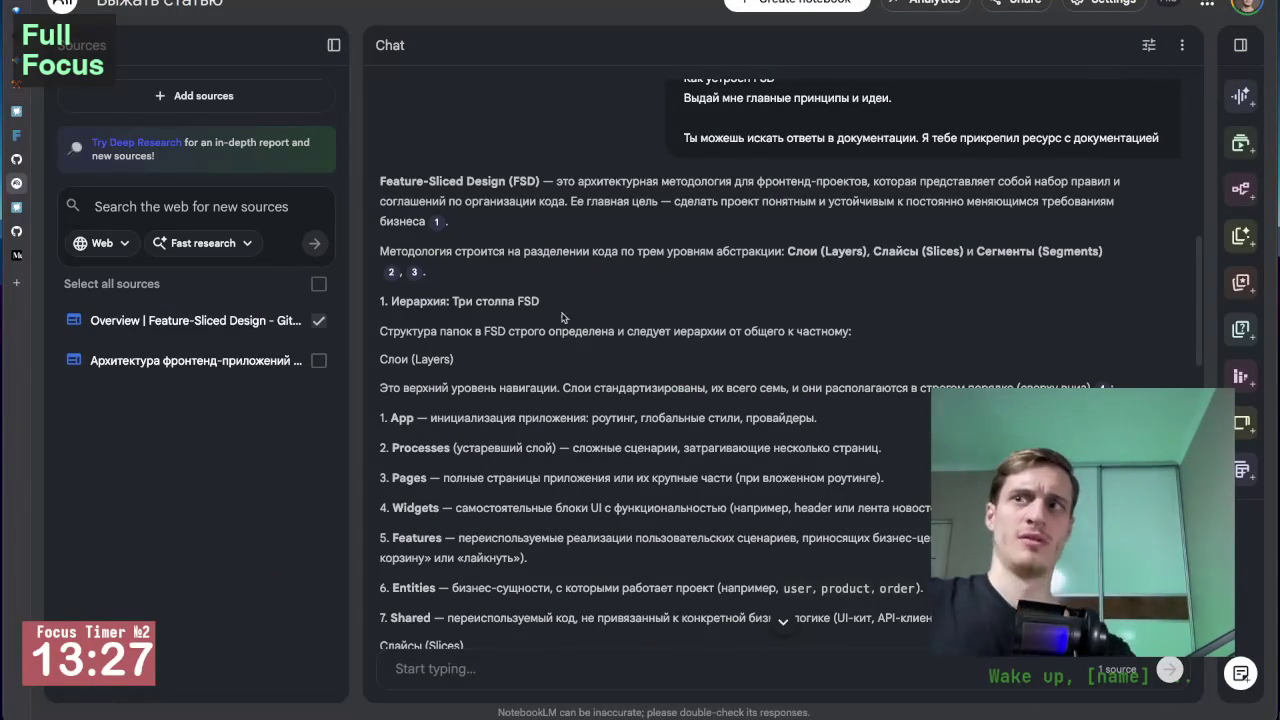
Zoom in a second time and read down the FSD answer's seven standardized layers.
key("ctrl+plus")
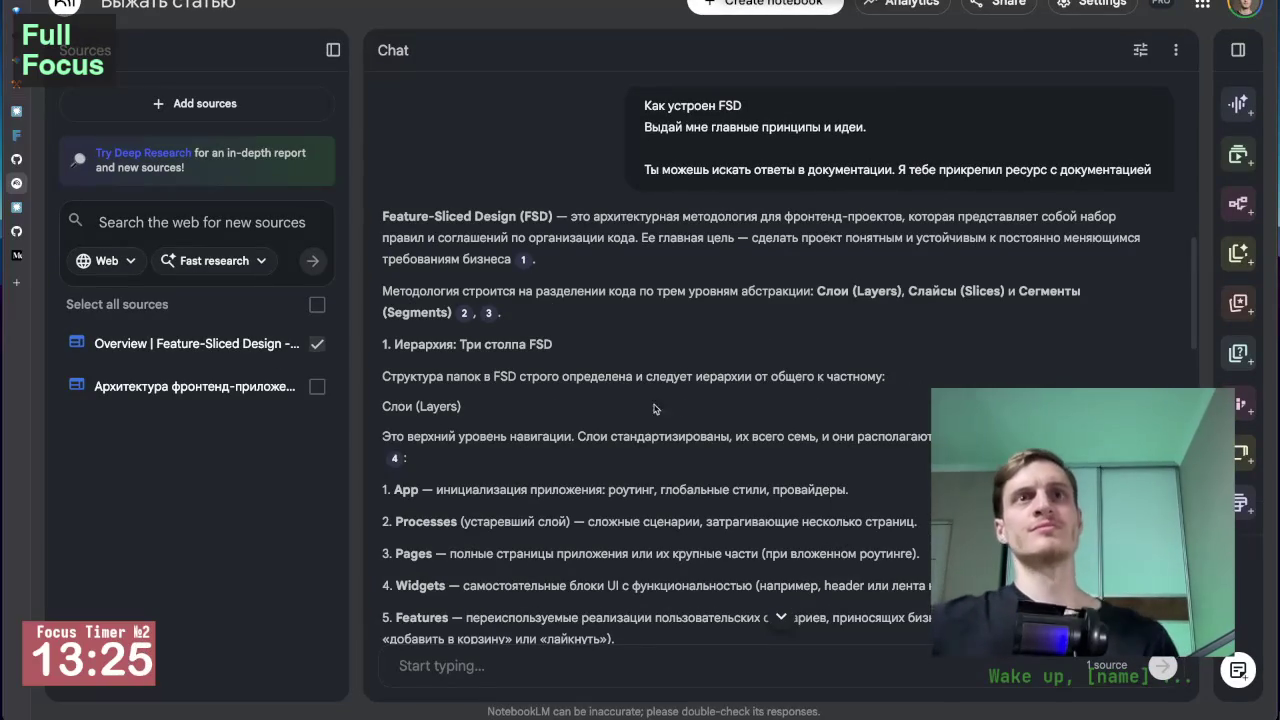
scroll(686, 423, "down", 2)
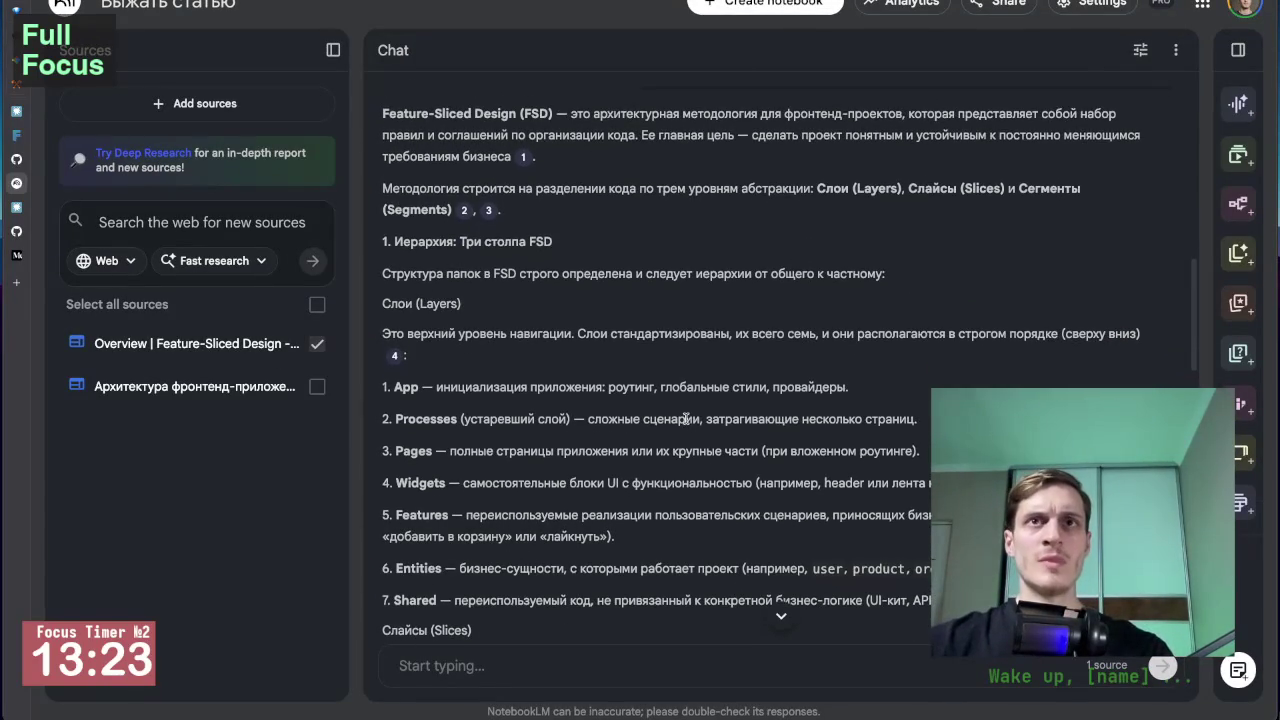
scroll(686, 419, "down", 1)
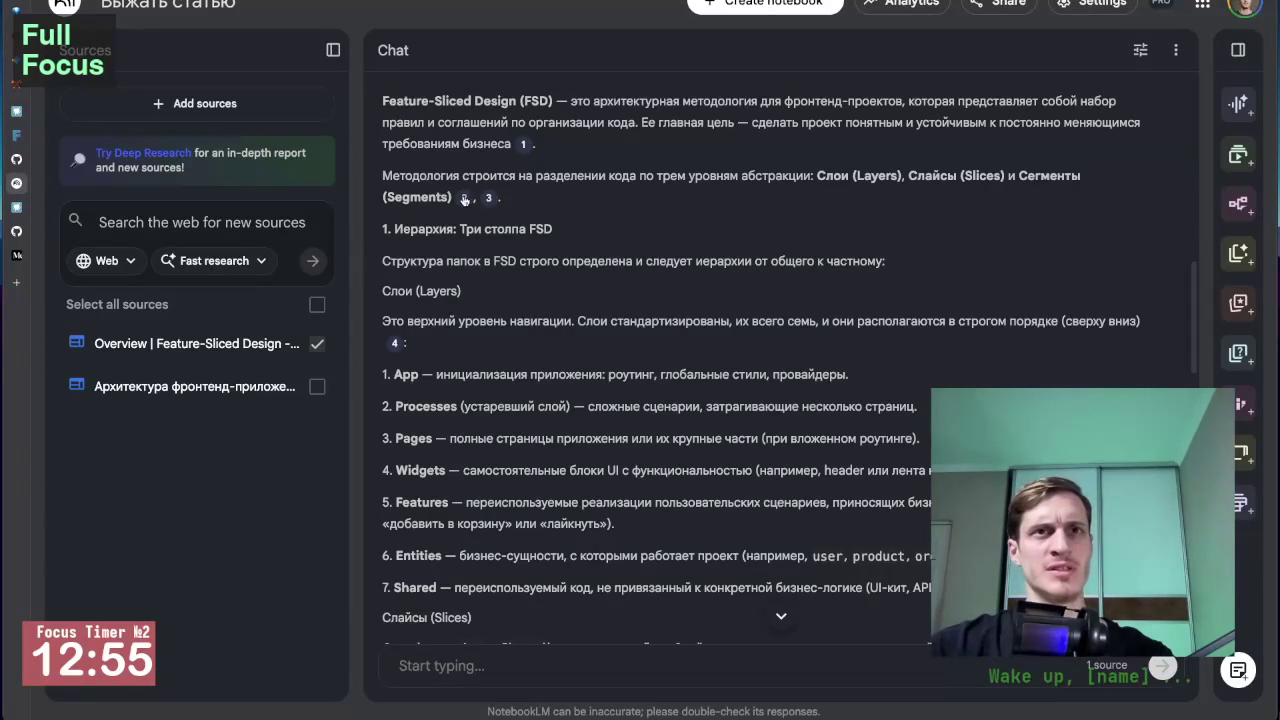
mouse_move(464, 200)
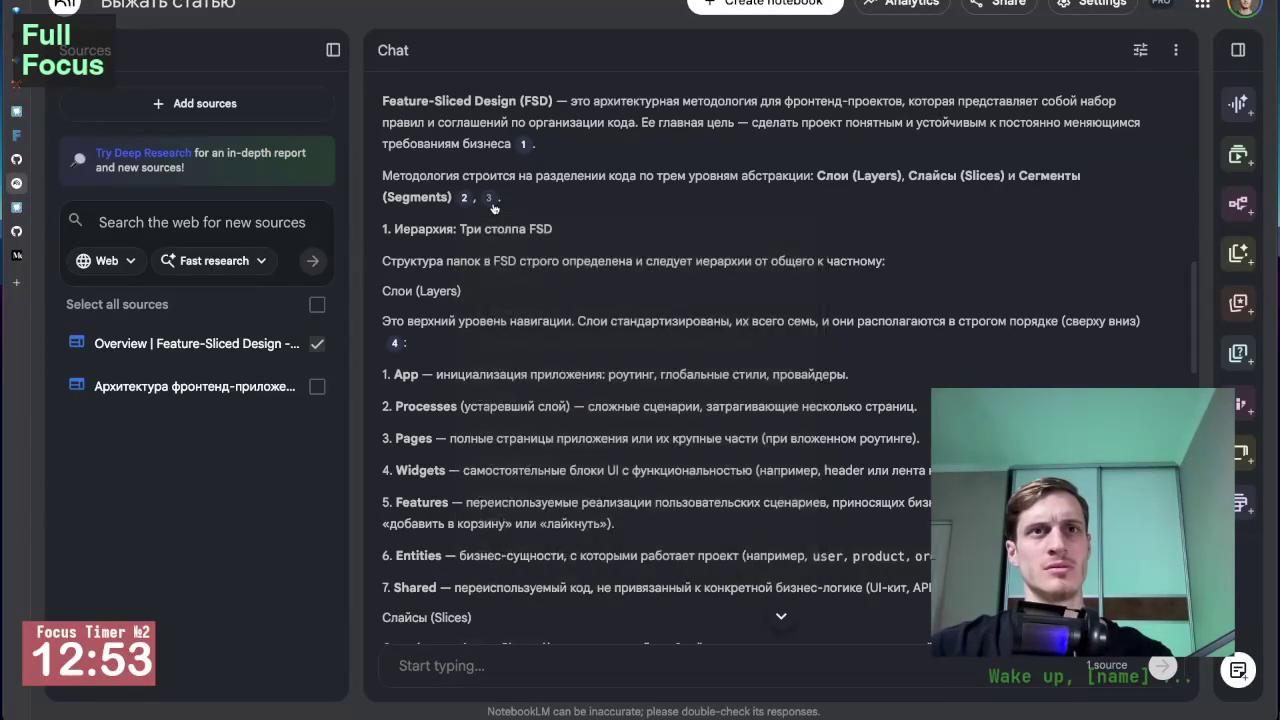
mouse_move(524, 145)
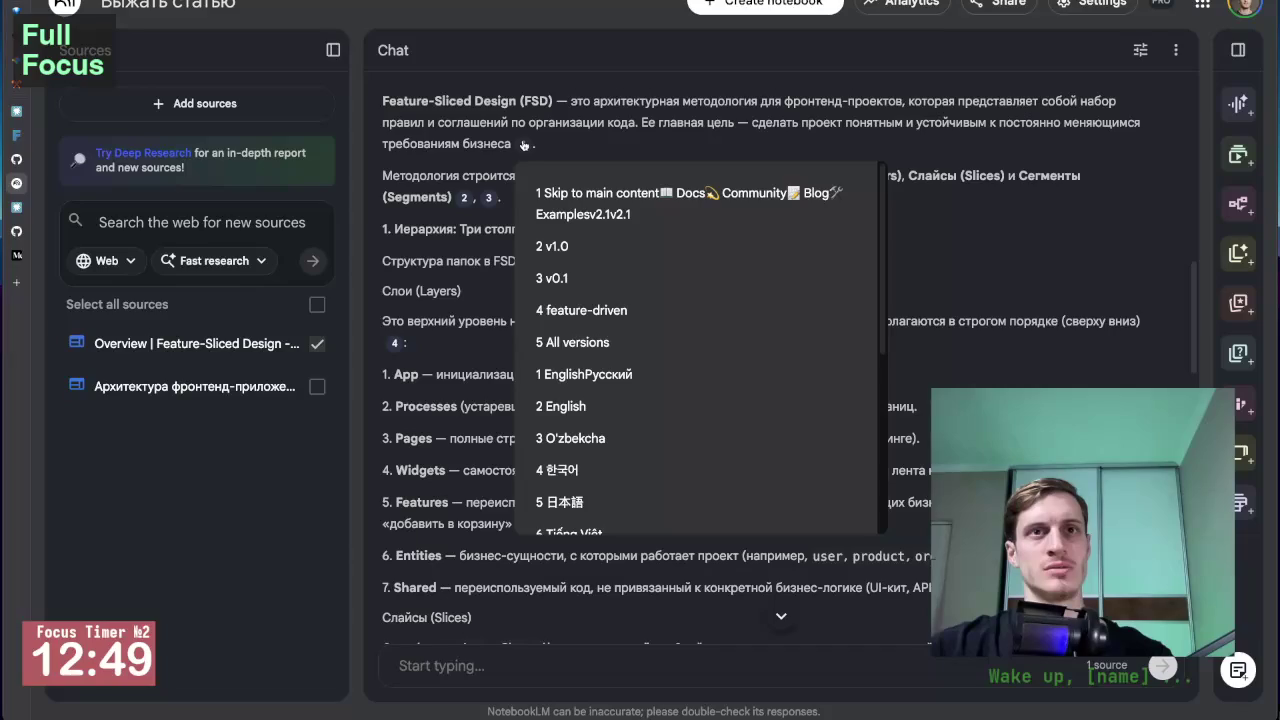
scroll(639, 319, "down", 5)
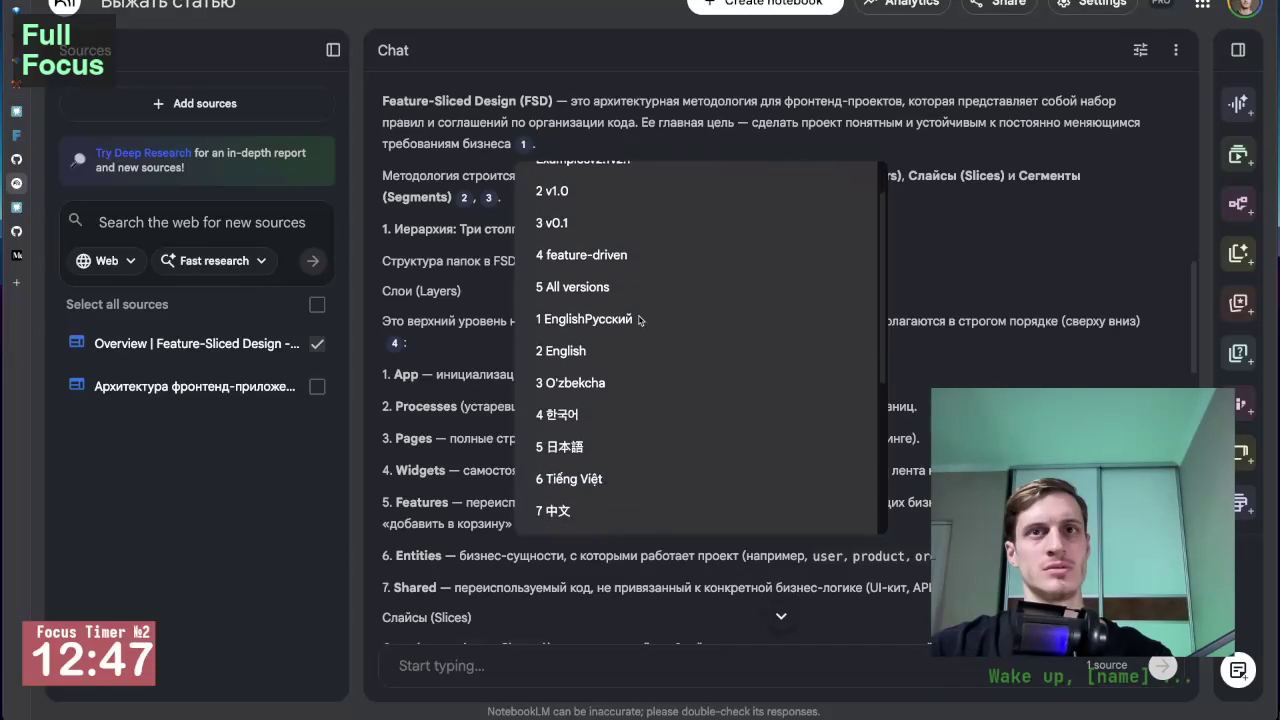
scroll(639, 319, "up", 5)
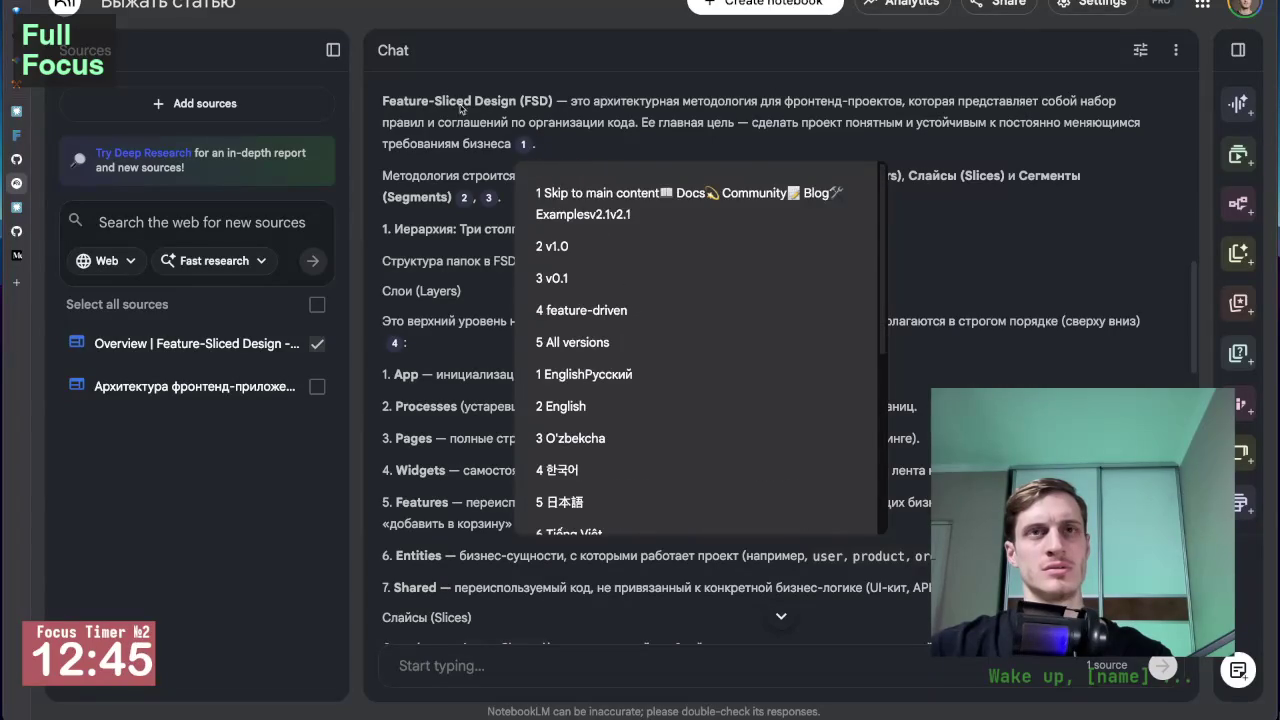
scroll(560, 240, "down", 1)
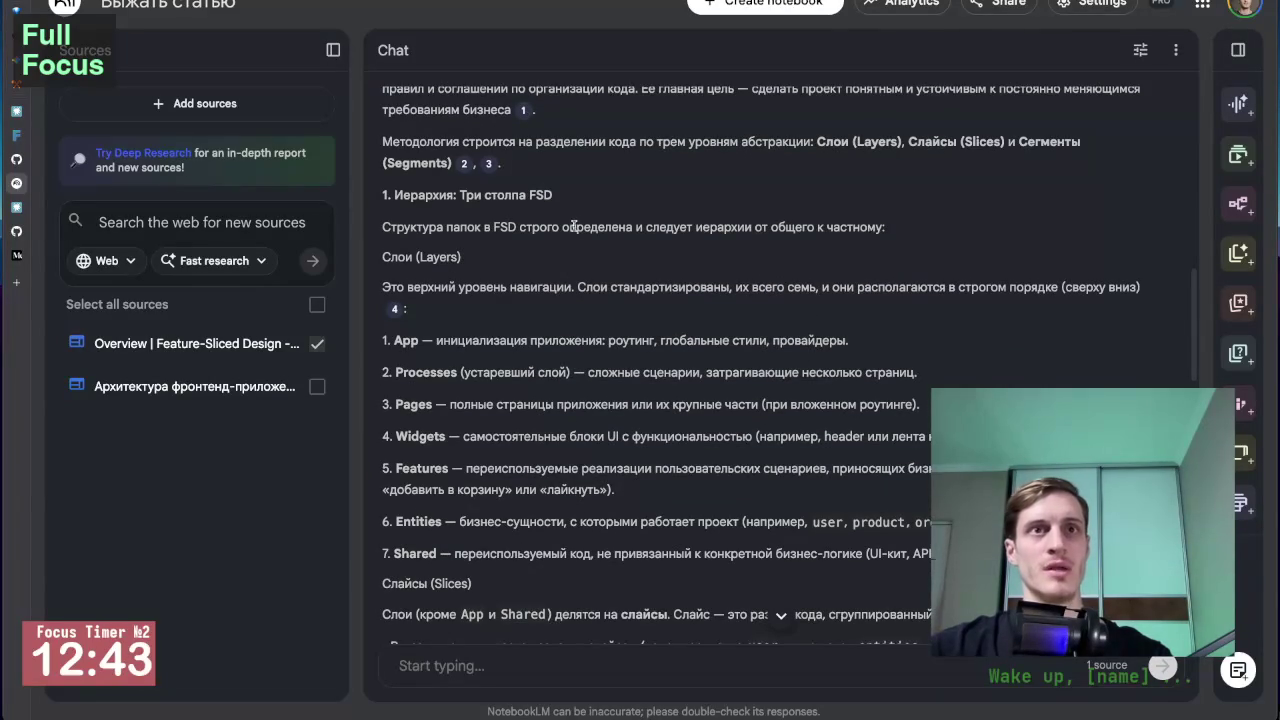
scroll(573, 230, "down", 1)
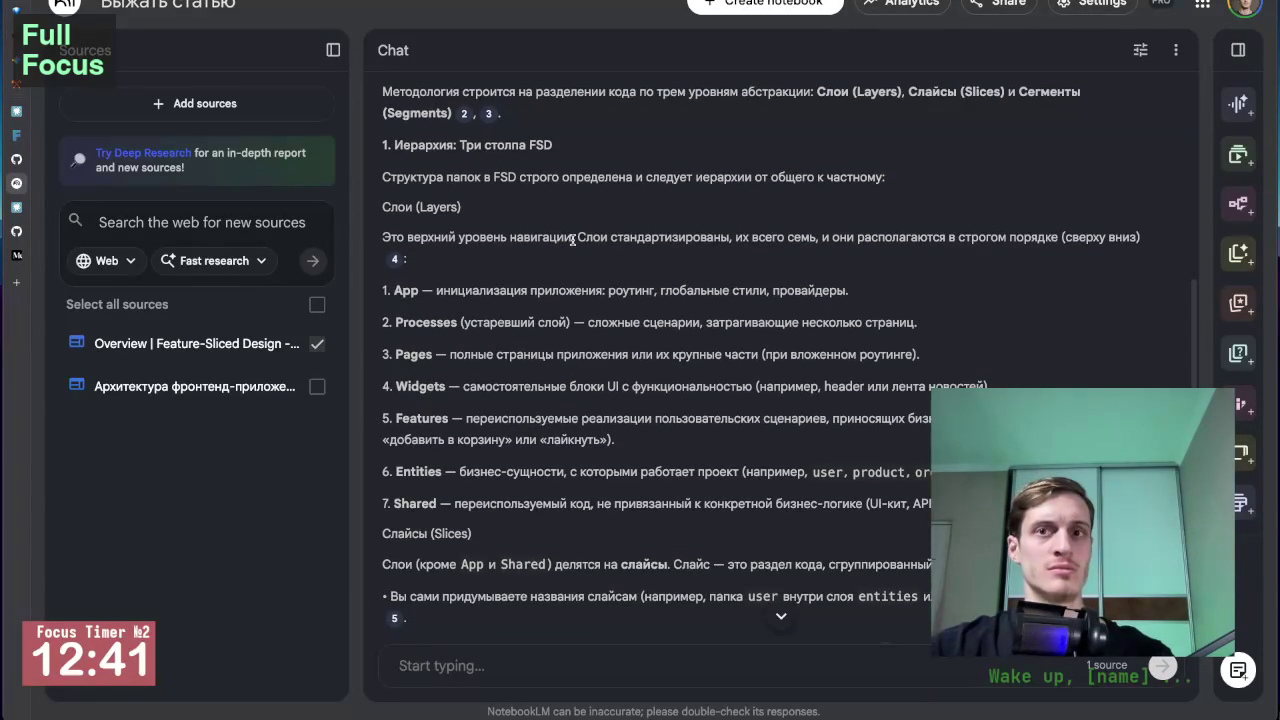
scroll(572, 240, "up", 1)
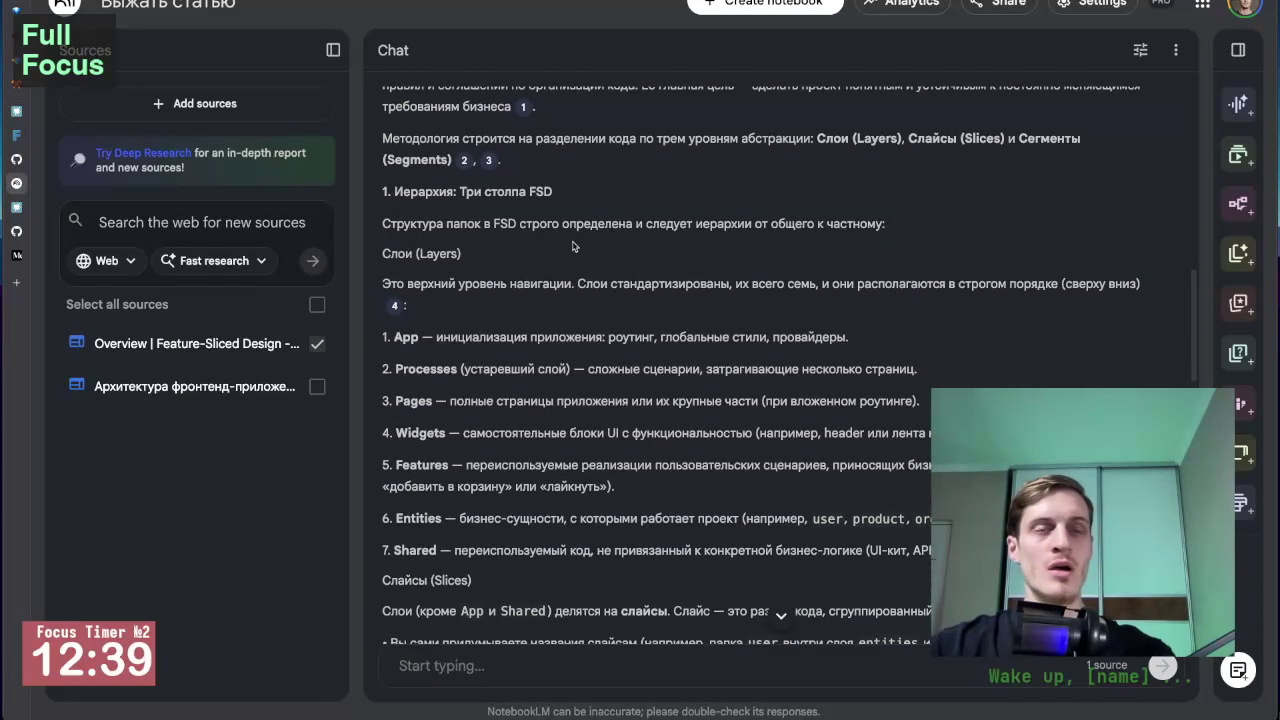
scroll(573, 243, "down", 1)
scroll(417, 222, "down", 1)
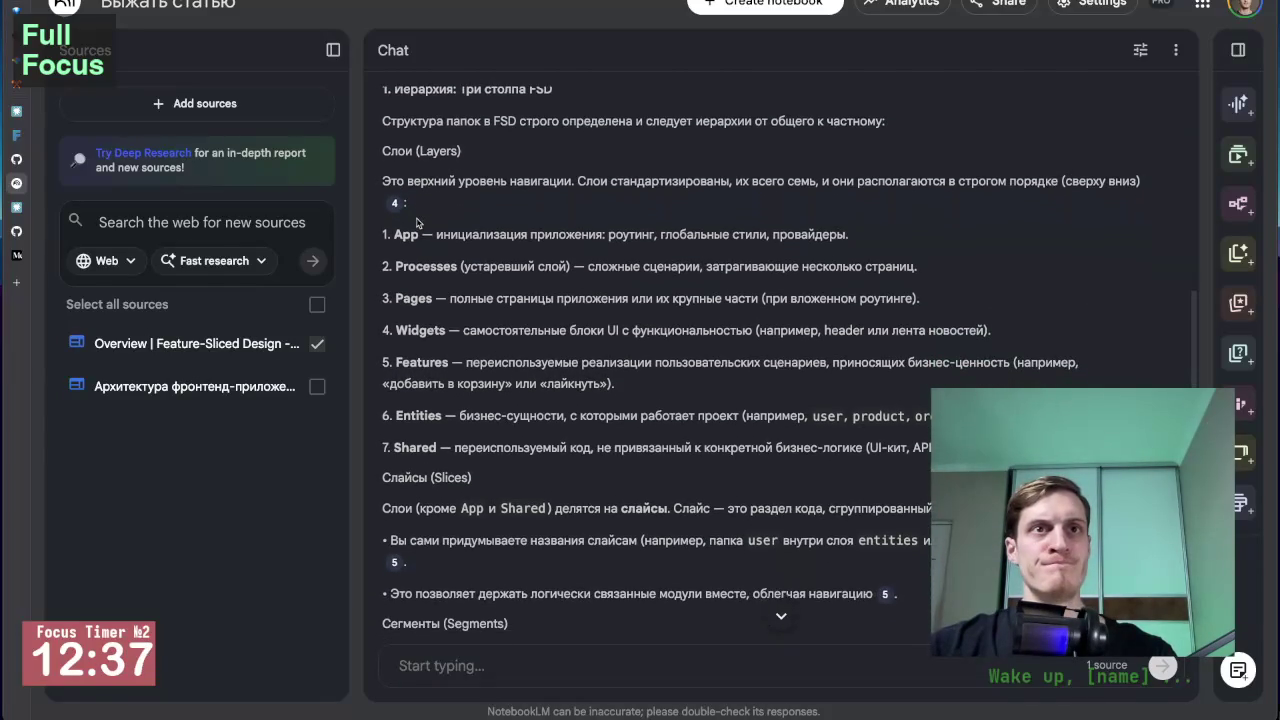
scroll(419, 222, "up", 1)
scroll(450, 250, "down", 1)
scroll(457, 257, "down", 2)
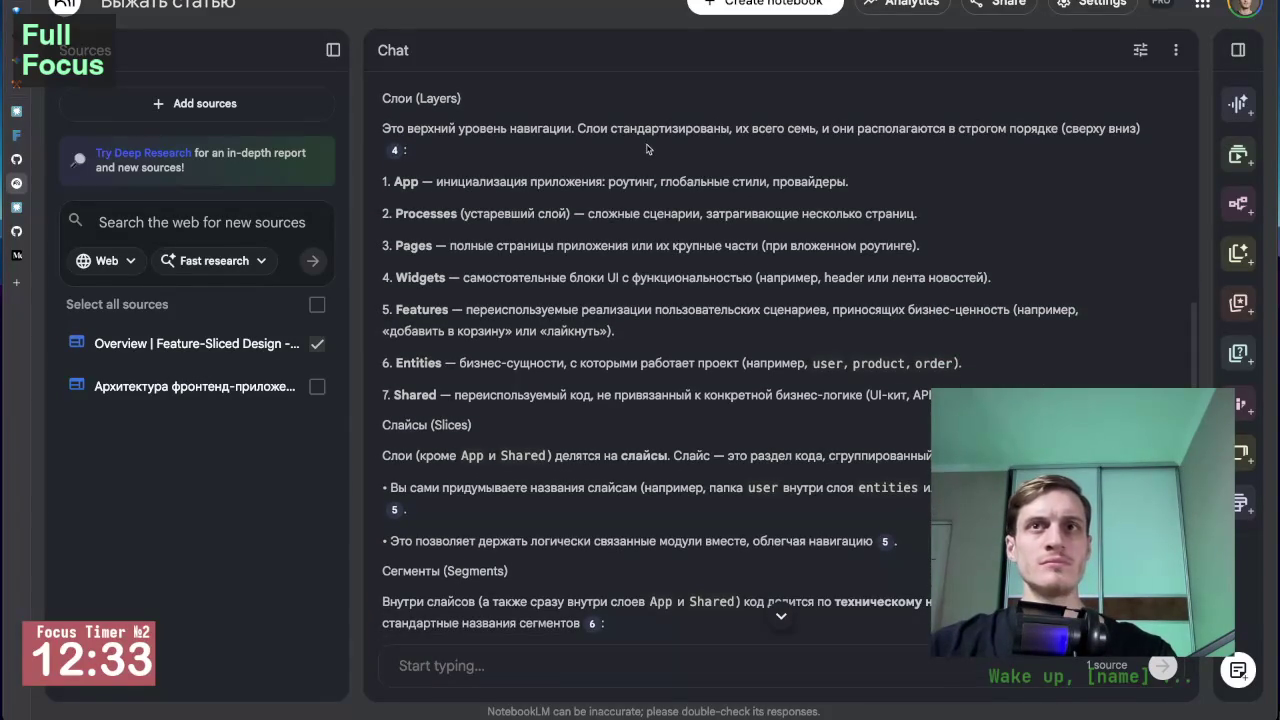
scroll(647, 150, "down", 1)
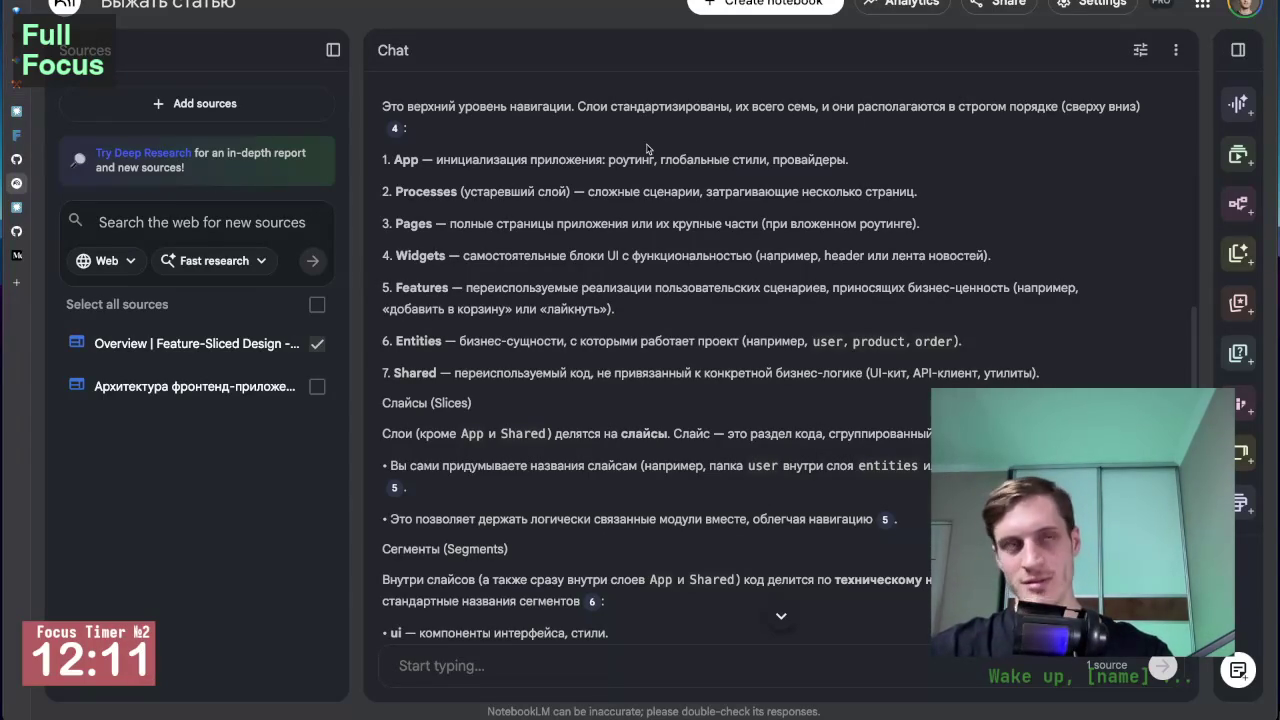
scroll(590, 325, "up", 1)
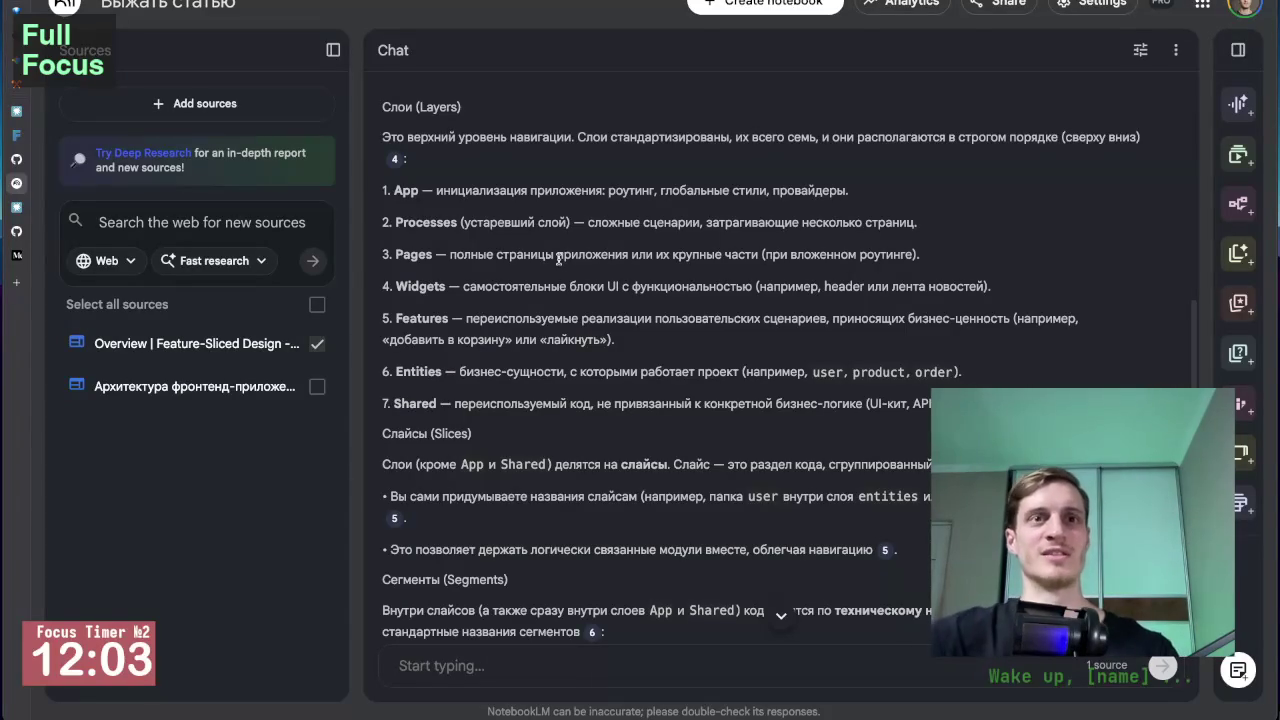
scroll(581, 338, "down", 1)
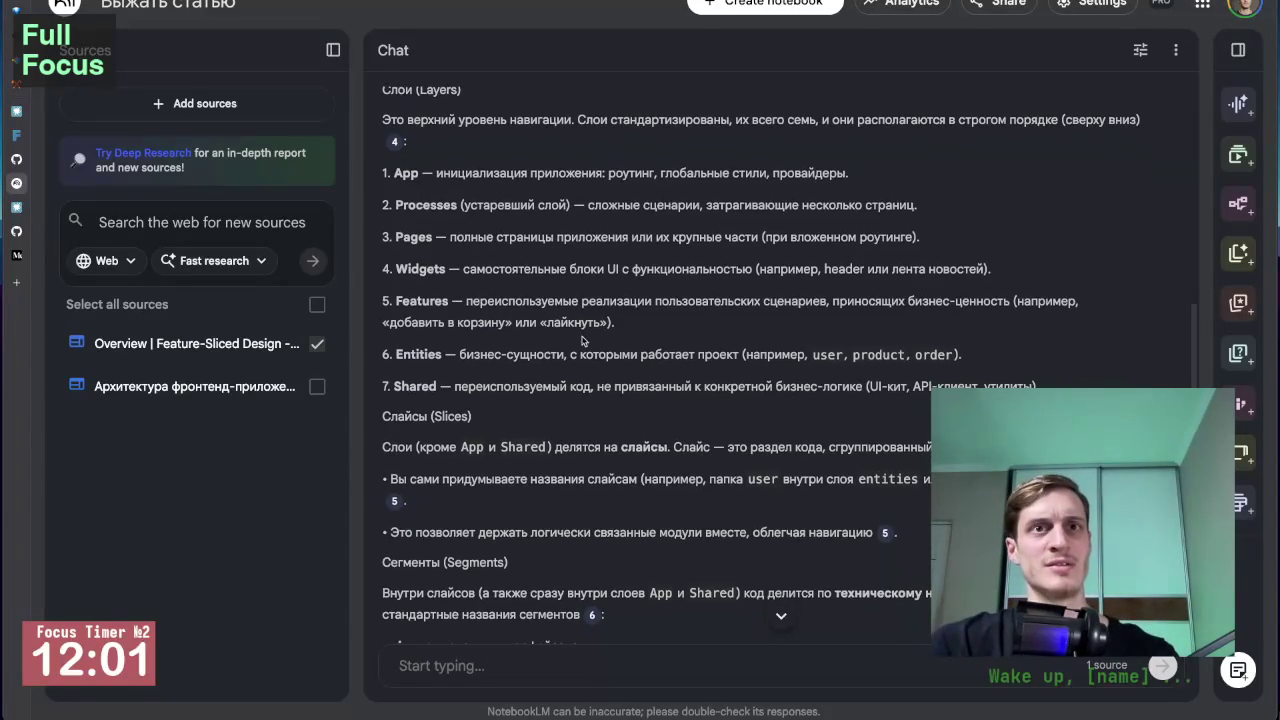
scroll(581, 341, "up", 1)
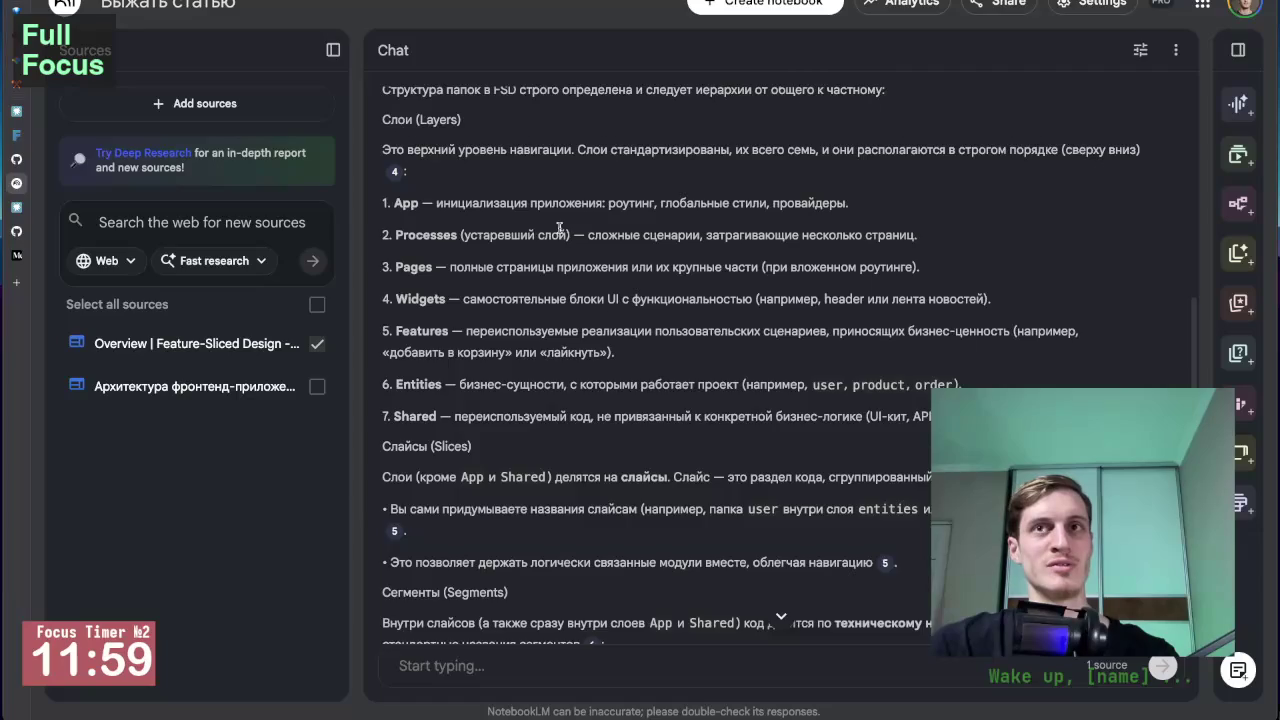
scroll(566, 268, "down", 1)
scroll(566, 268, "up", 4)
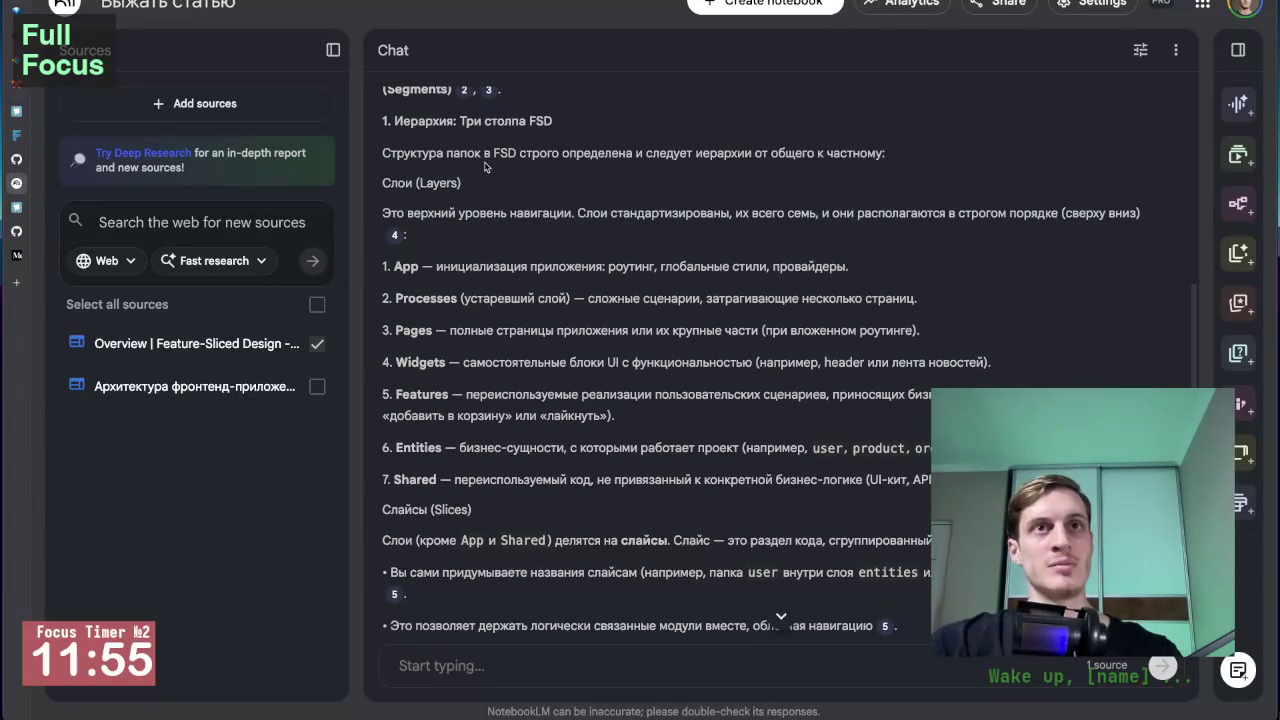
scroll(424, 350, "down", 1)
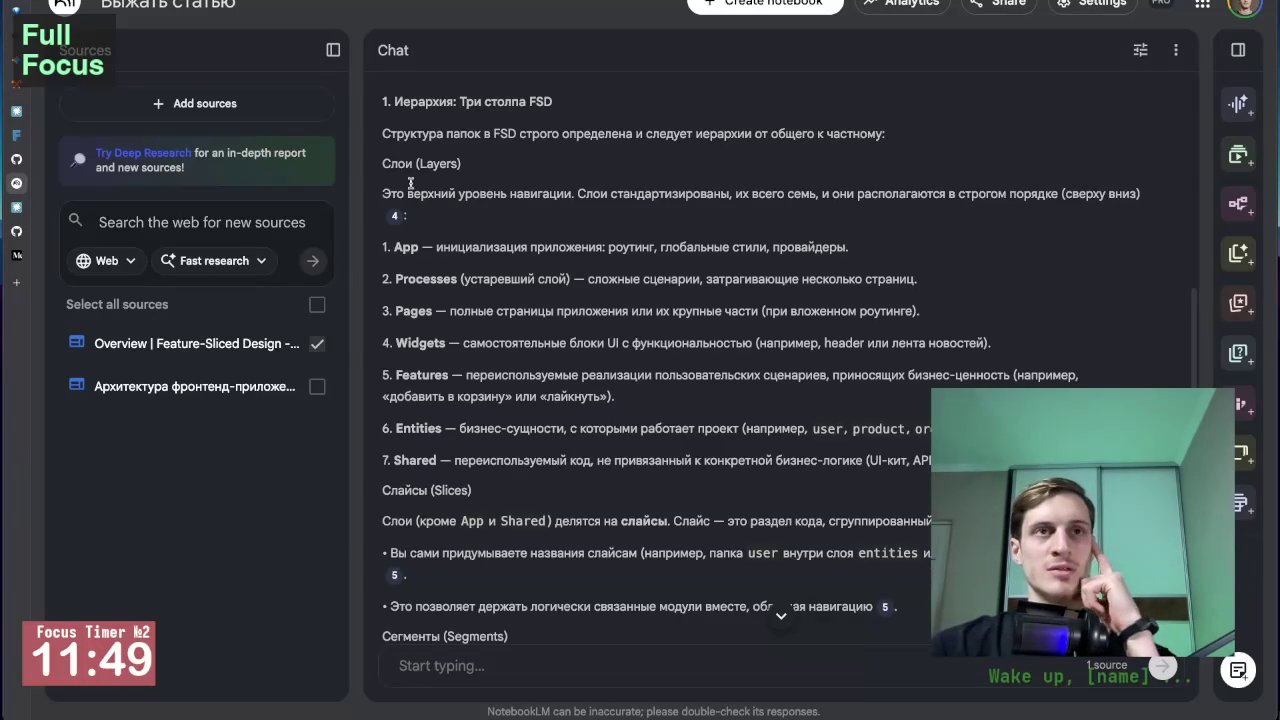
scroll(476, 190, "down", 1)
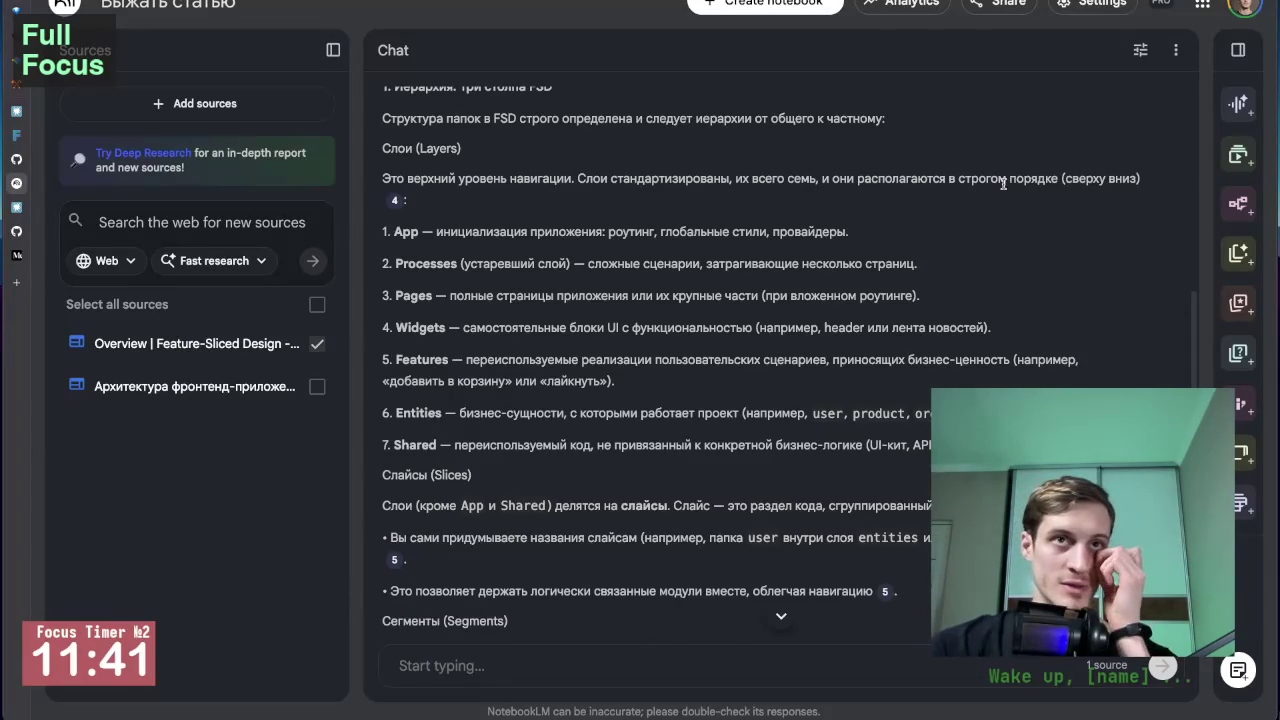
scroll(820, 260, "down", 1)
scroll(704, 227, "up", 1)
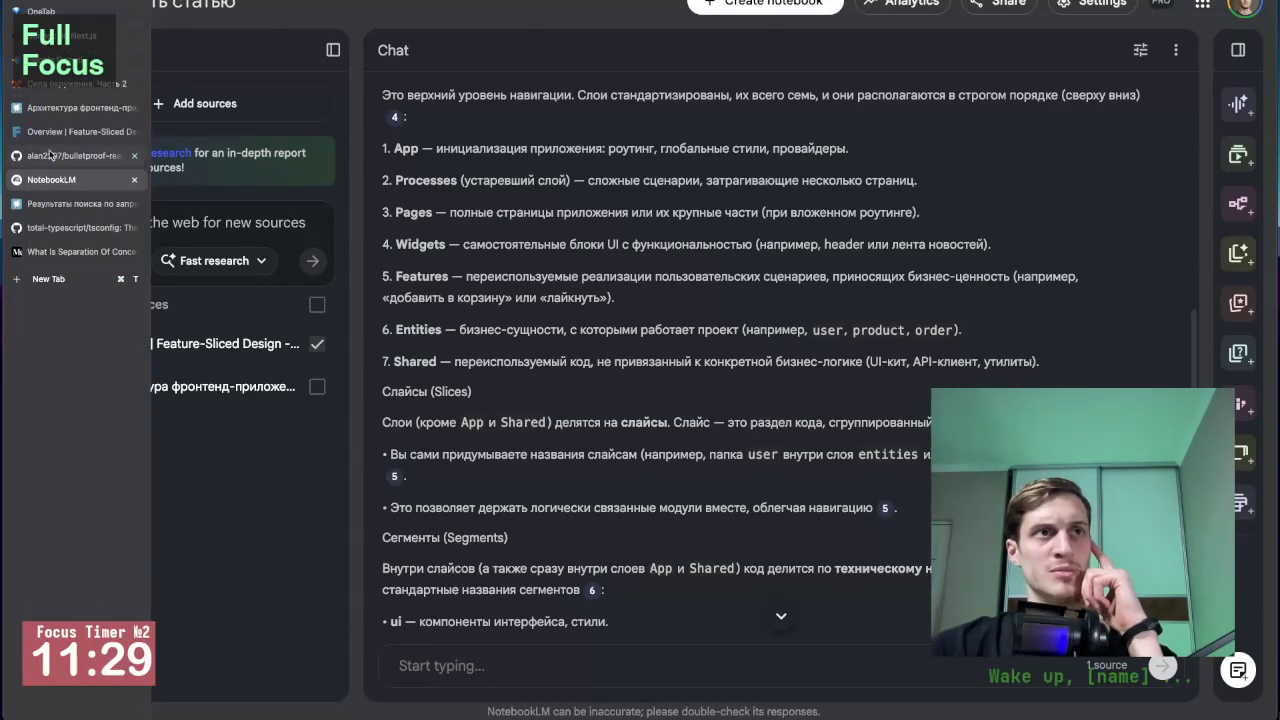
Bring up the Feature-Sliced Design overview docs from the tab sidebar.
left_click(80, 160)
left_click(80, 134)
scroll(390, 365, "down", 5)
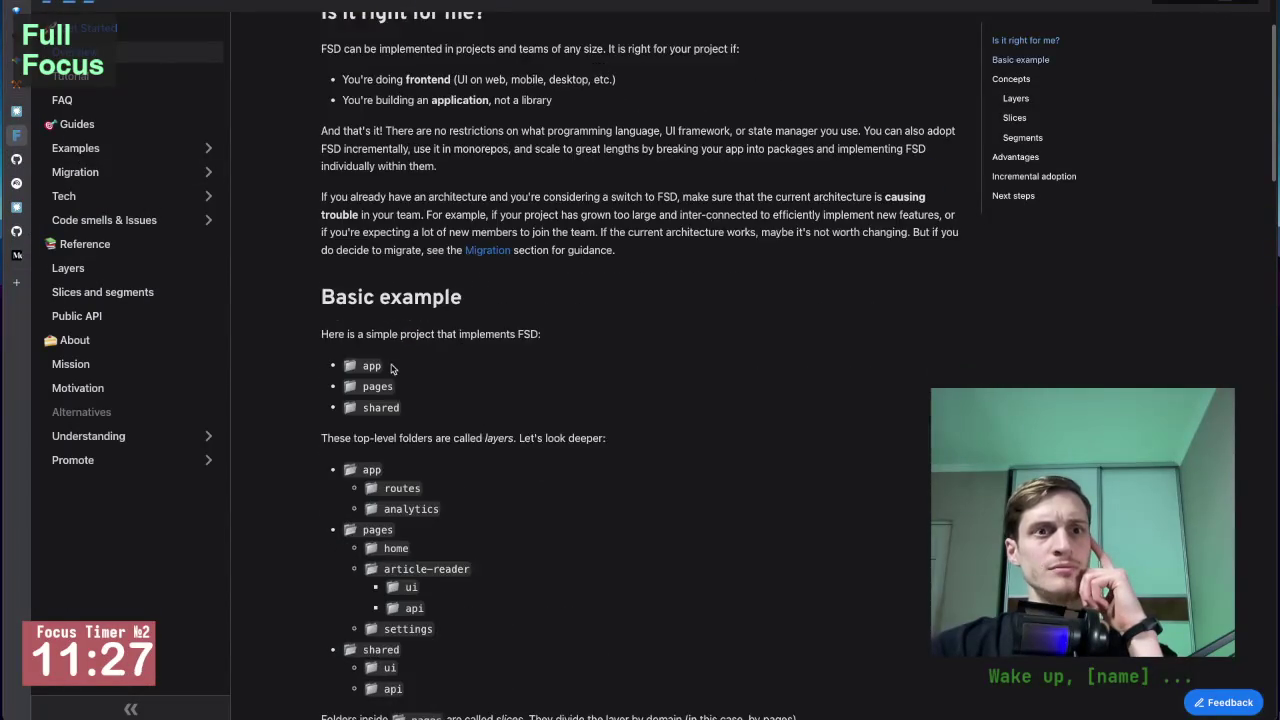
scroll(457, 388, "up", 5)
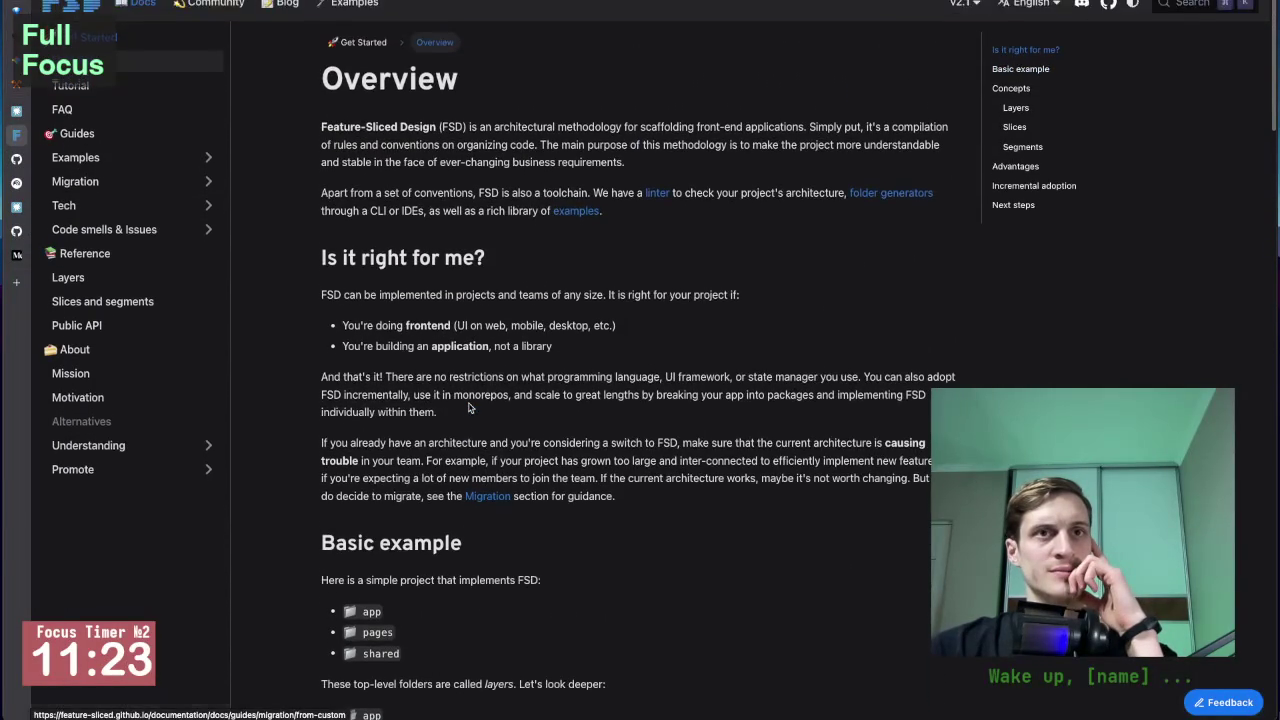
Switch the FSD docs to Русский and scroll to the Layers, Slices and Segments diagram.
mouse_move(1046, 2)
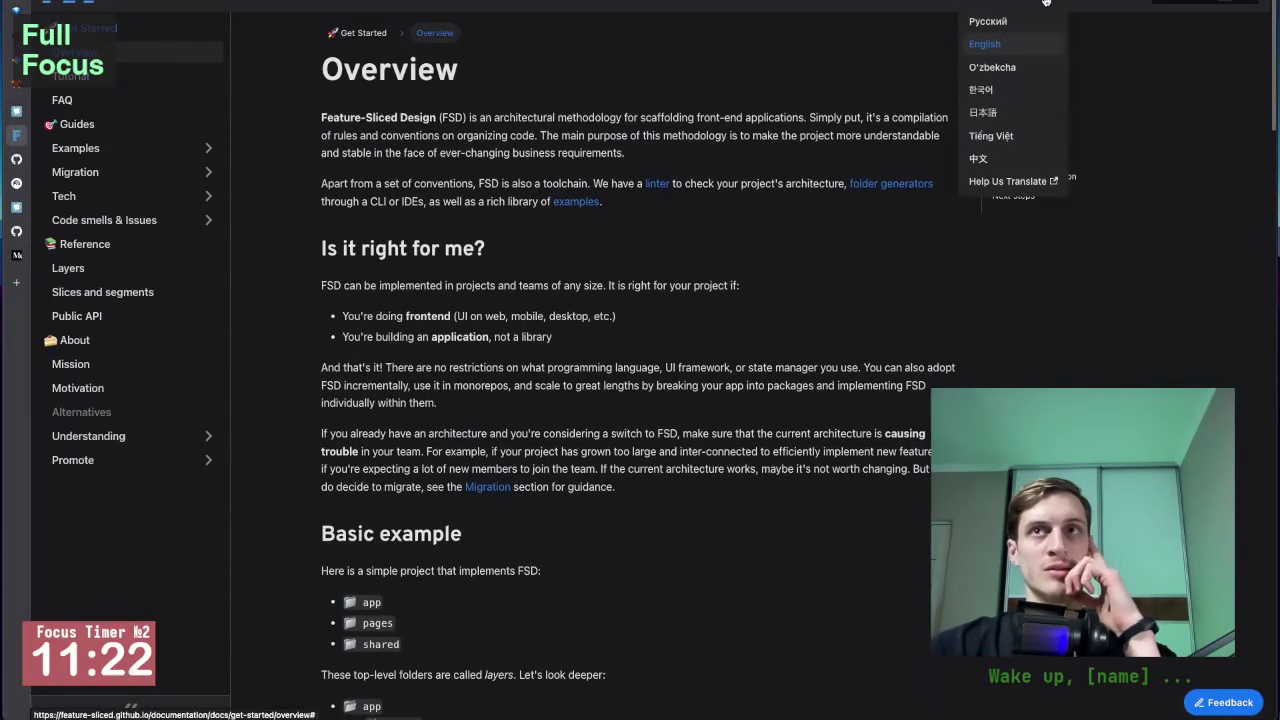
left_click(990, 21)
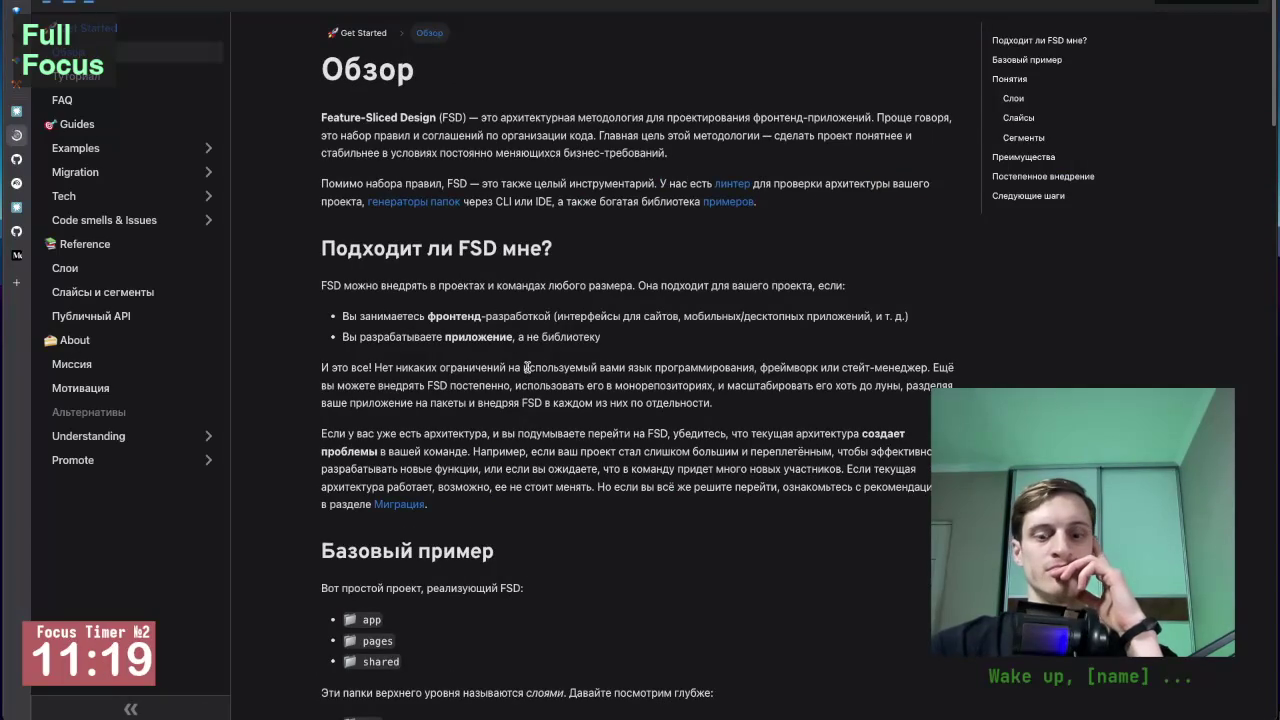
scroll(526, 368, "down", 8)
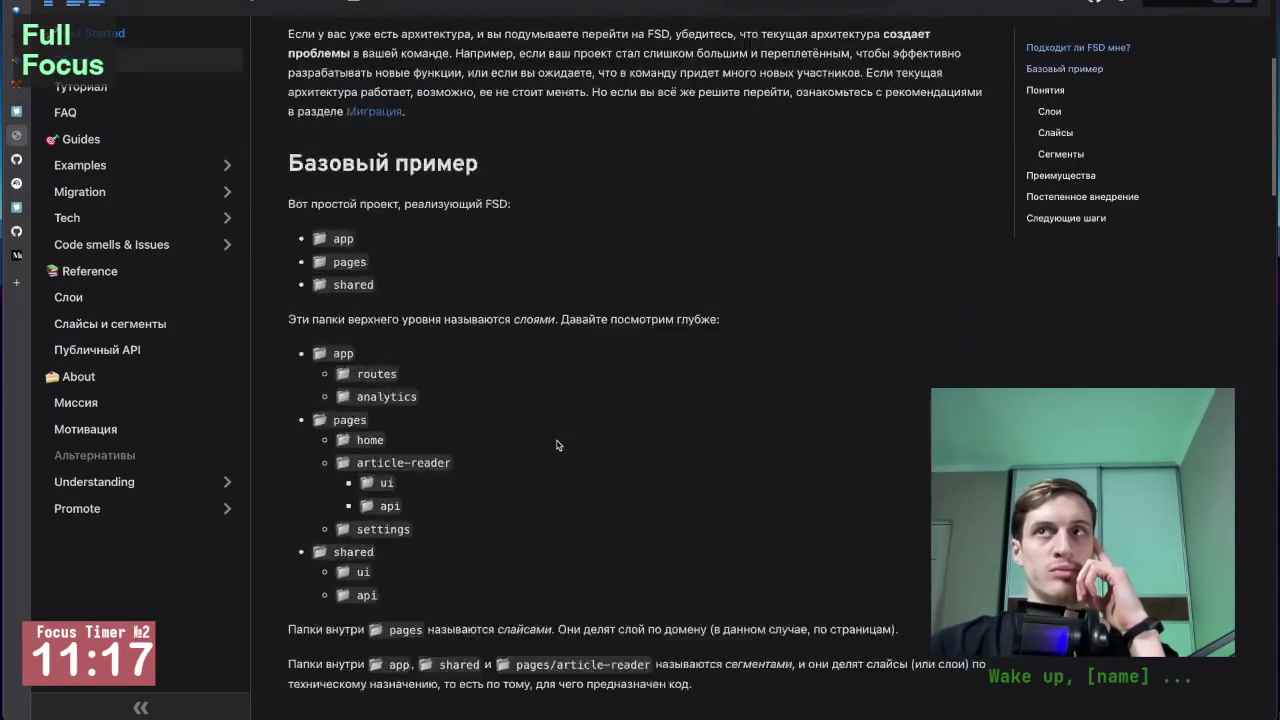
scroll(557, 441, "down", 15)
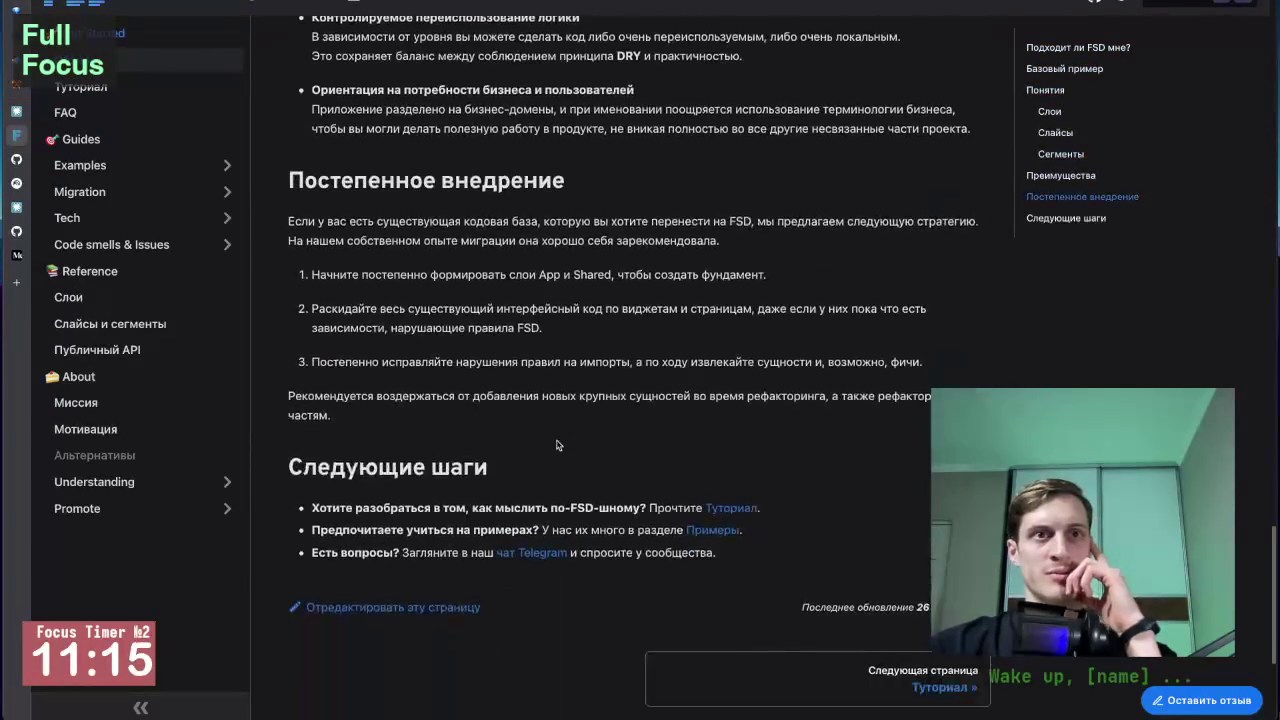
scroll(557, 444, "up", 4)
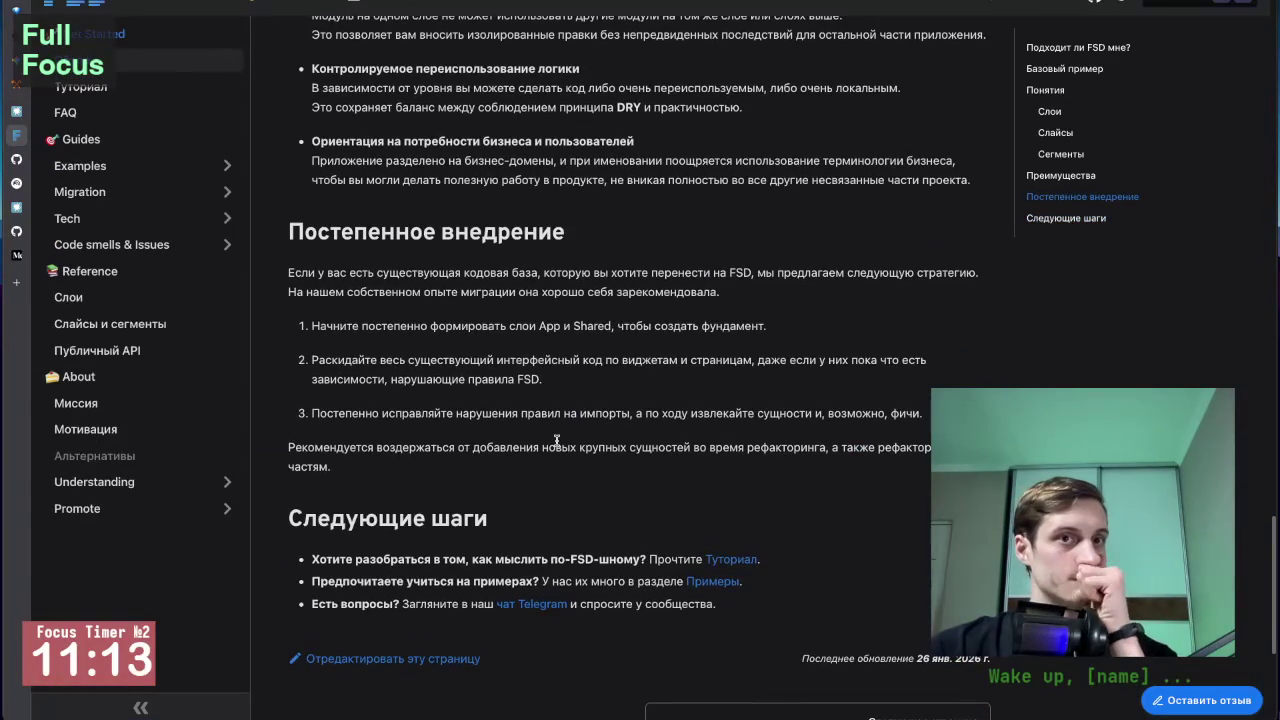
scroll(557, 441, "up", 10)
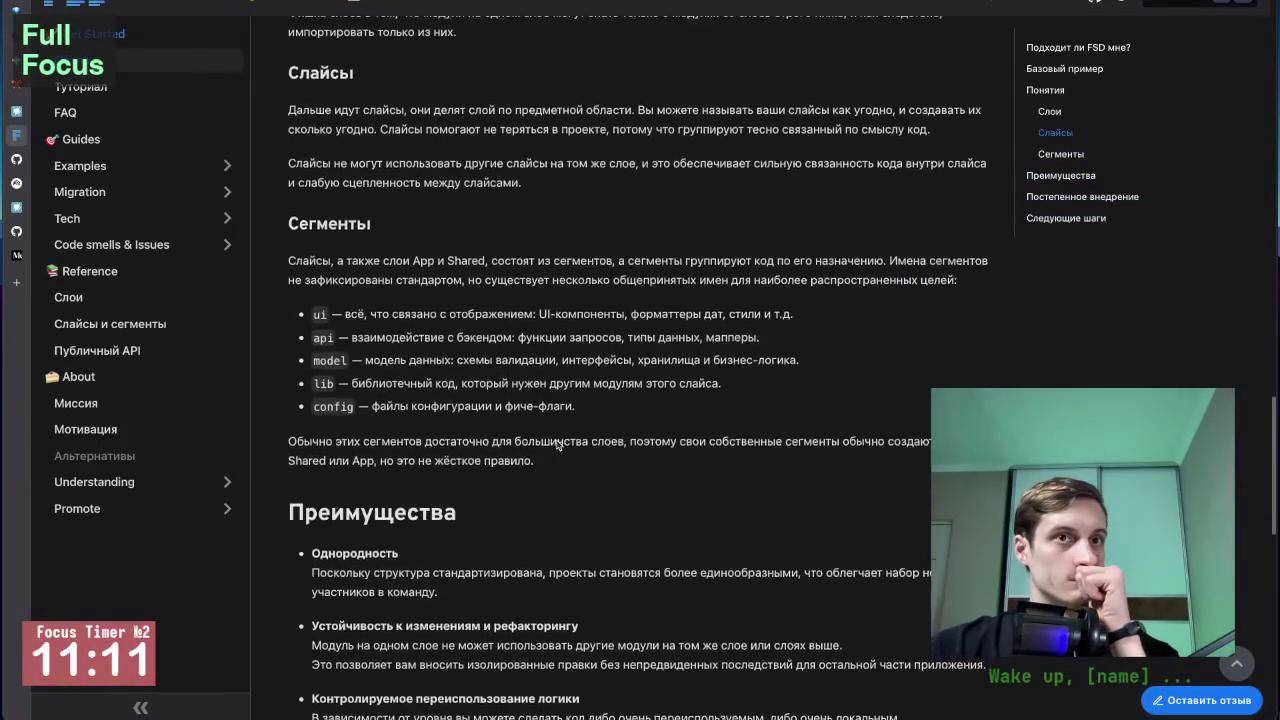
scroll(557, 444, "up", 3)
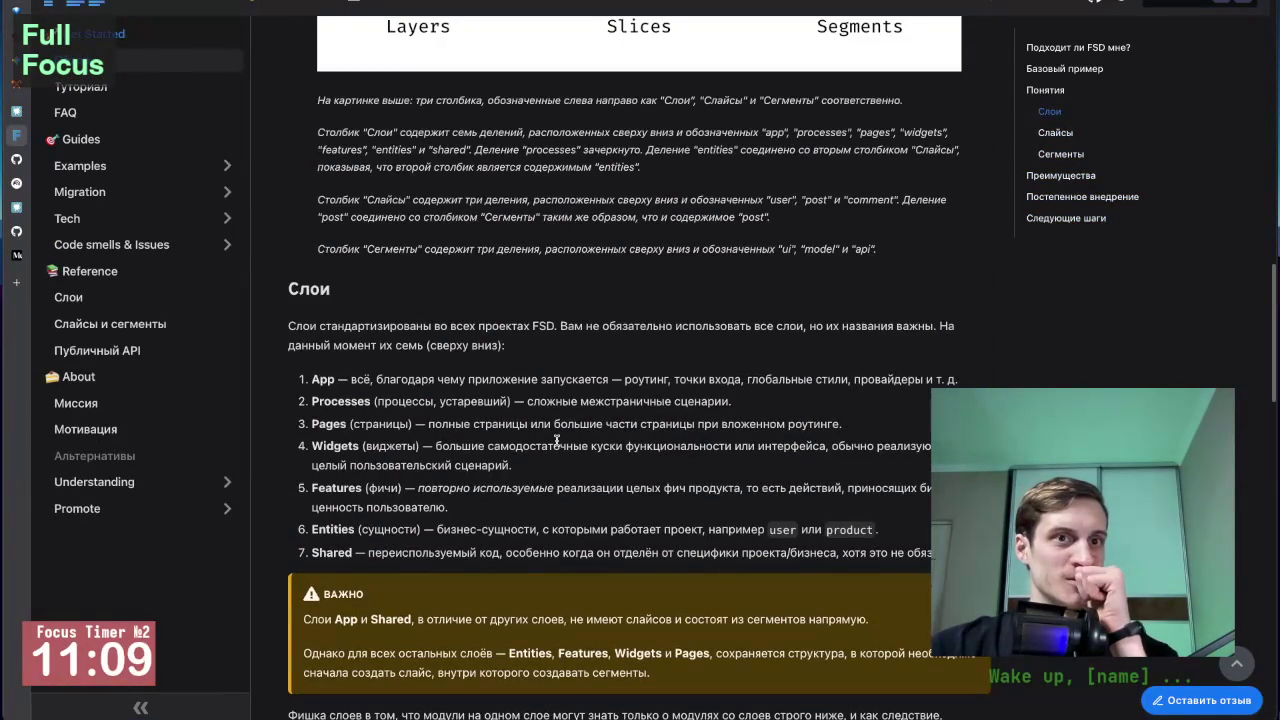
scroll(557, 440, "up", 3)
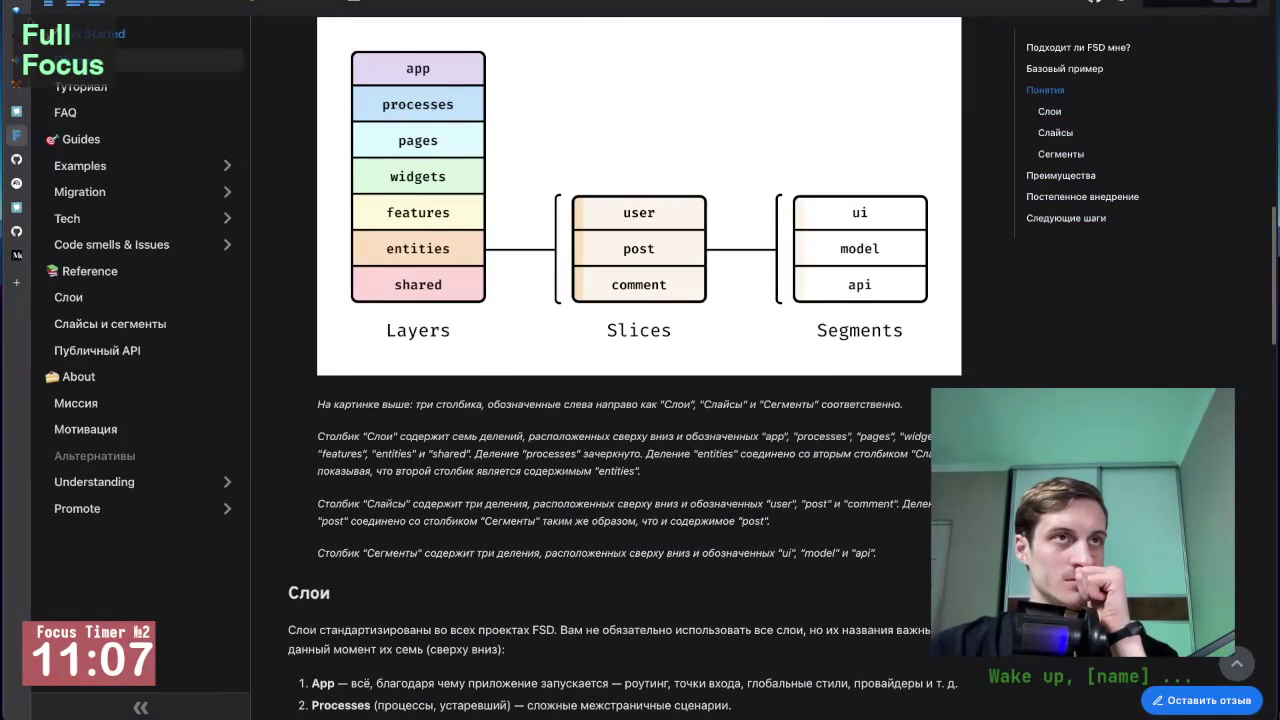
Return to the NotebookLM chat and scroll its FSD answer through layers, slices and segments.
mouse_move(30, 155)
left_click(50, 179)
scroll(556, 474, "down", 5)
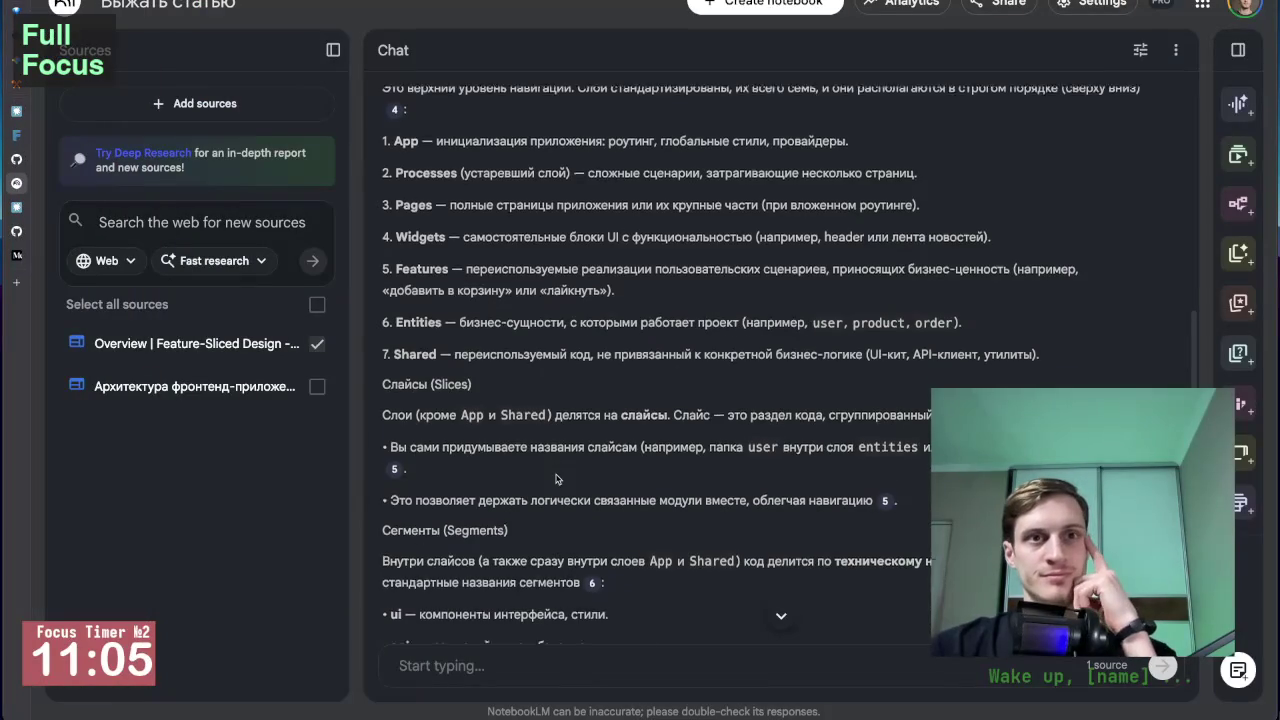
scroll(556, 474, "down", 2)
scroll(556, 476, "up", 3)
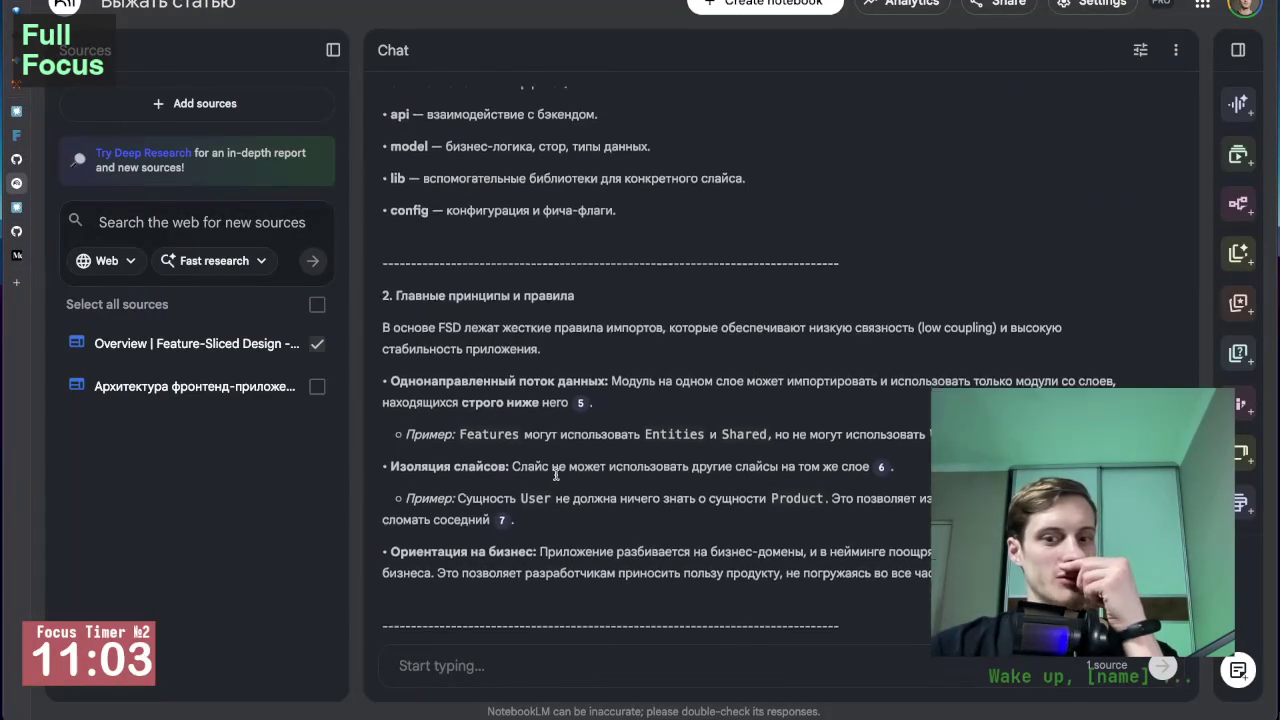
scroll(556, 478, "down", 7)
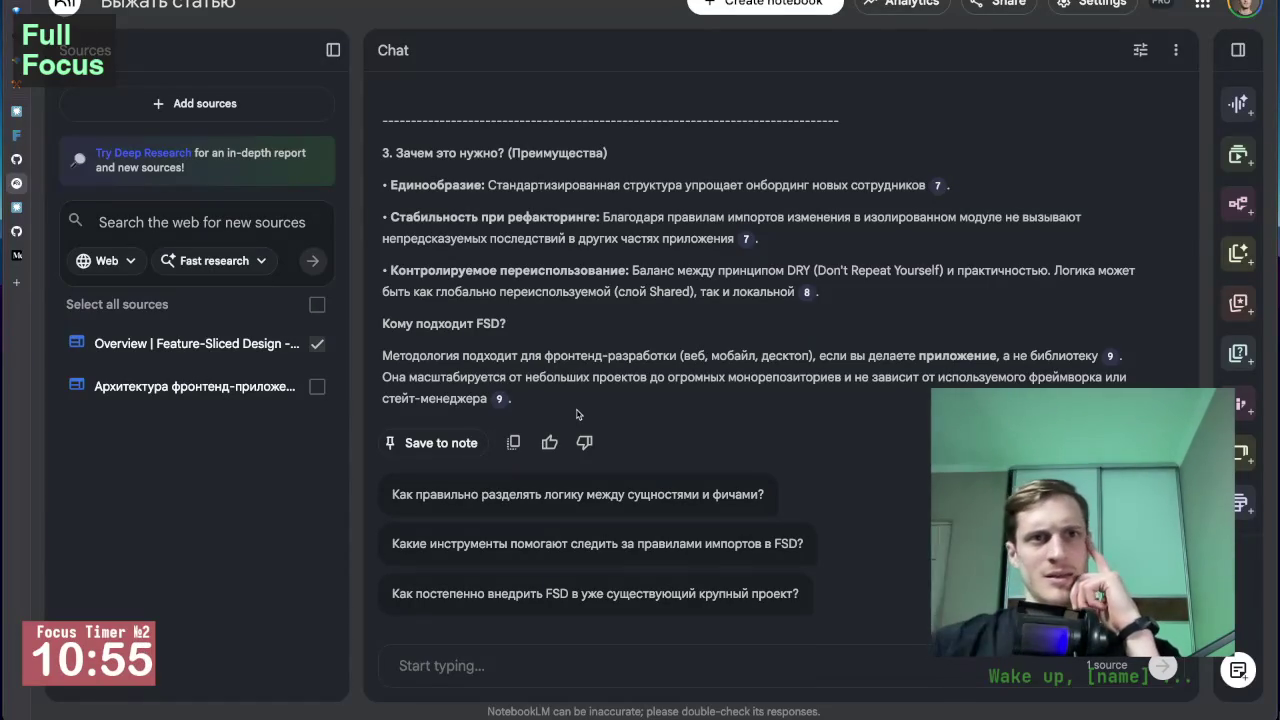
scroll(458, 325, "up", 4)
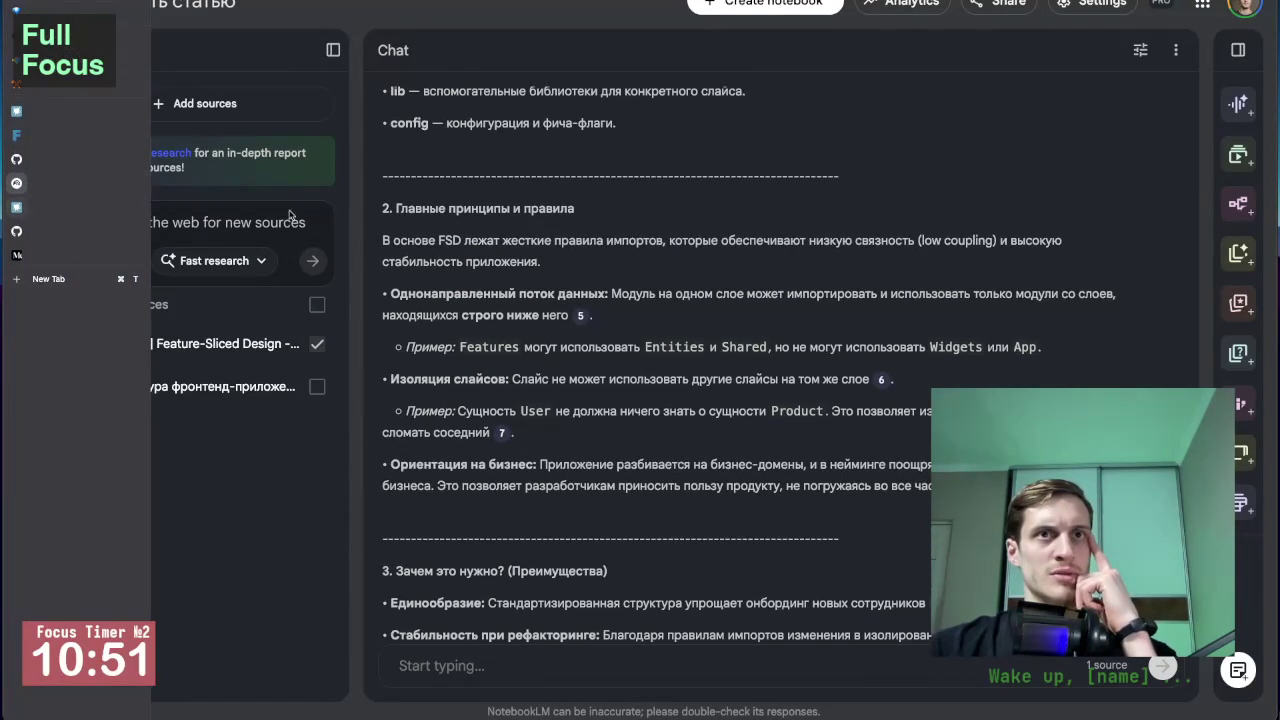
scroll(493, 262, "up", 1)
scroll(493, 262, "up", 3)
scroll(493, 262, "up", 1)
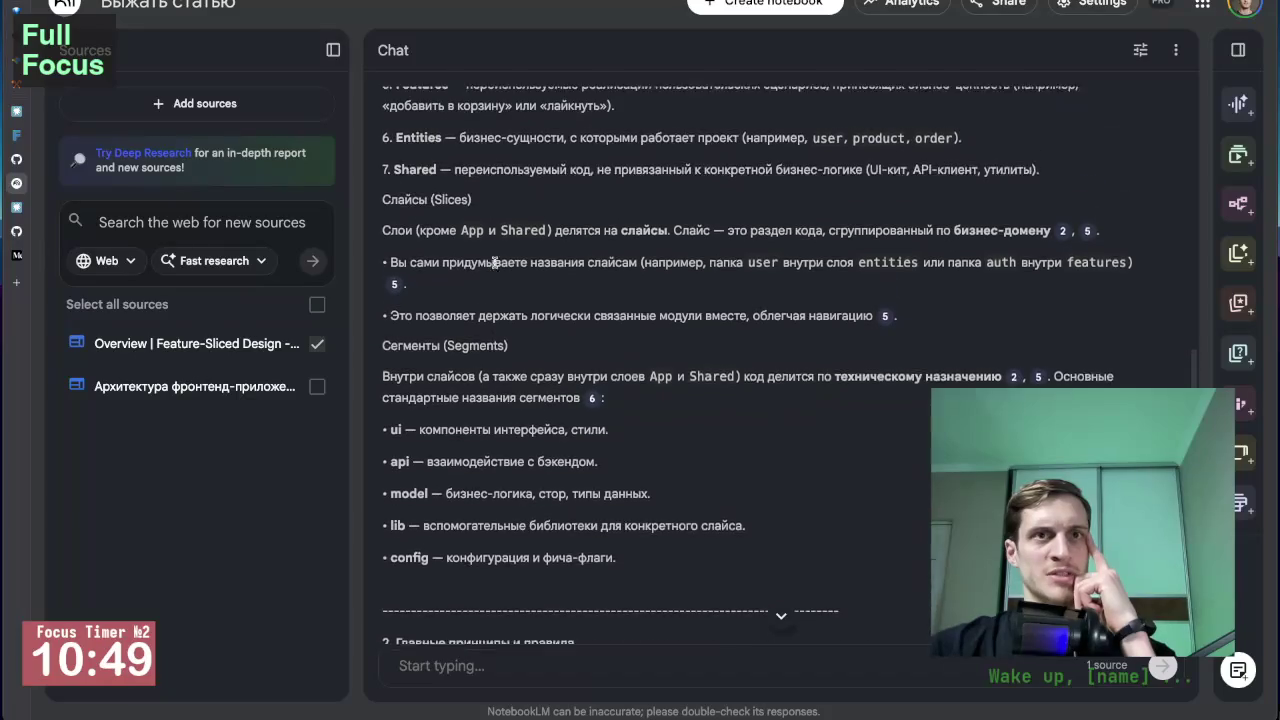
scroll(493, 262, "down", 1)
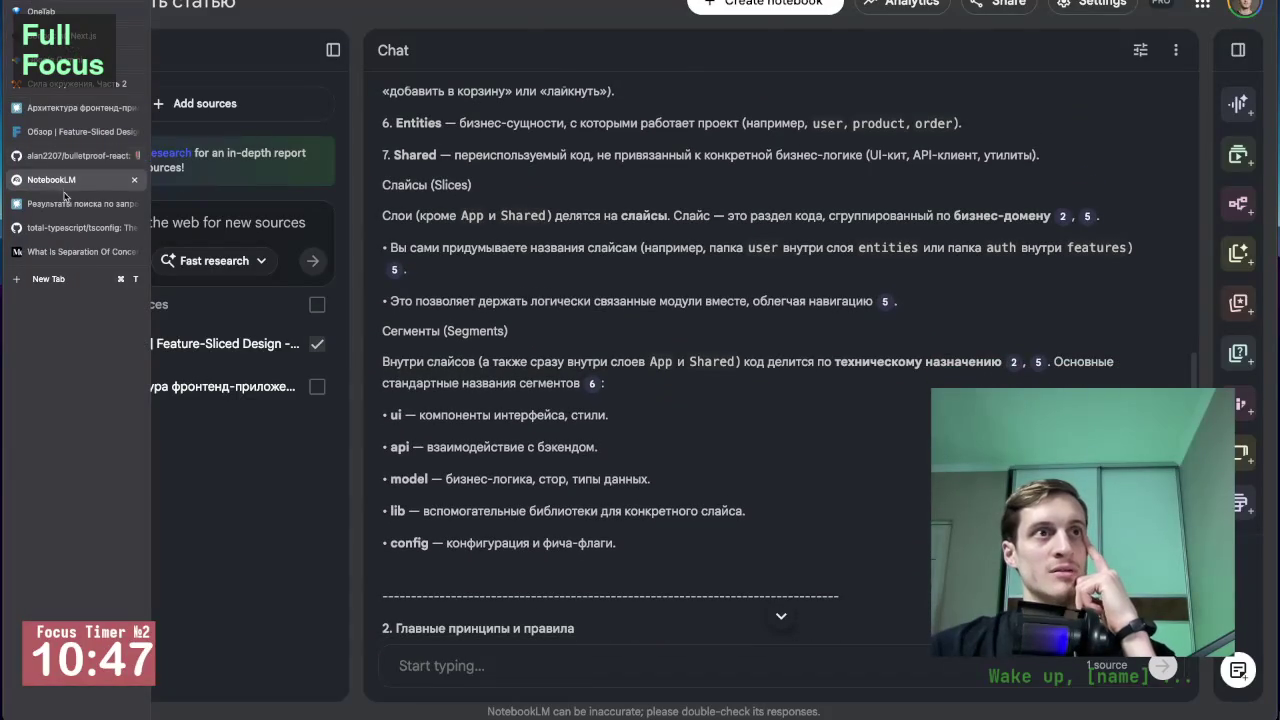
left_click(57, 155)
Reopen the Russian FSD overview page and scroll down to its Преимущества section.
left_click(60, 131)
left_click(45, 110)
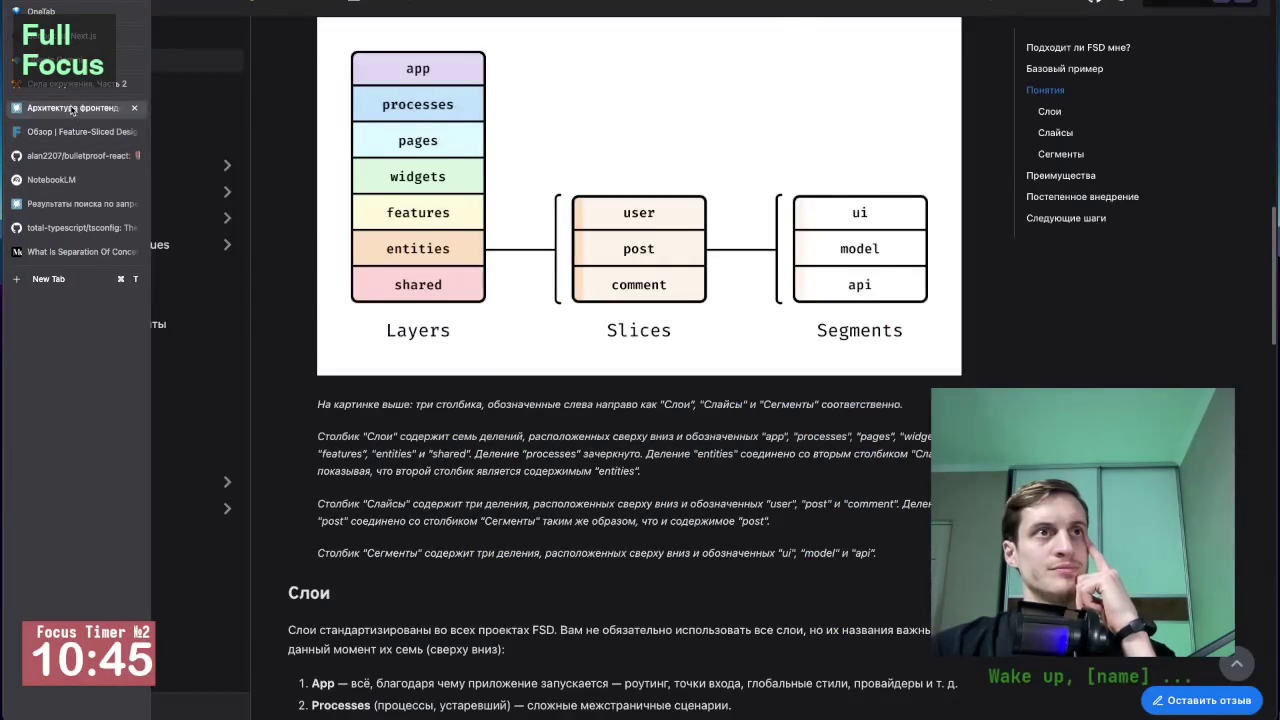
left_click(78, 131)
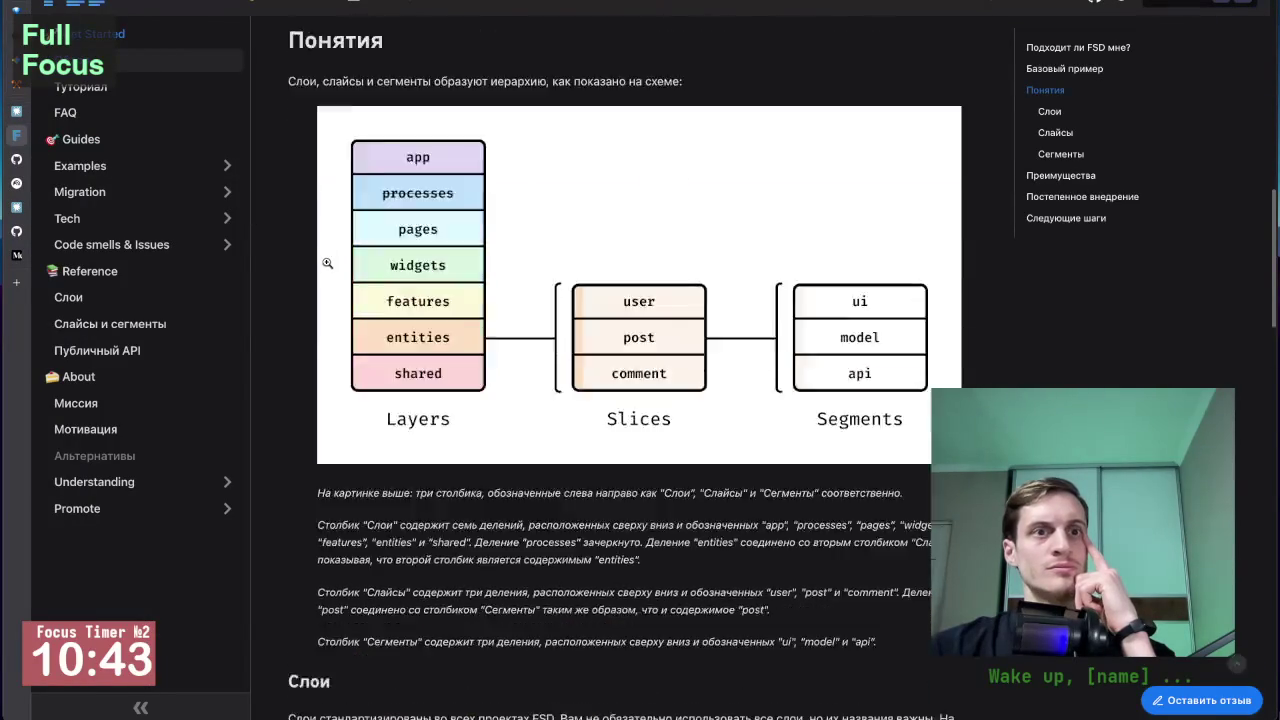
scroll(328, 265, "down", 5)
scroll(326, 264, "down", 15)
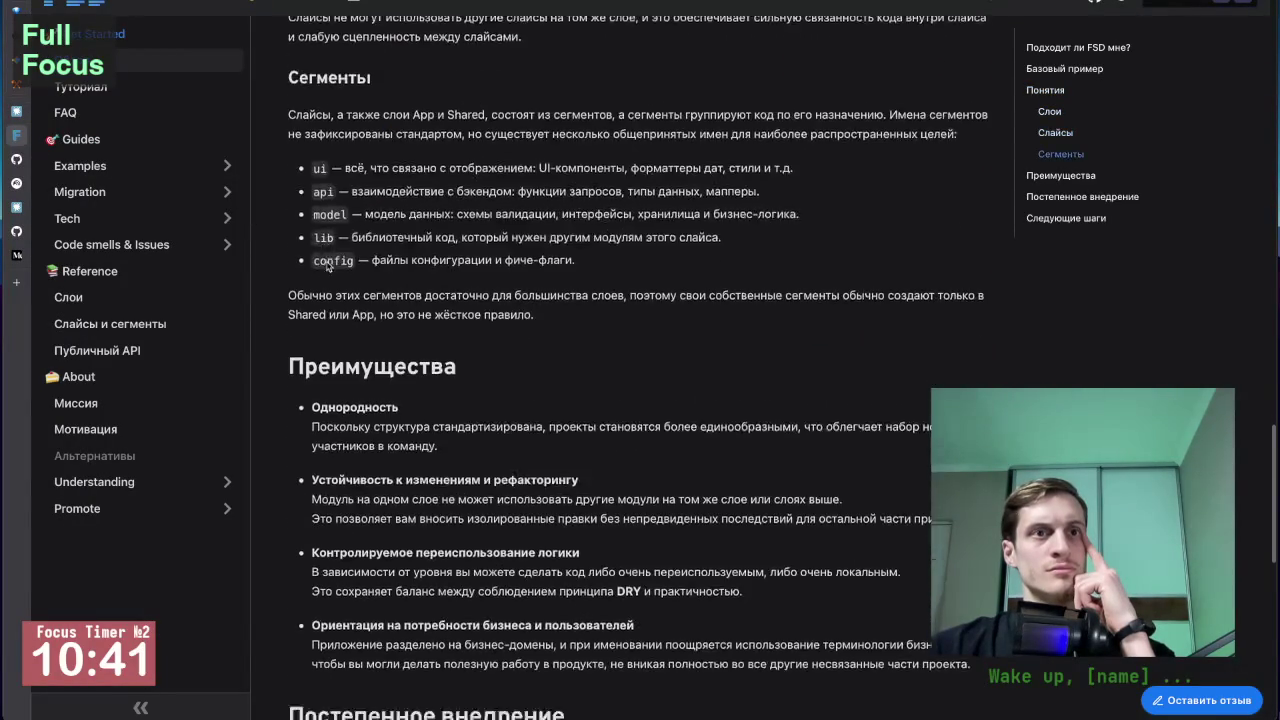
scroll(326, 265, "down", 3)
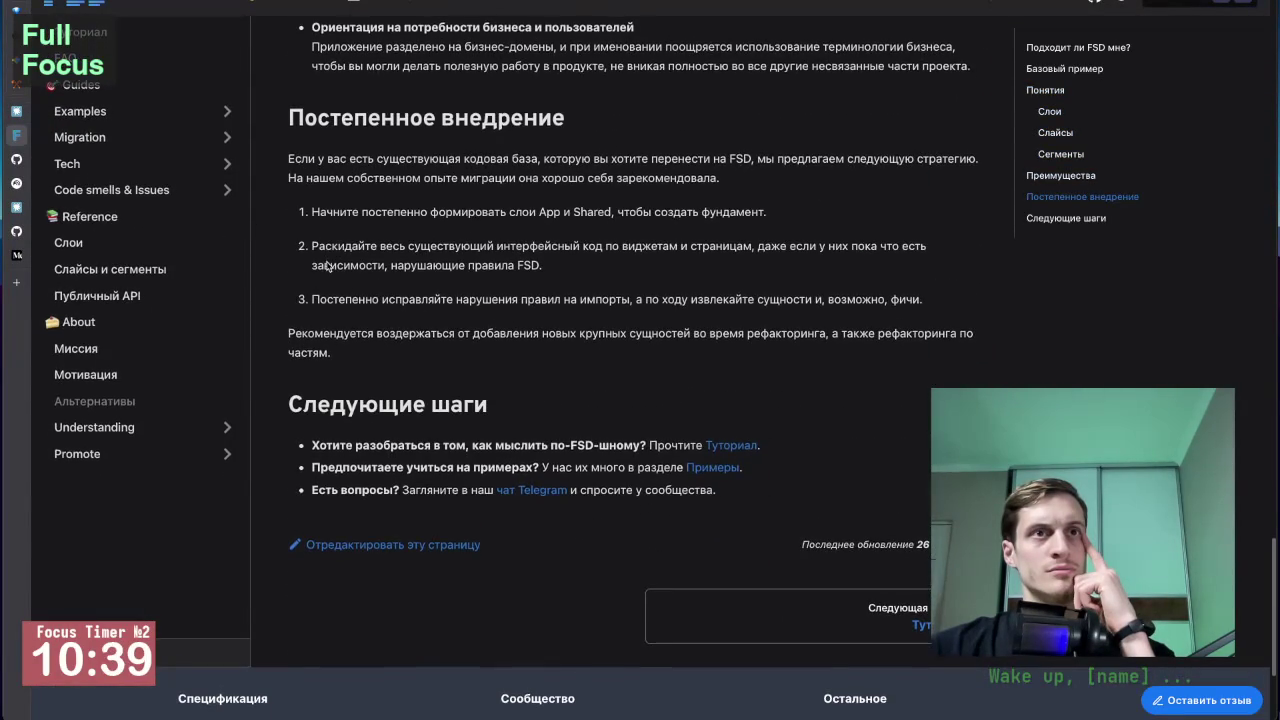
scroll(326, 262, "up", 5)
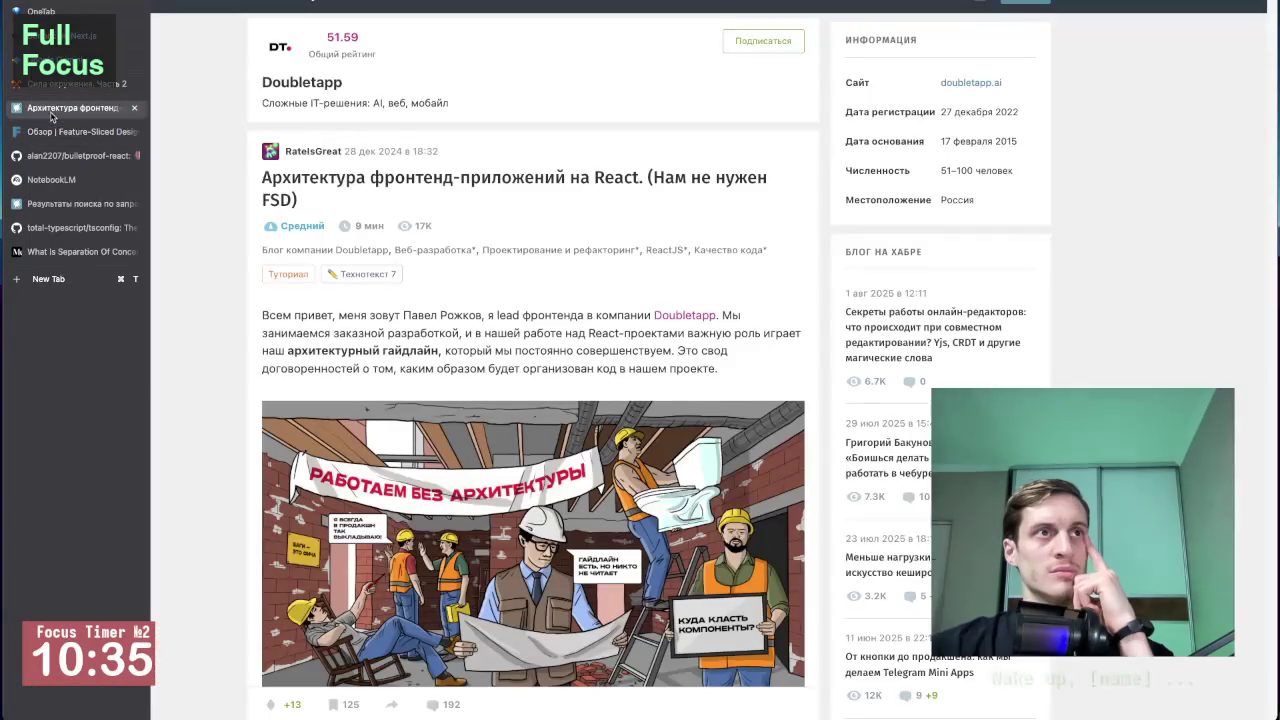
Return to NotebookLM and scroll the FSD answer to '2. Главные принципы и правила'.
left_click(80, 122)
left_click(80, 181)
scroll(651, 377, "up", 4)
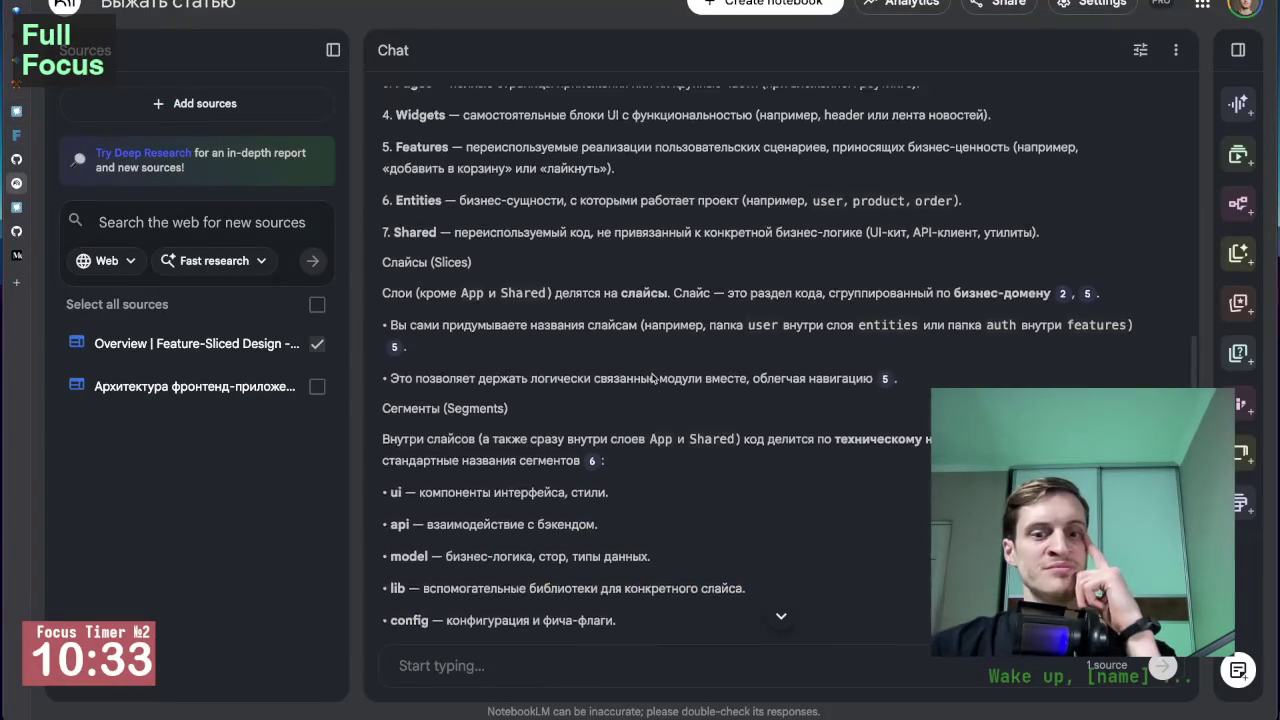
scroll(651, 377, "up", 4)
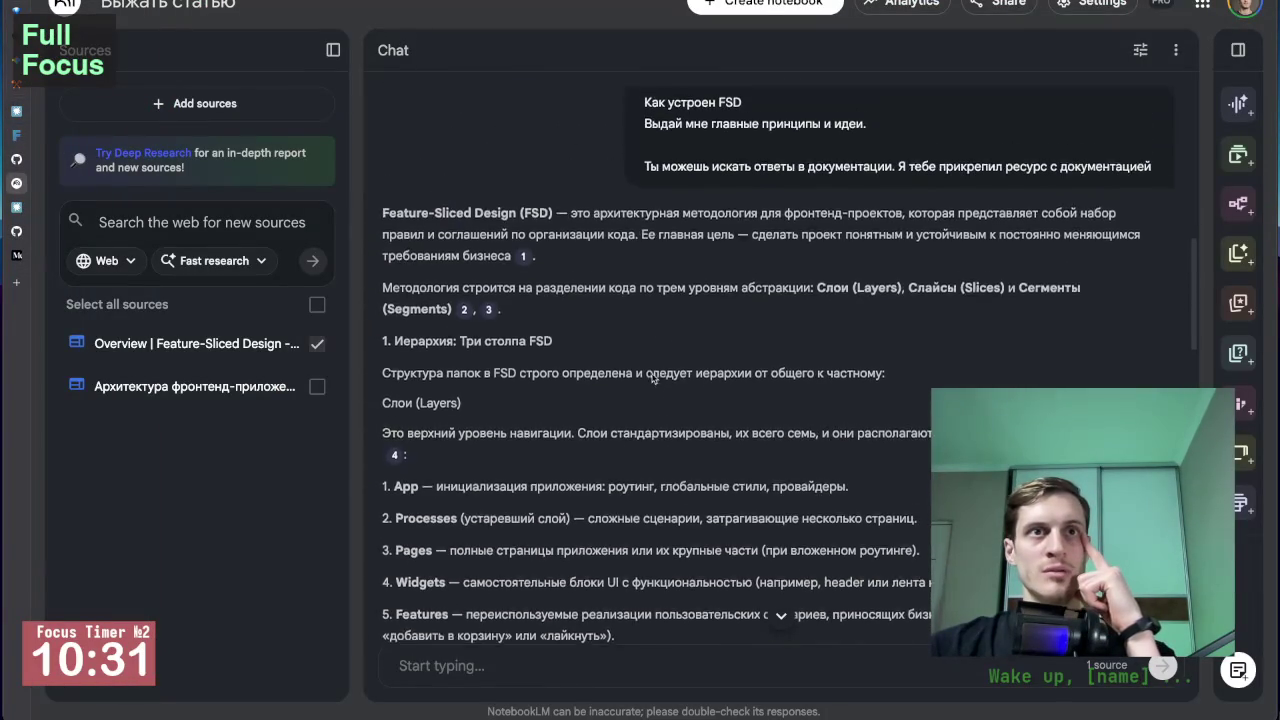
scroll(651, 377, "down", 7)
scroll(651, 377, "down", 3)
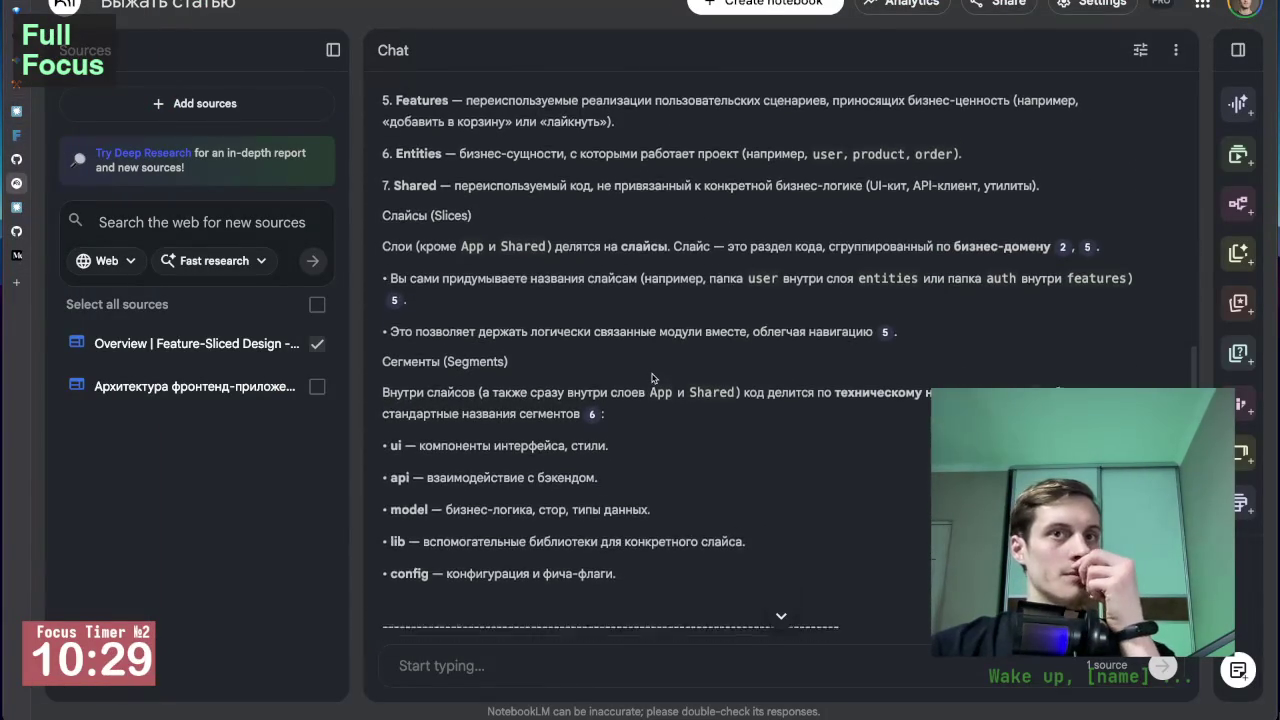
scroll(651, 377, "down", 4)
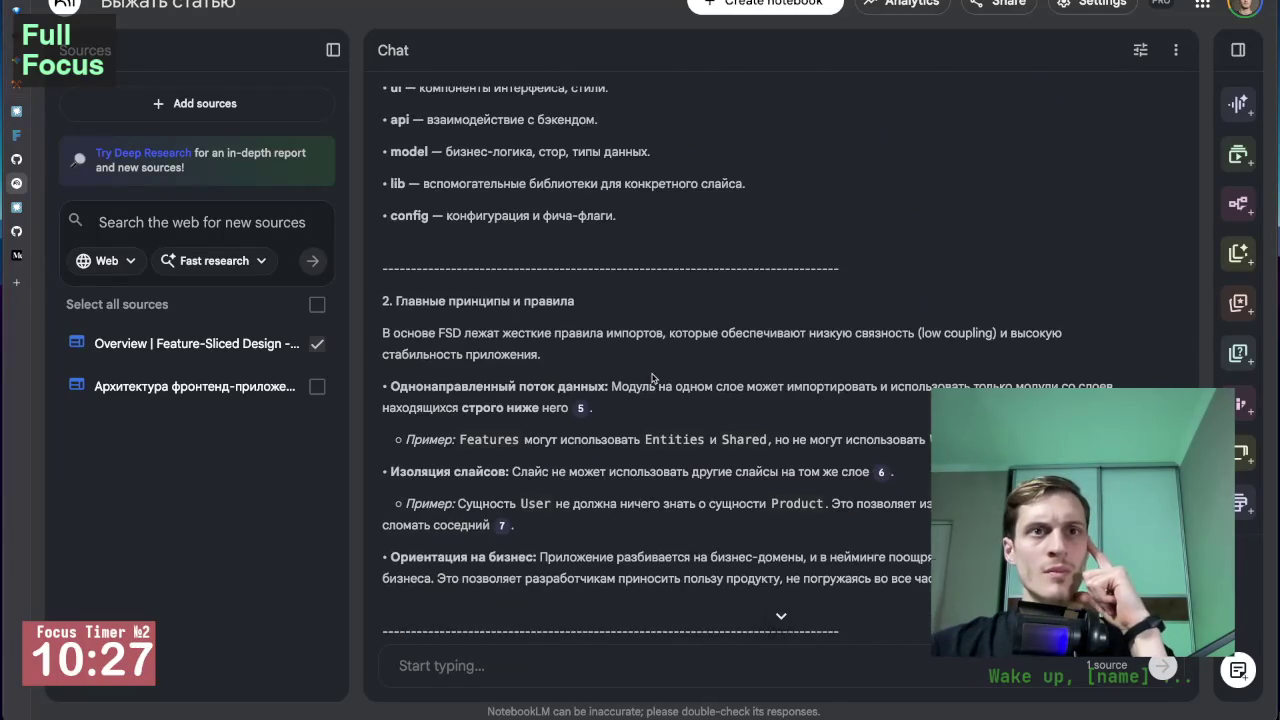
scroll(467, 237, "down", 1)
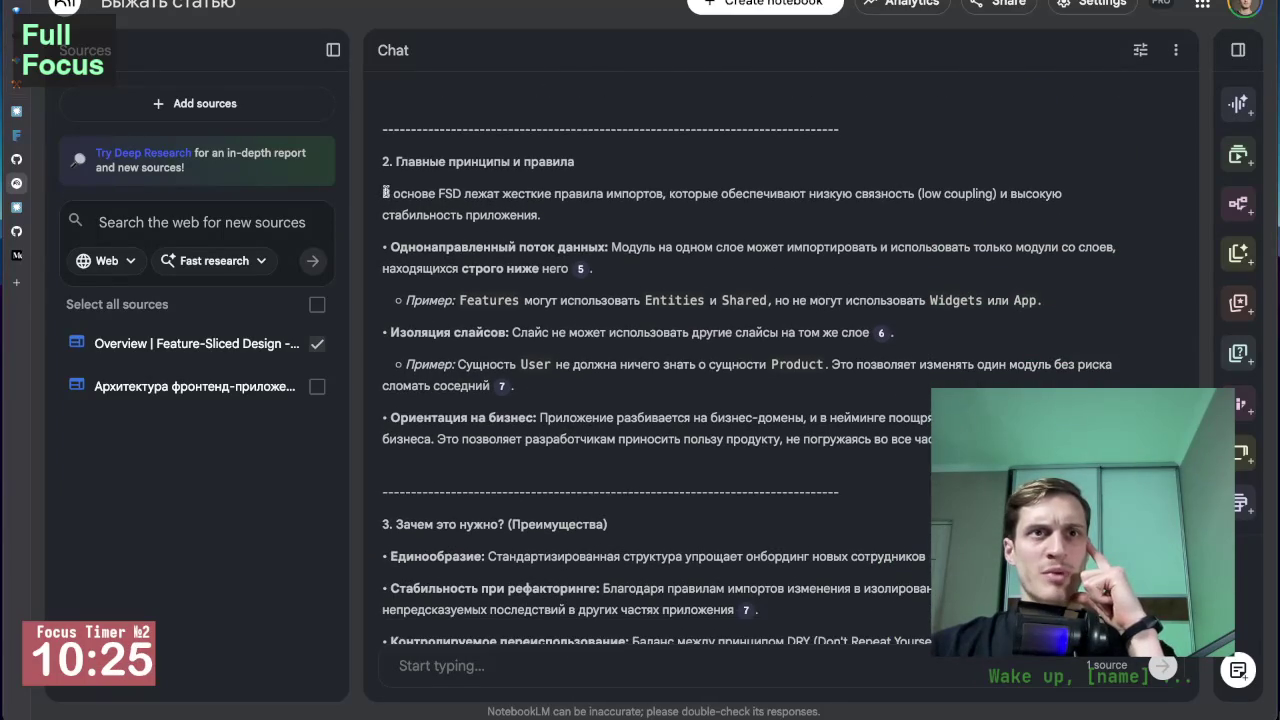
scroll(427, 208, "down", 1)
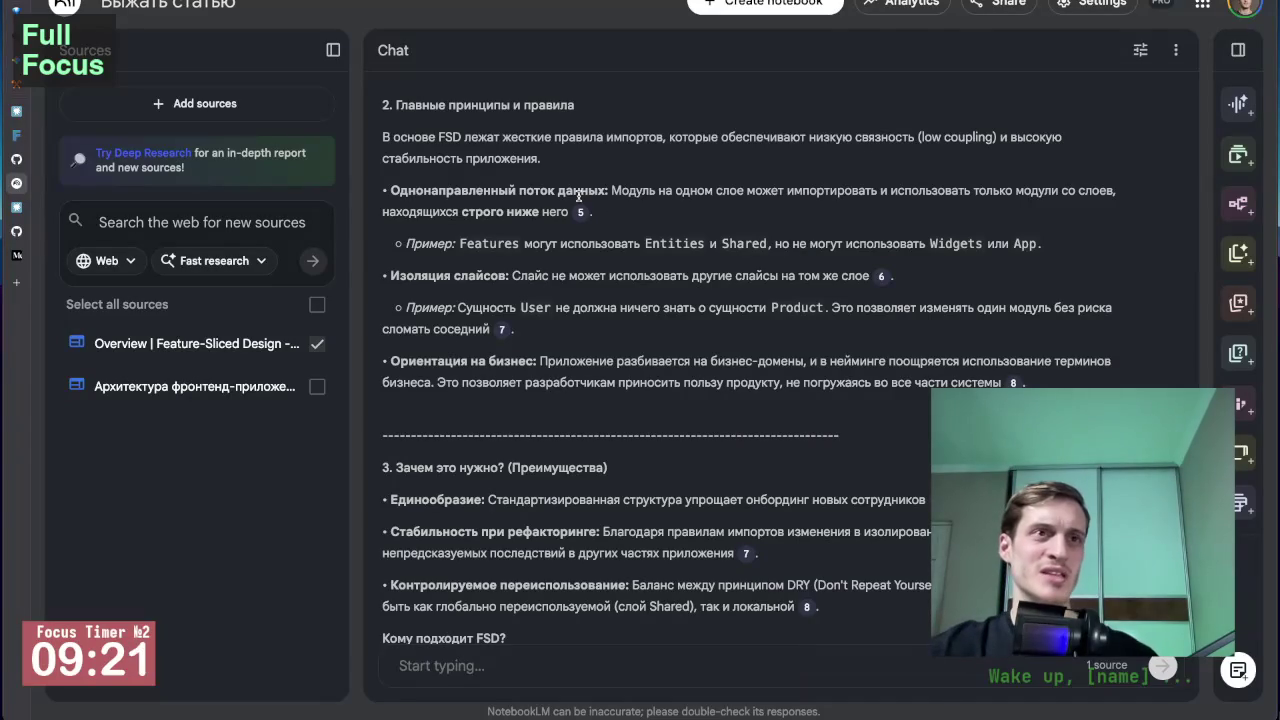
mouse_move(48, 168)
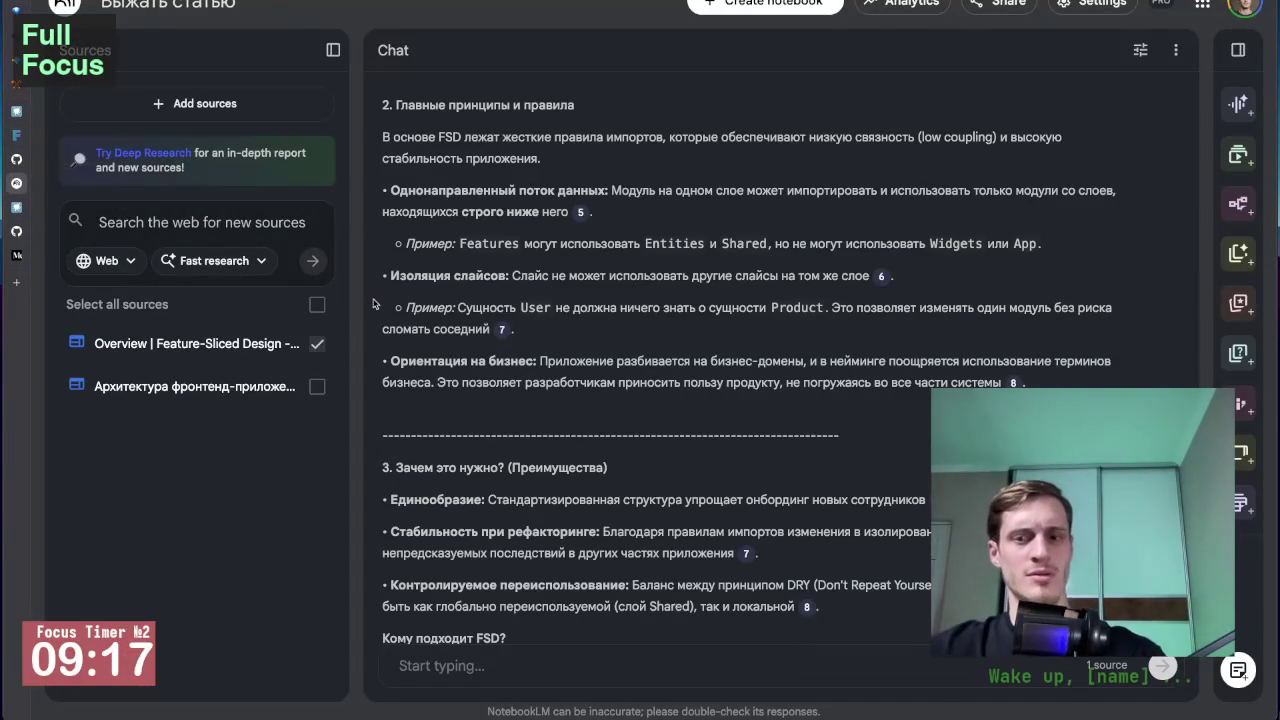
Open the Фронтенд-архитектура note in Obsidian at its Глава 8 conclusions.
key("super+Tab")
scroll(575, 414, "up", 10)
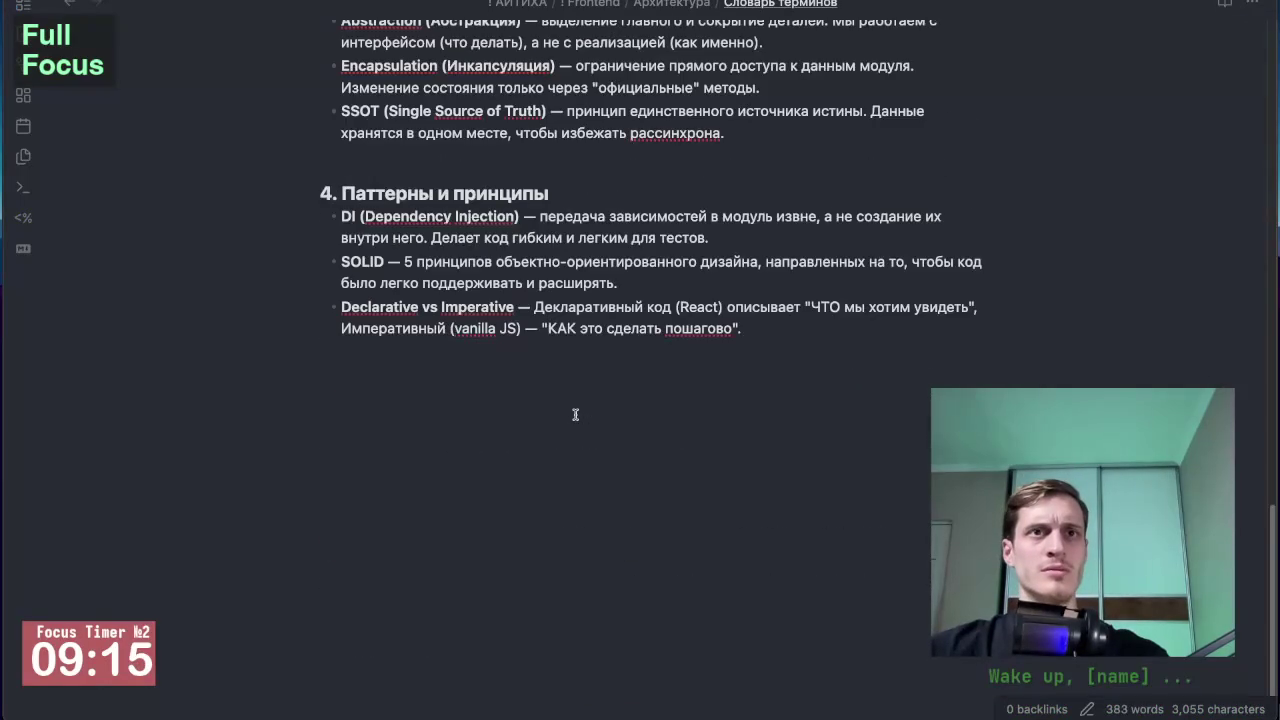
scroll(575, 414, "up", 10)
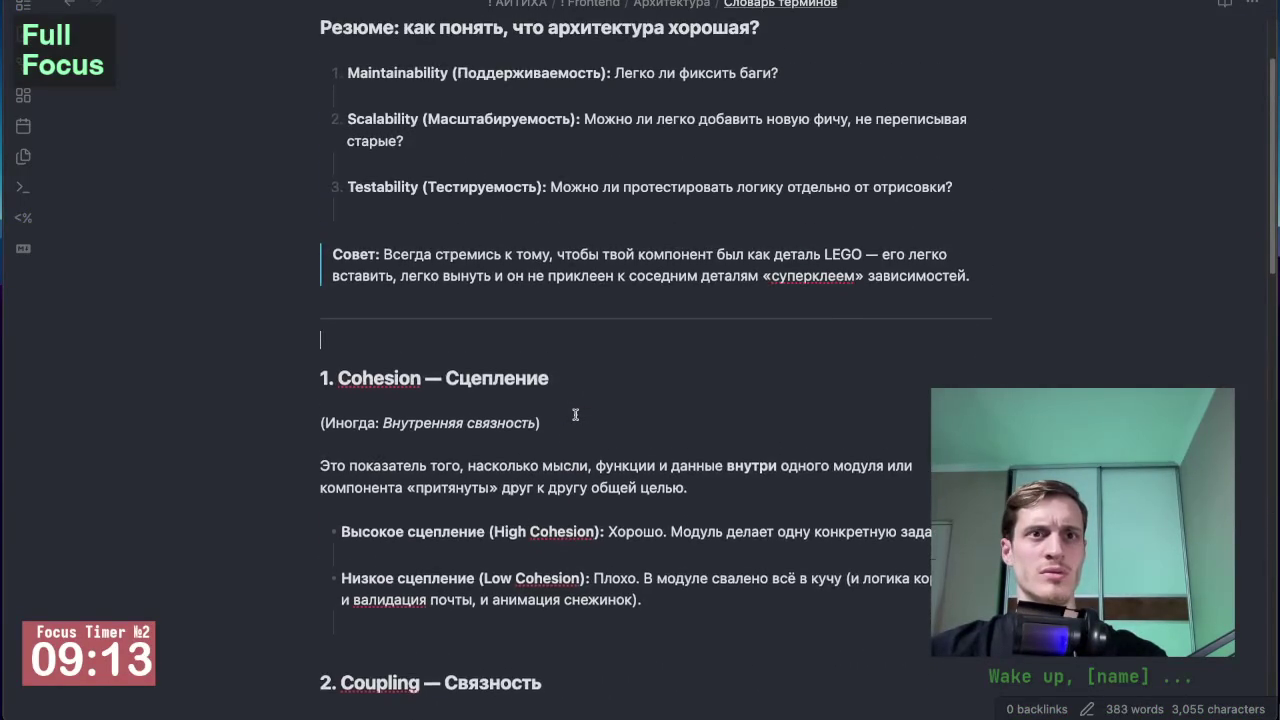
key("ctrl+Tab")
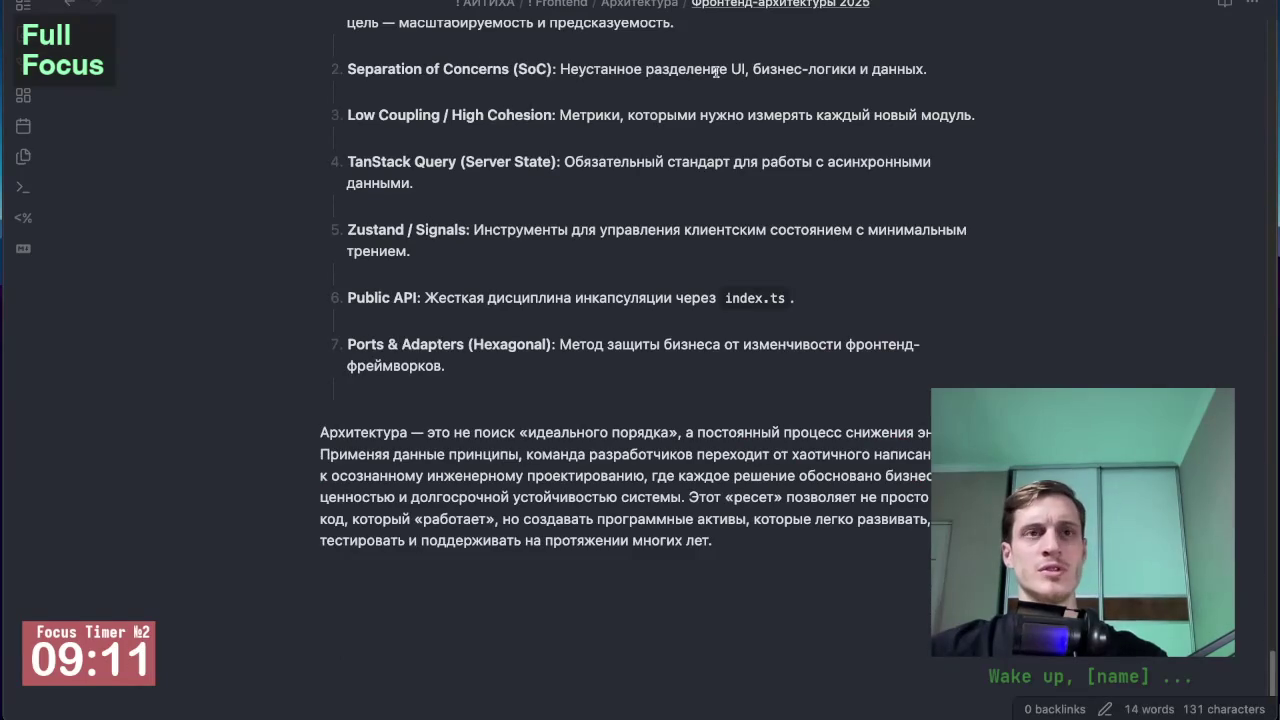
scroll(513, 346, "up", 3)
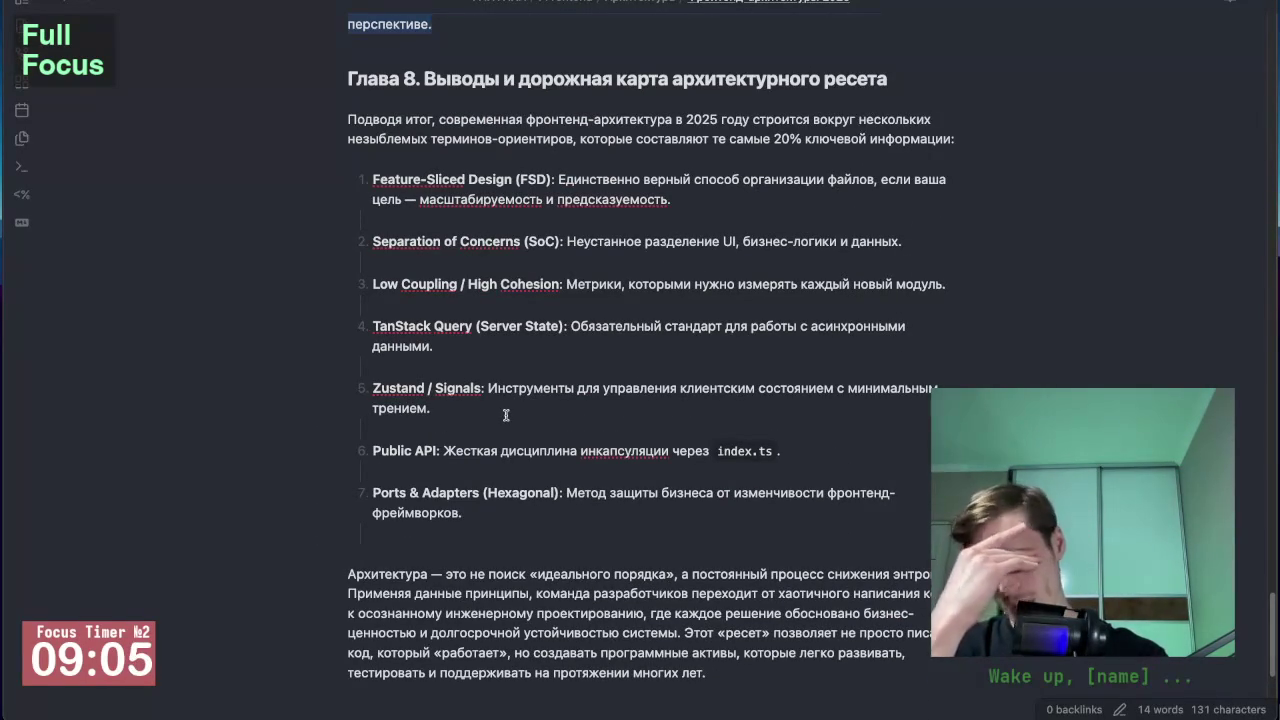
key("super+Tab")
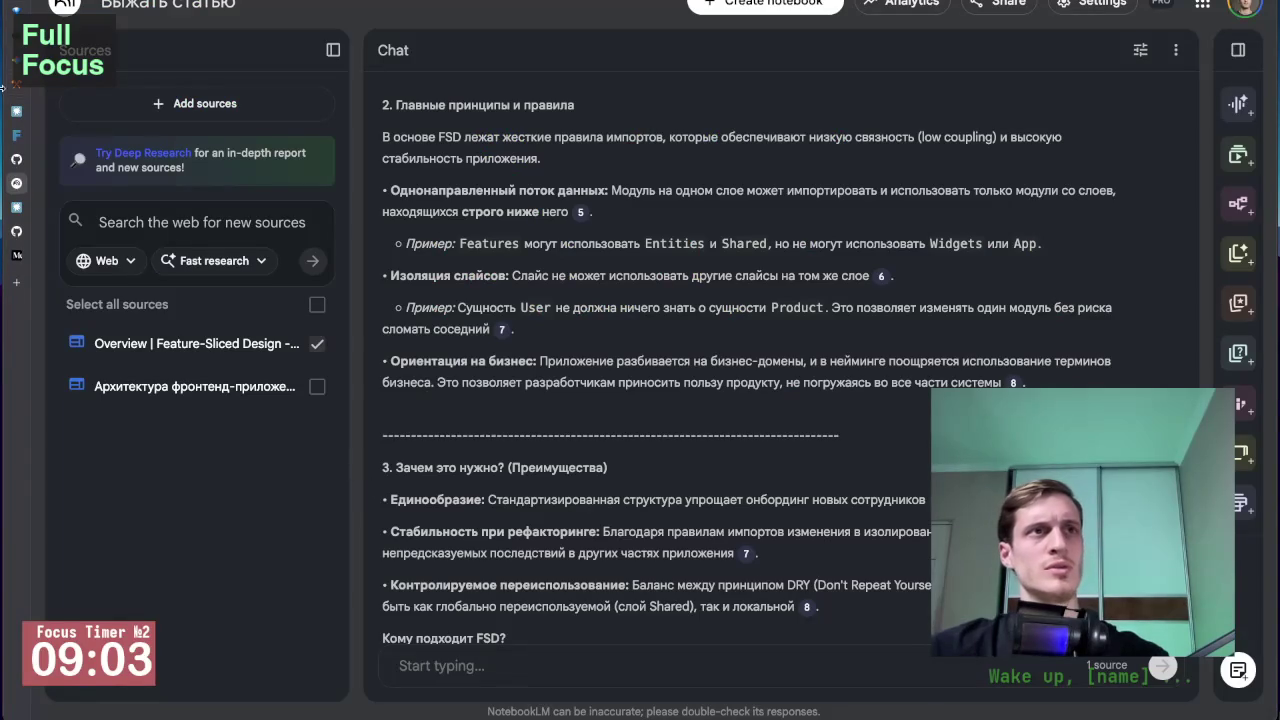
Switch to the Gemini conversation and scroll to the «Архитектура: Это «Почему» и «Как»» section.
mouse_move(16, 182)
left_click(70, 62)
scroll(659, 248, "up", 10)
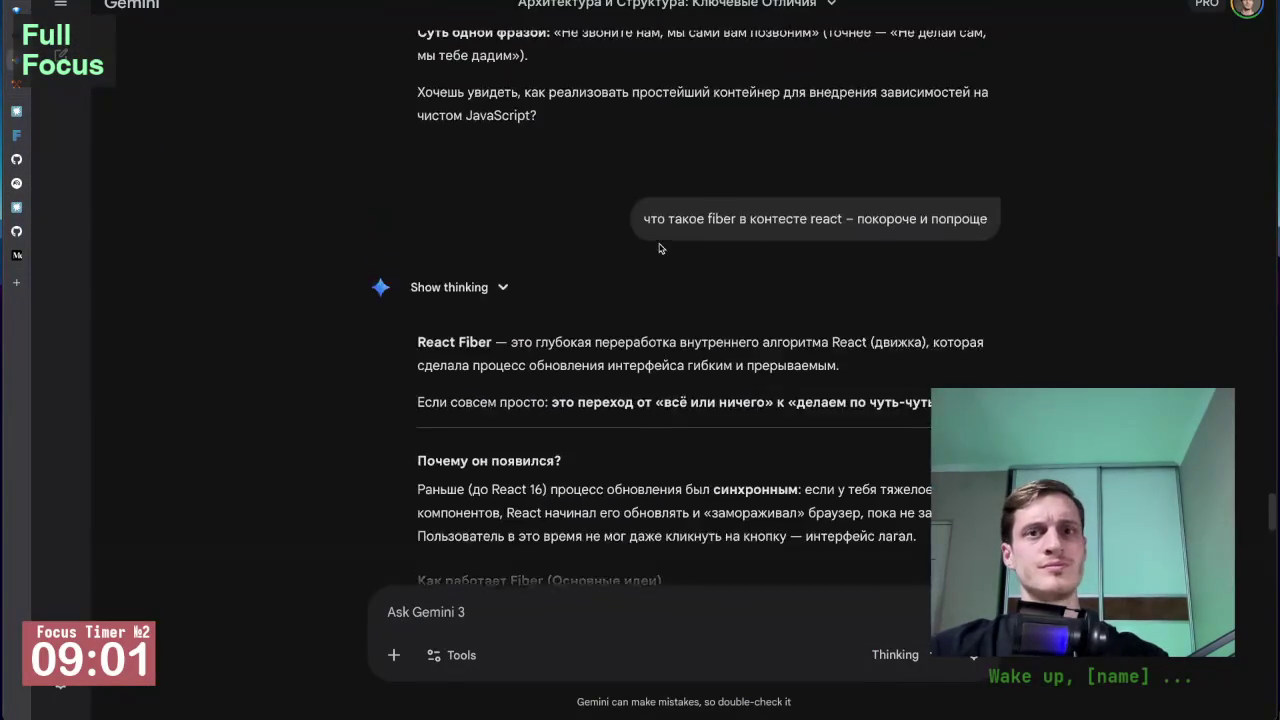
scroll(659, 248, "up", 1)
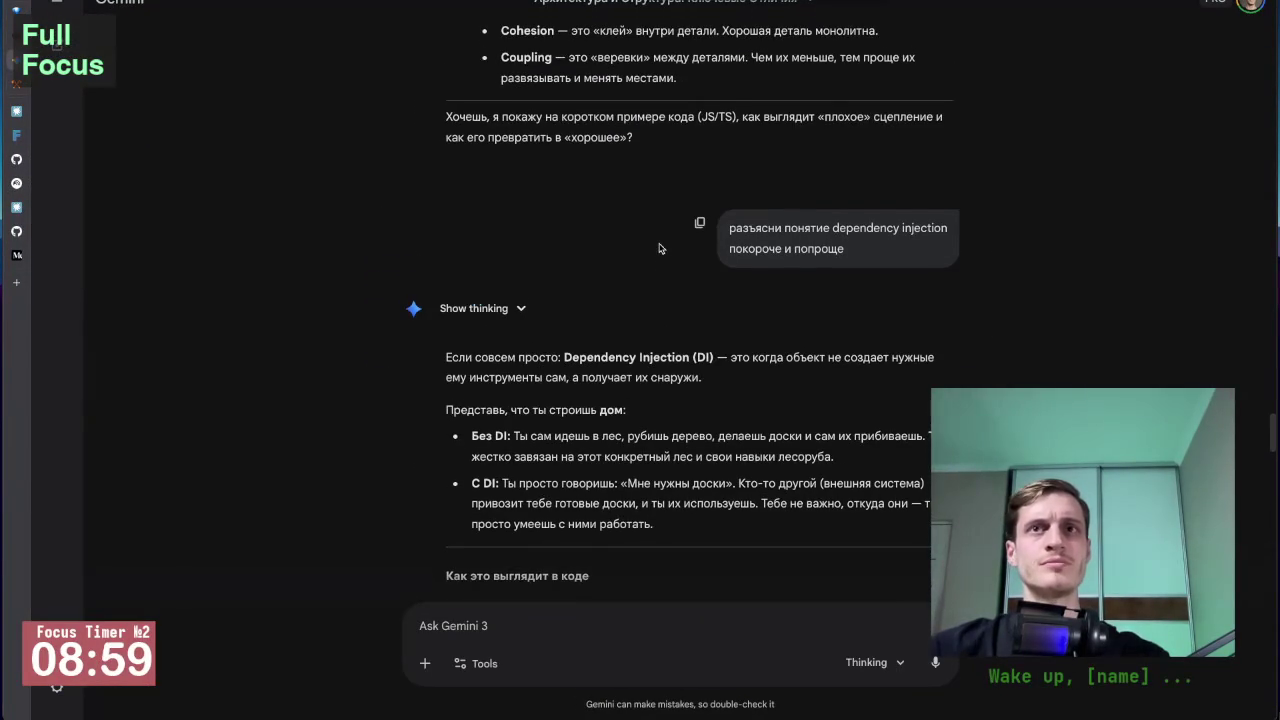
scroll(660, 240, "up", 10)
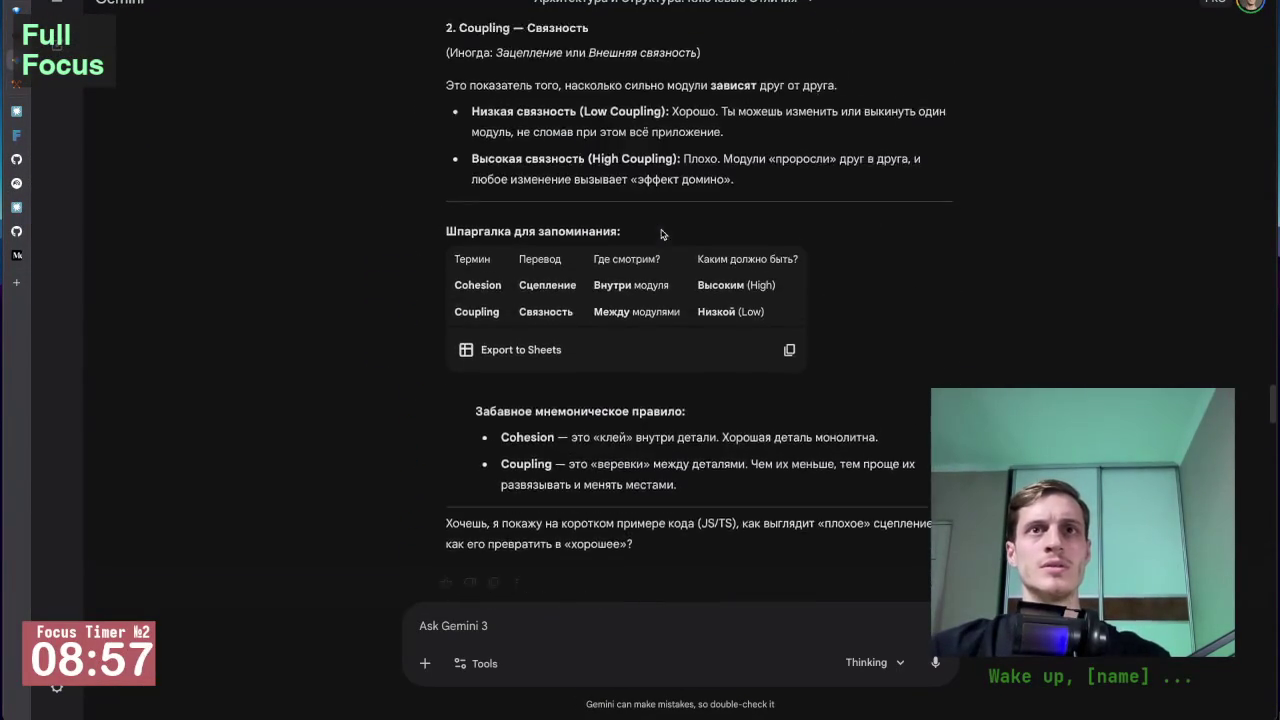
scroll(660, 234, "down", 15)
scroll(665, 260, "up", 15)
scroll(675, 310, "down", 12)
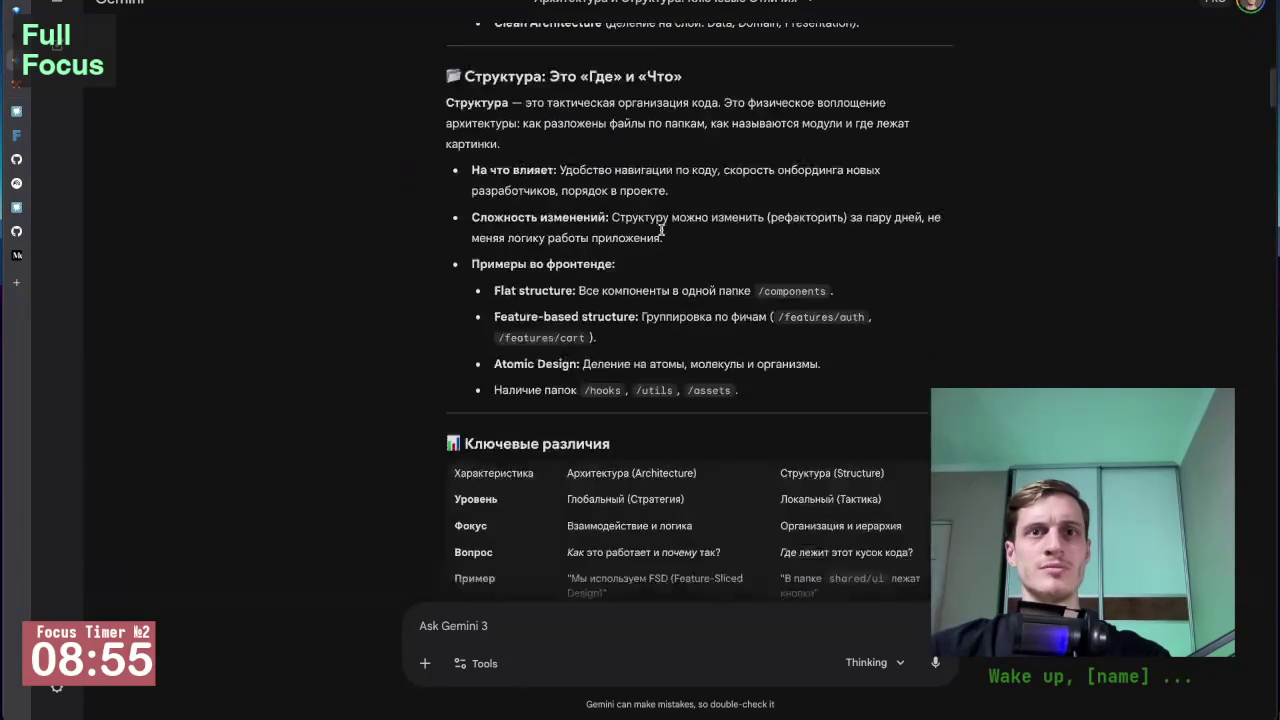
scroll(617, 296, "down", 4)
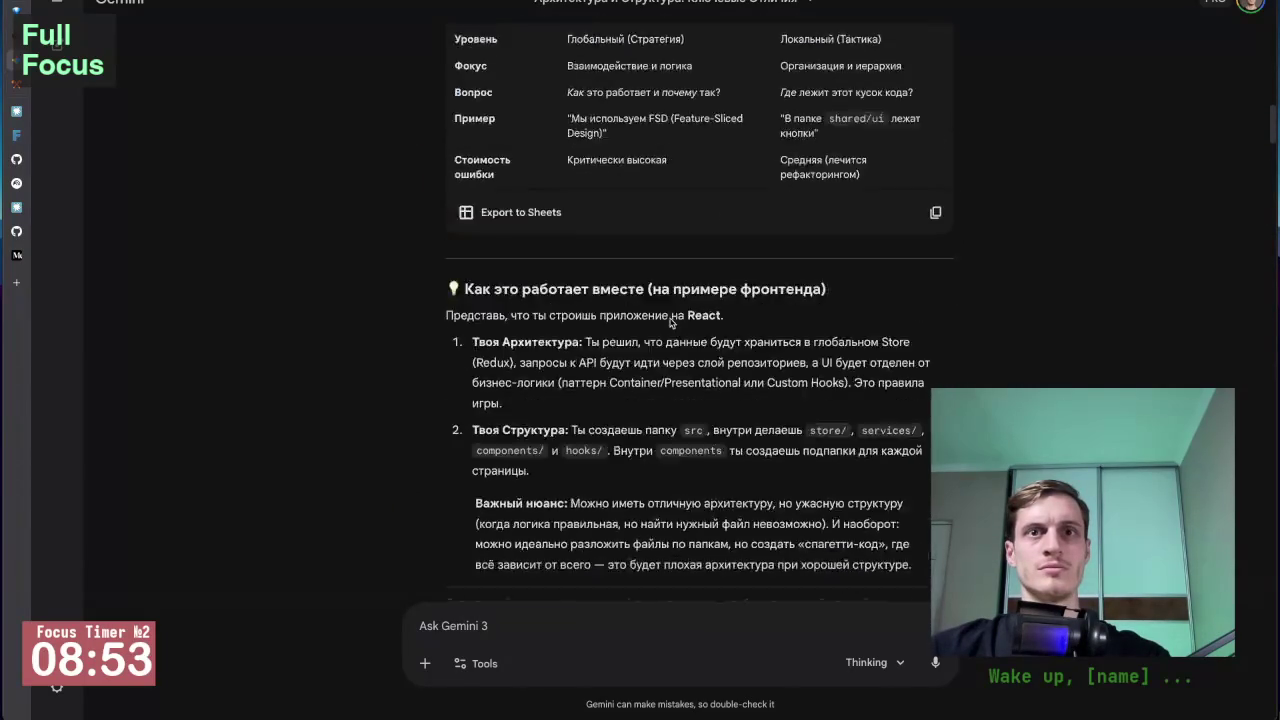
scroll(650, 310, "up", 9)
scroll(670, 318, "down", 1)
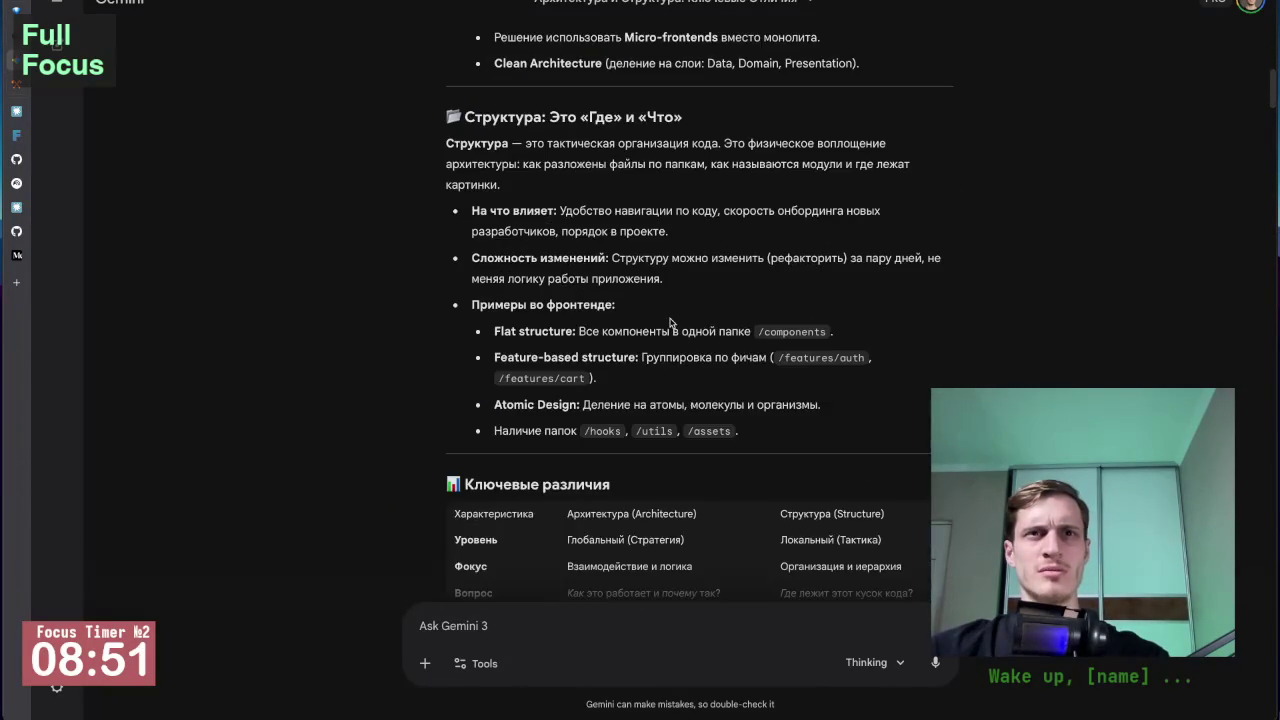
scroll(670, 318, "up", 6)
scroll(670, 322, "down", 3)
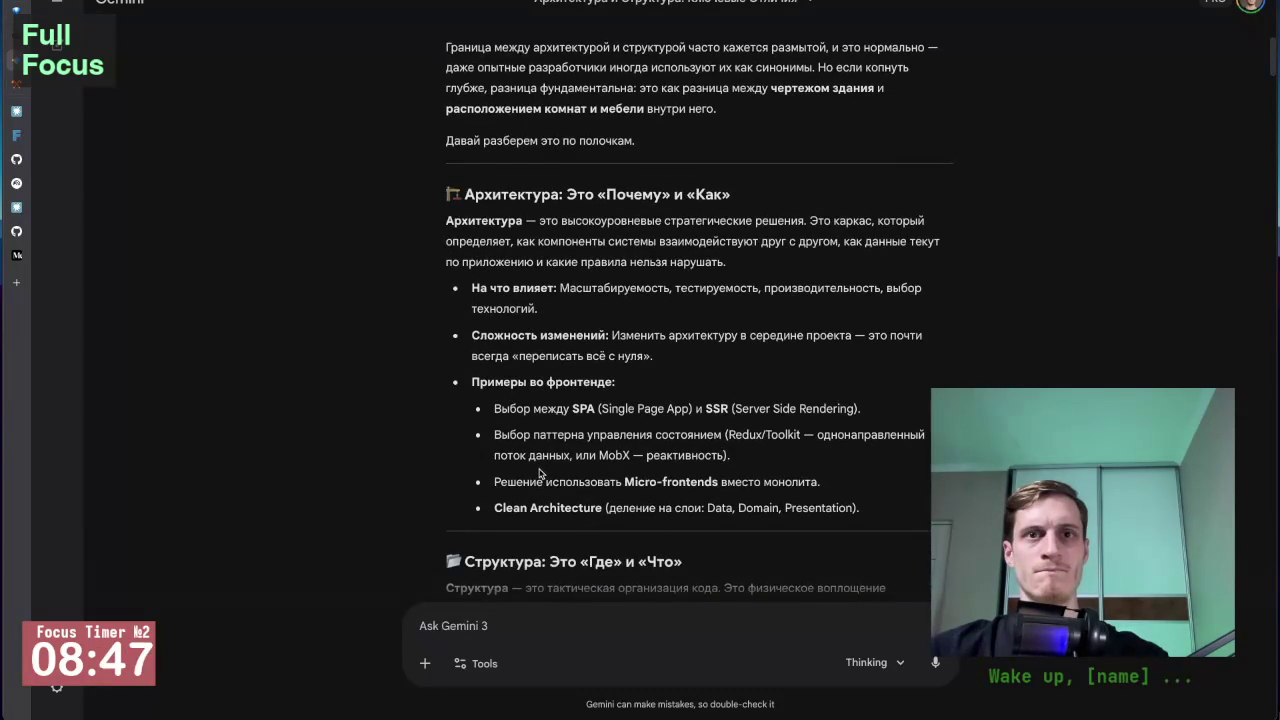
scroll(645, 472, "down", 1)
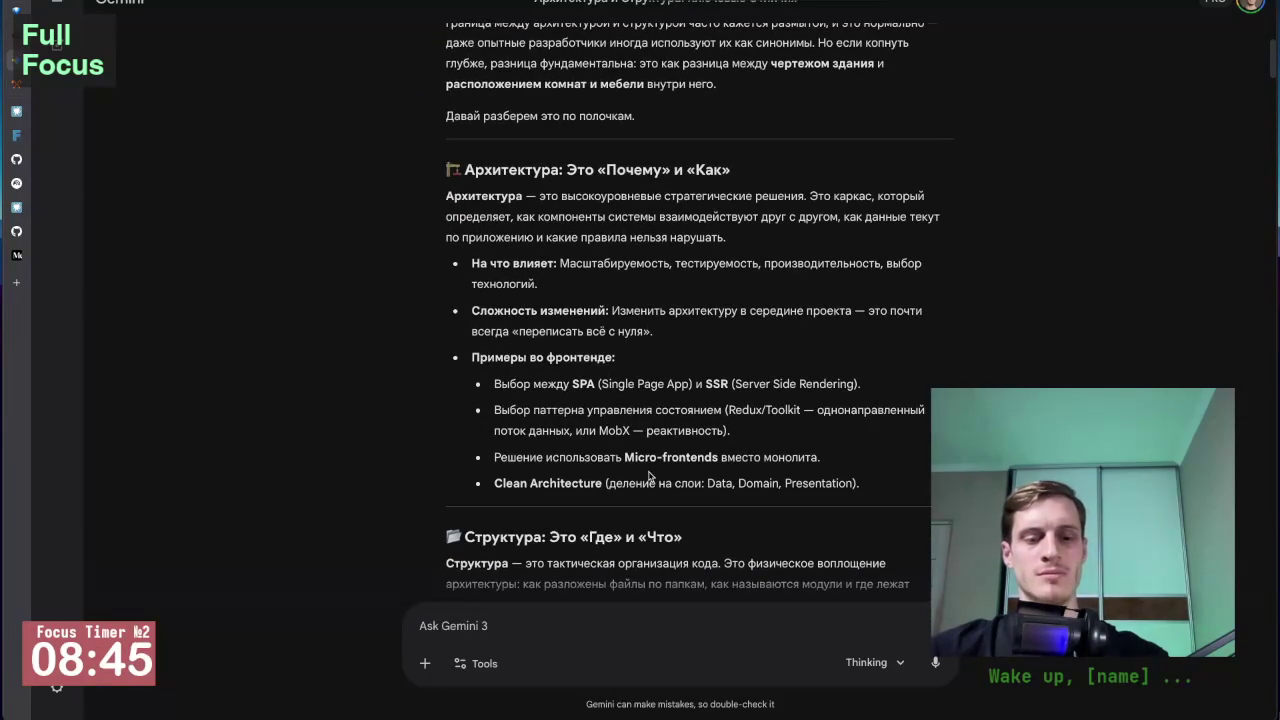
Search the Gemini answer for 'feature' and select the Feature-based structure phrase.
type("feature")
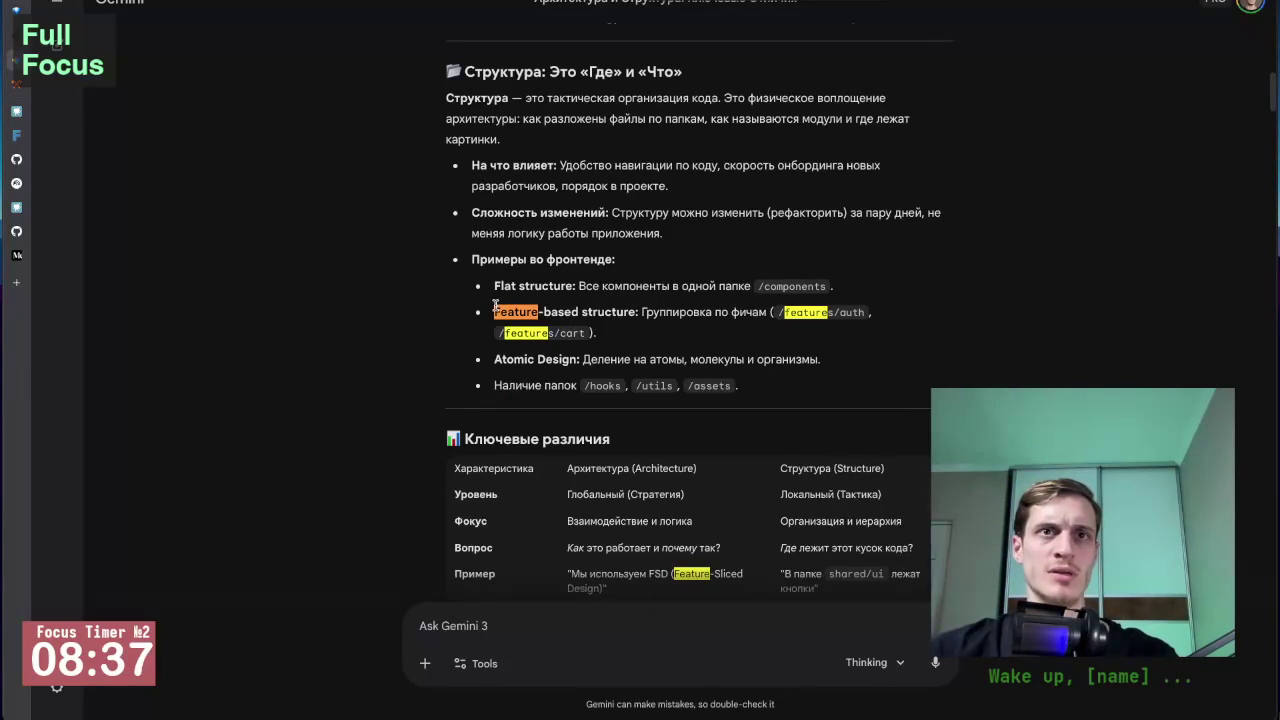
left_click_drag(493, 305, 621, 305)
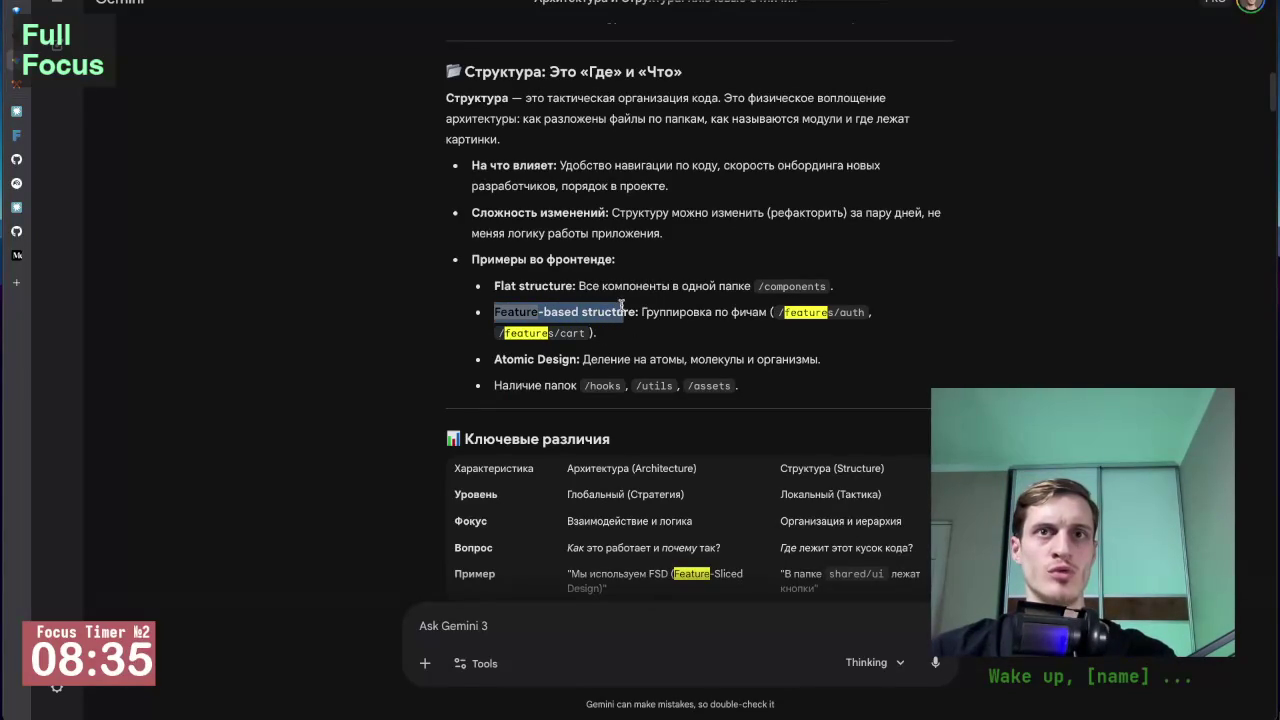
left_click(413, 323)
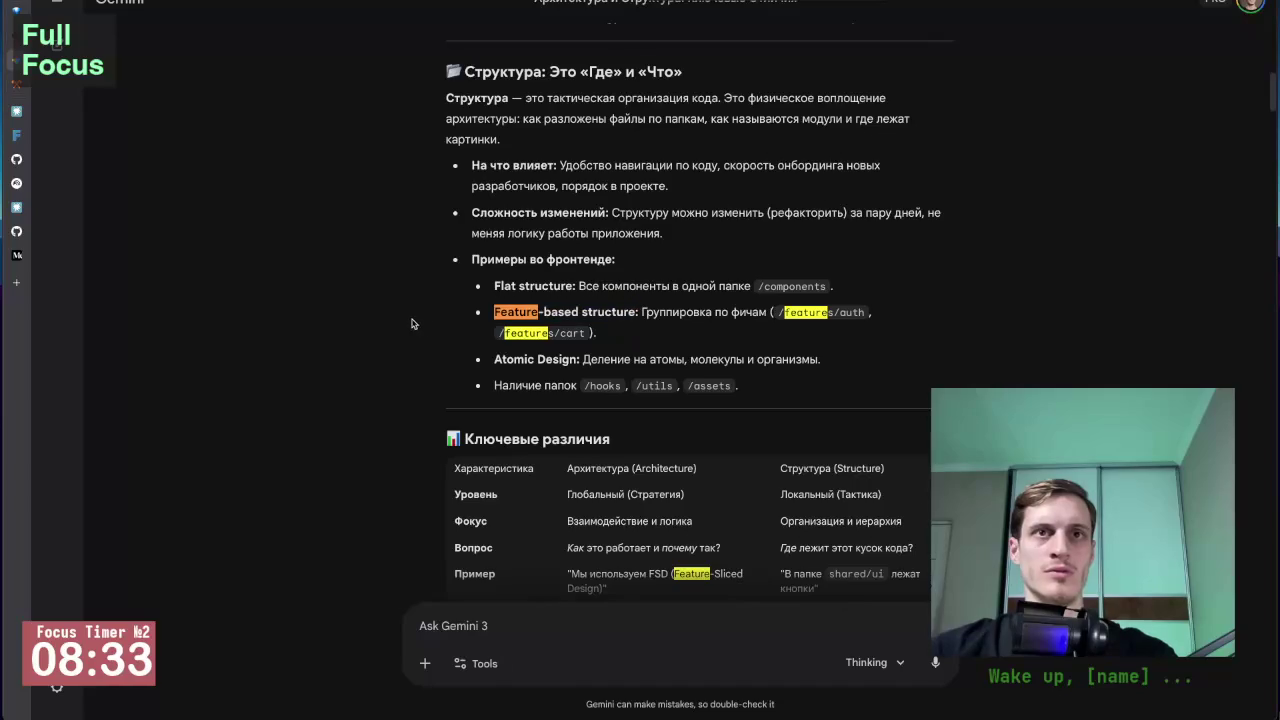
left_click_drag(493, 312, 637, 313)
left_click(541, 312)
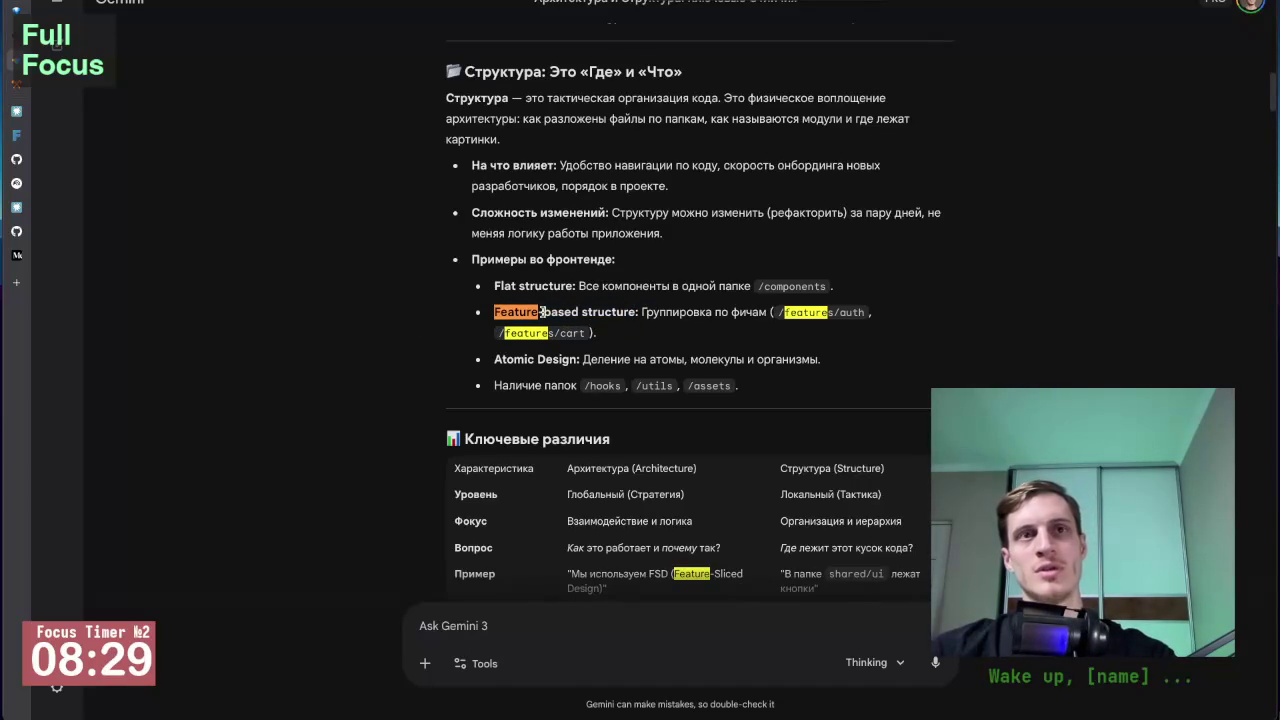
left_click_drag(494, 312, 632, 313)
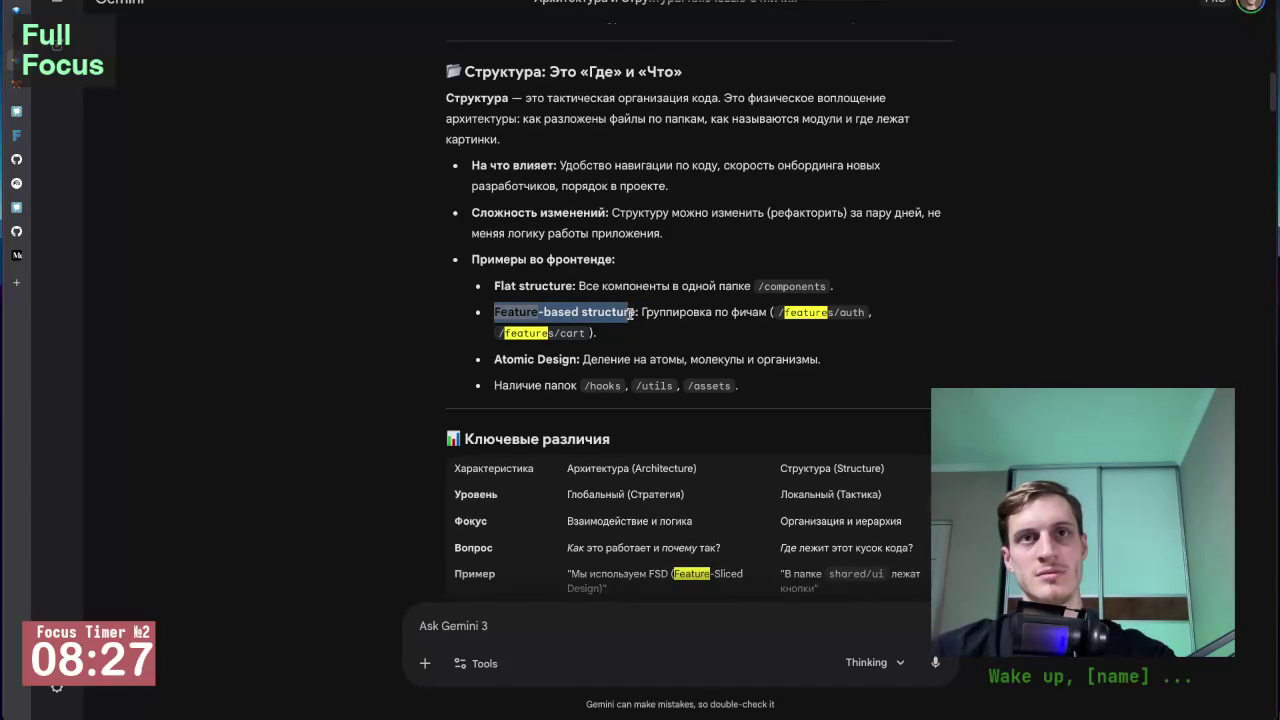
left_click(547, 313)
left_click_drag(494, 312, 631, 313)
left_click(631, 318)
left_click_drag(489, 313, 636, 314)
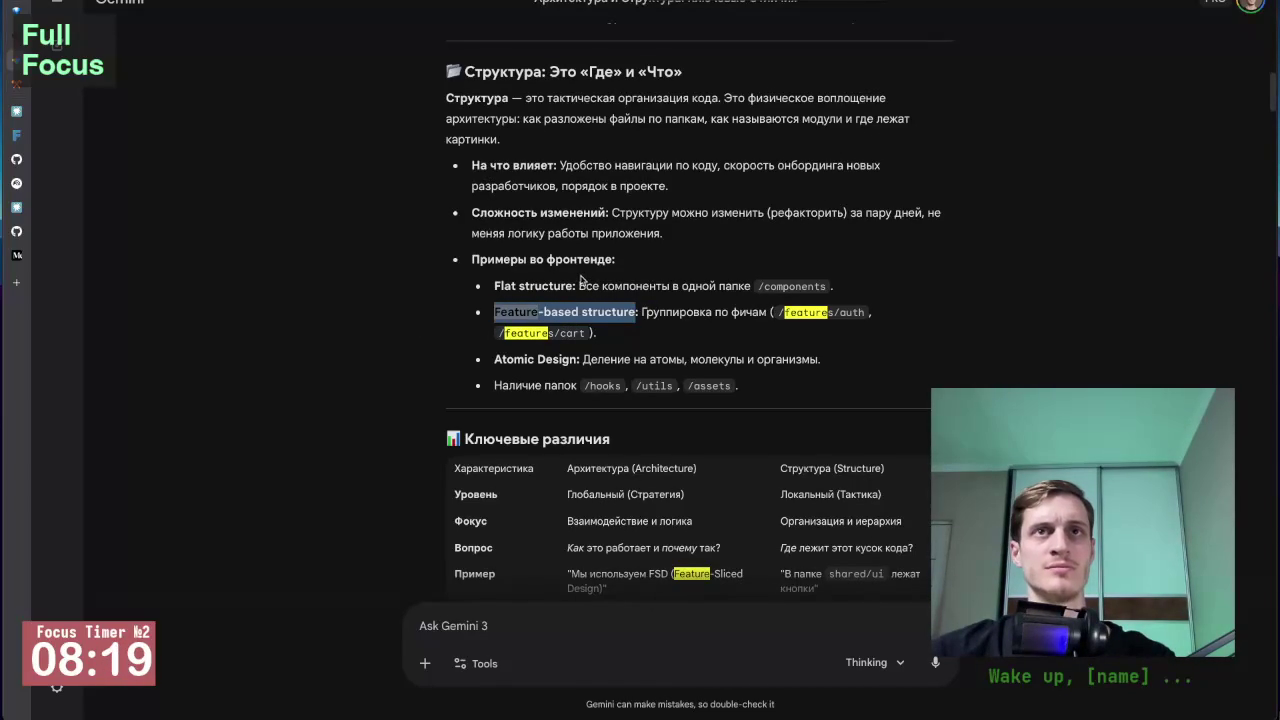
left_click(580, 281)
key("Escape")
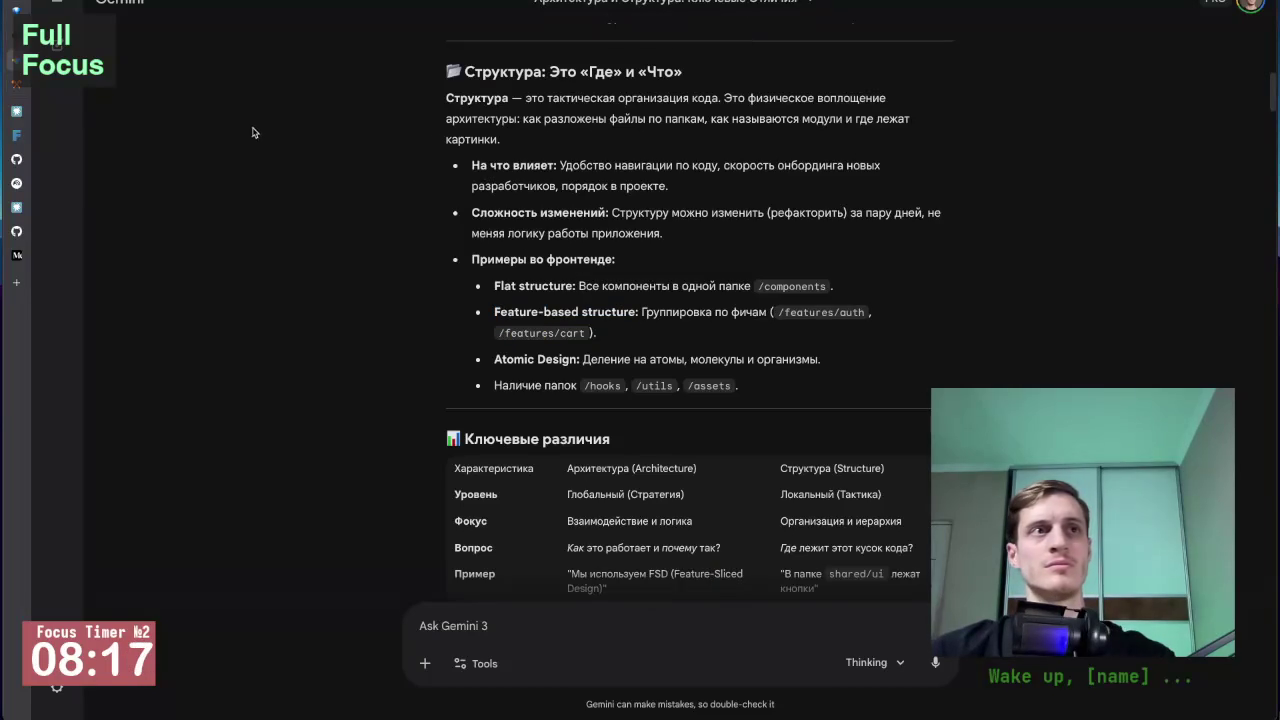
Bring up the Bulletproof React repository page from the tab sidebar.
mouse_move(38, 132)
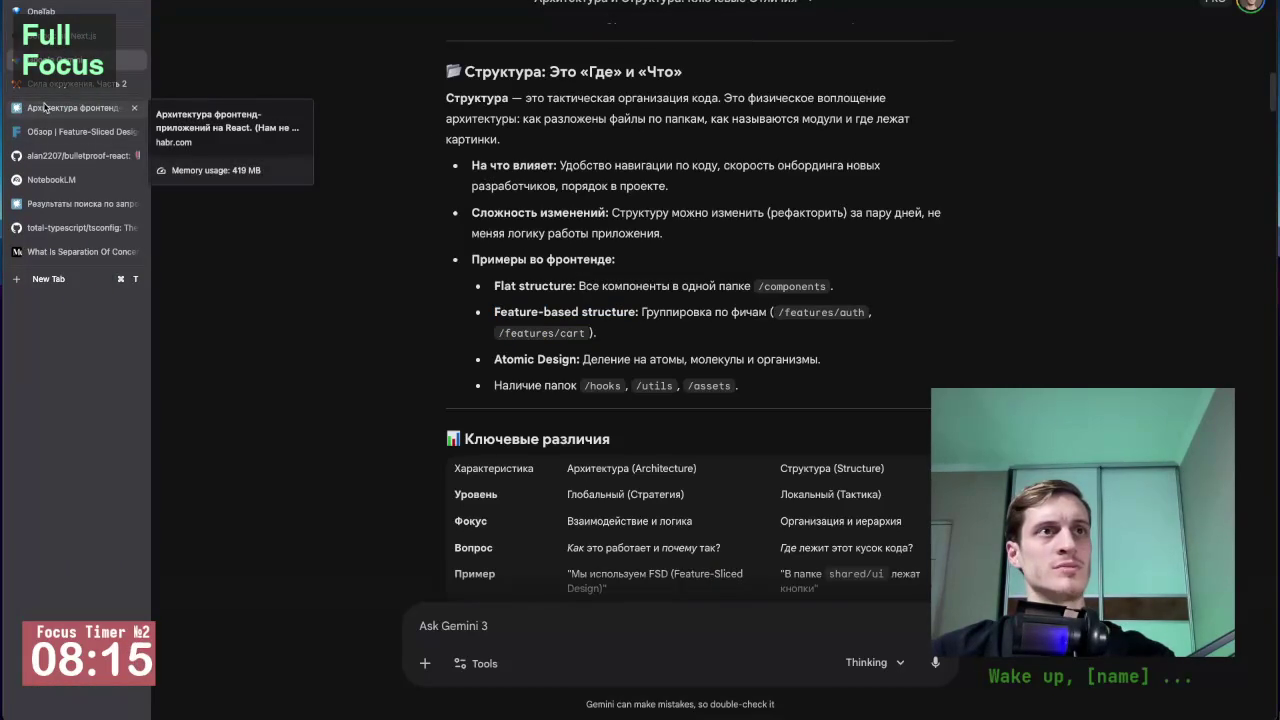
scroll(437, 366, "down", 3)
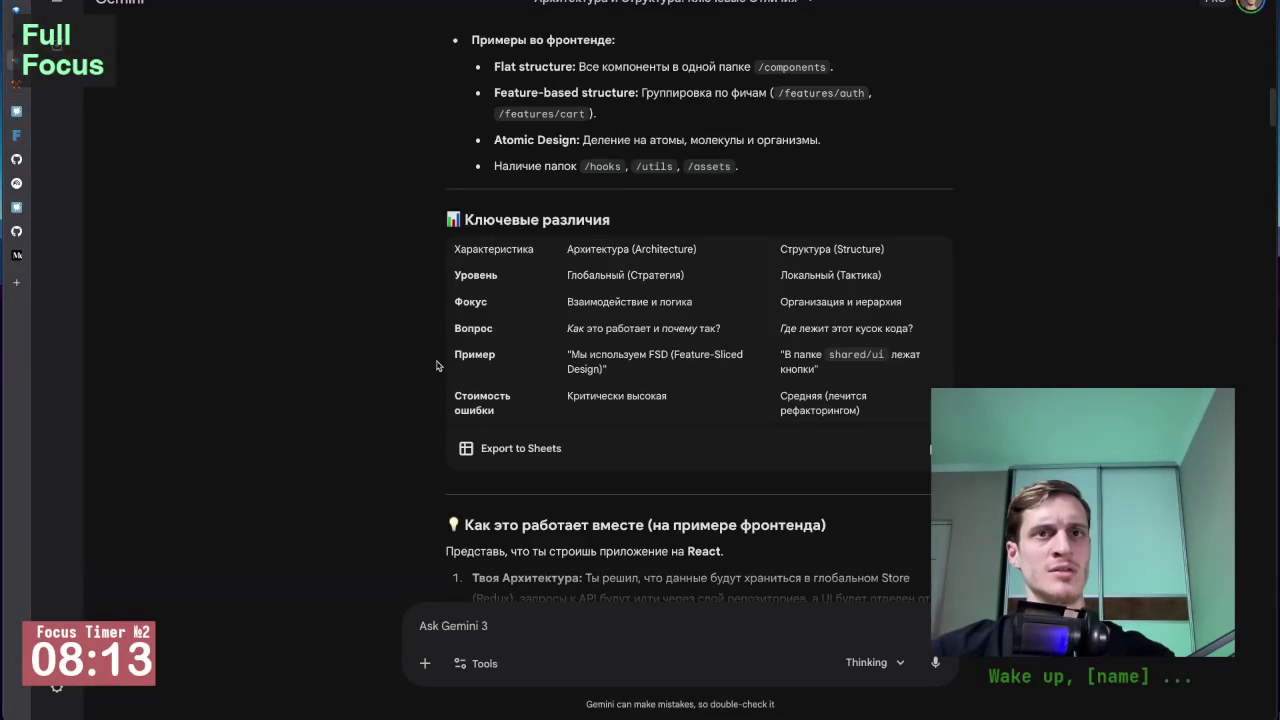
scroll(350, 326, "up", 3)
mouse_move(55, 157)
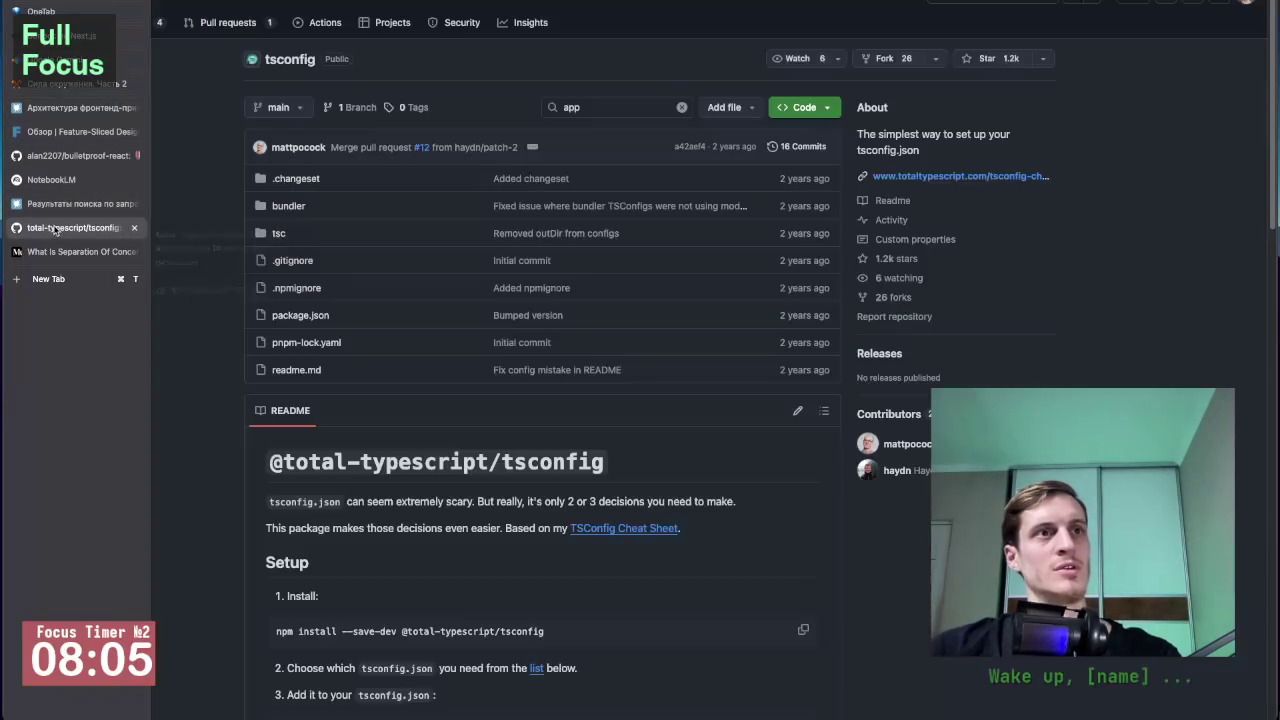
left_click(60, 227)
Go back to the NotebookLM notebook and scroll the FSD answer to its import rules.
left_click(62, 162)
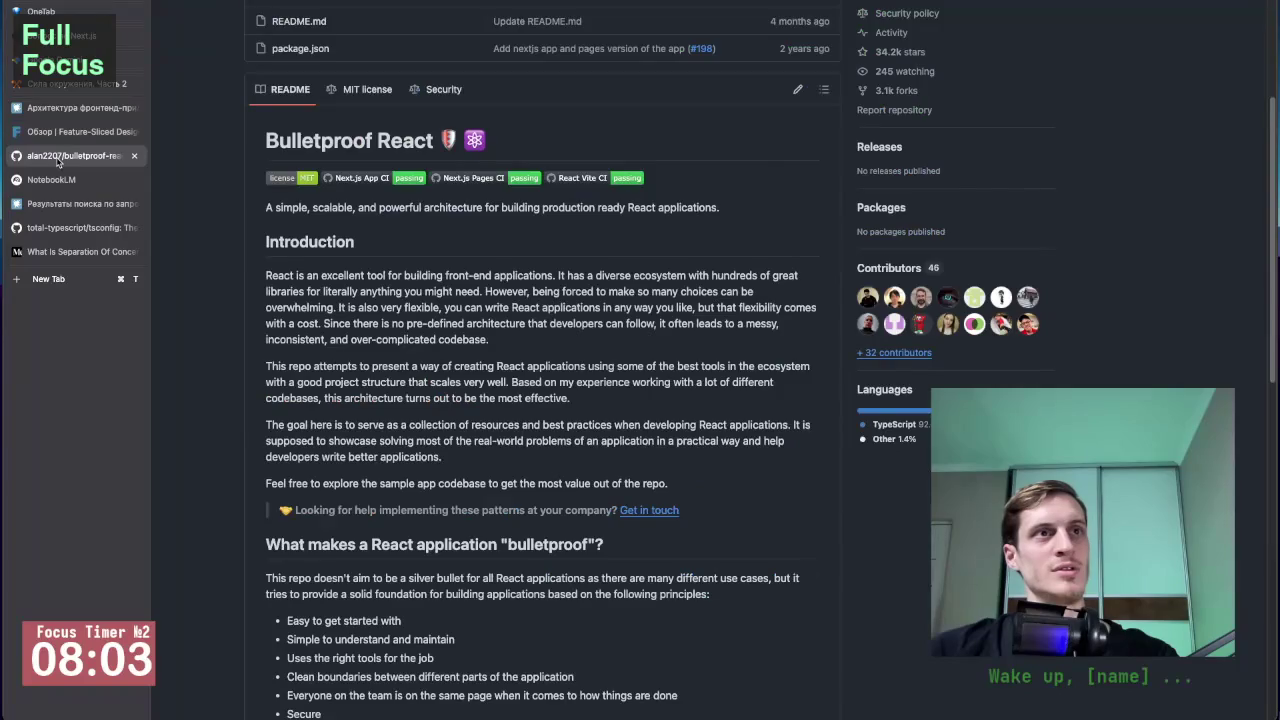
left_click(60, 180)
scroll(541, 453, "down", 1)
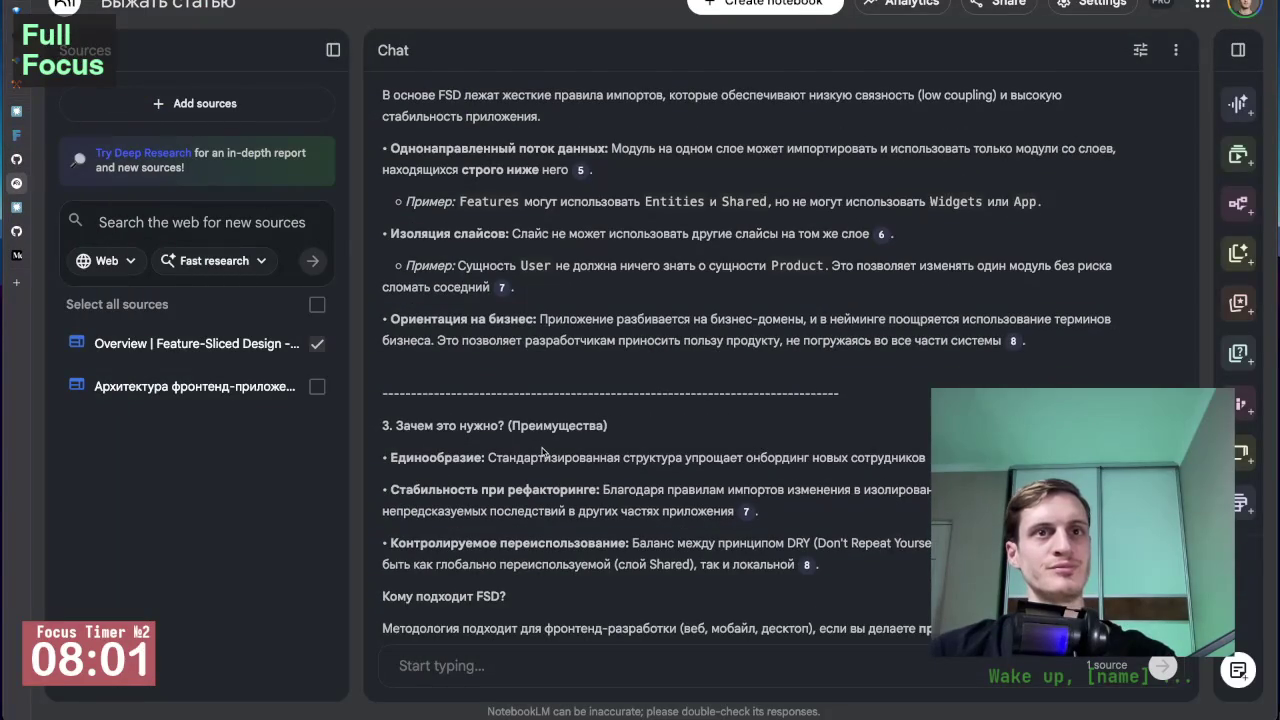
scroll(541, 453, "up", 1)
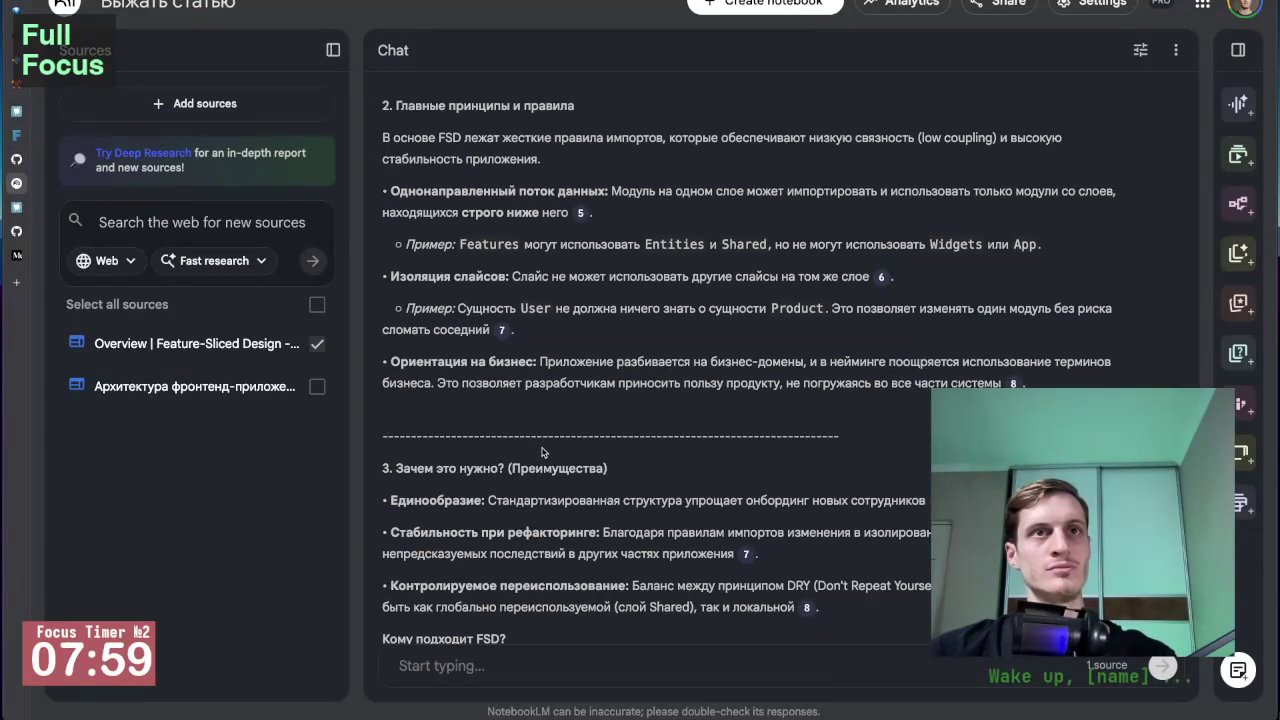
scroll(541, 453, "down", 1)
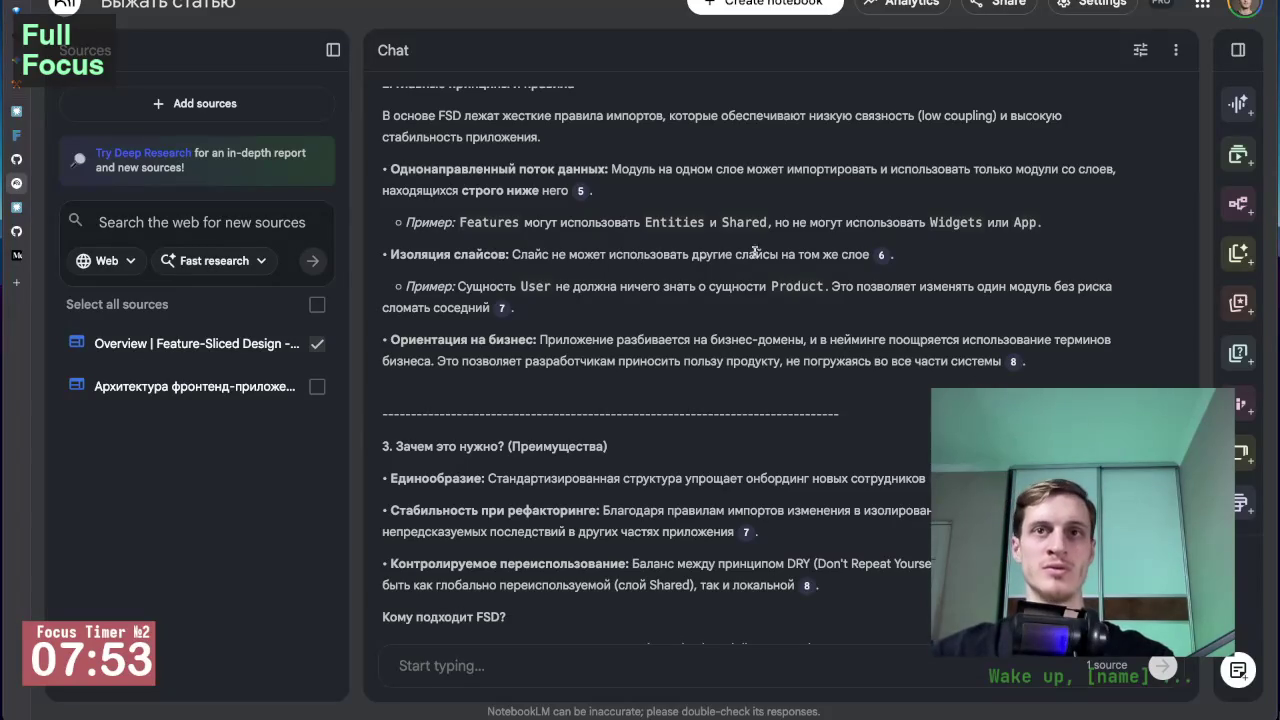
scroll(435, 326, "down", 1)
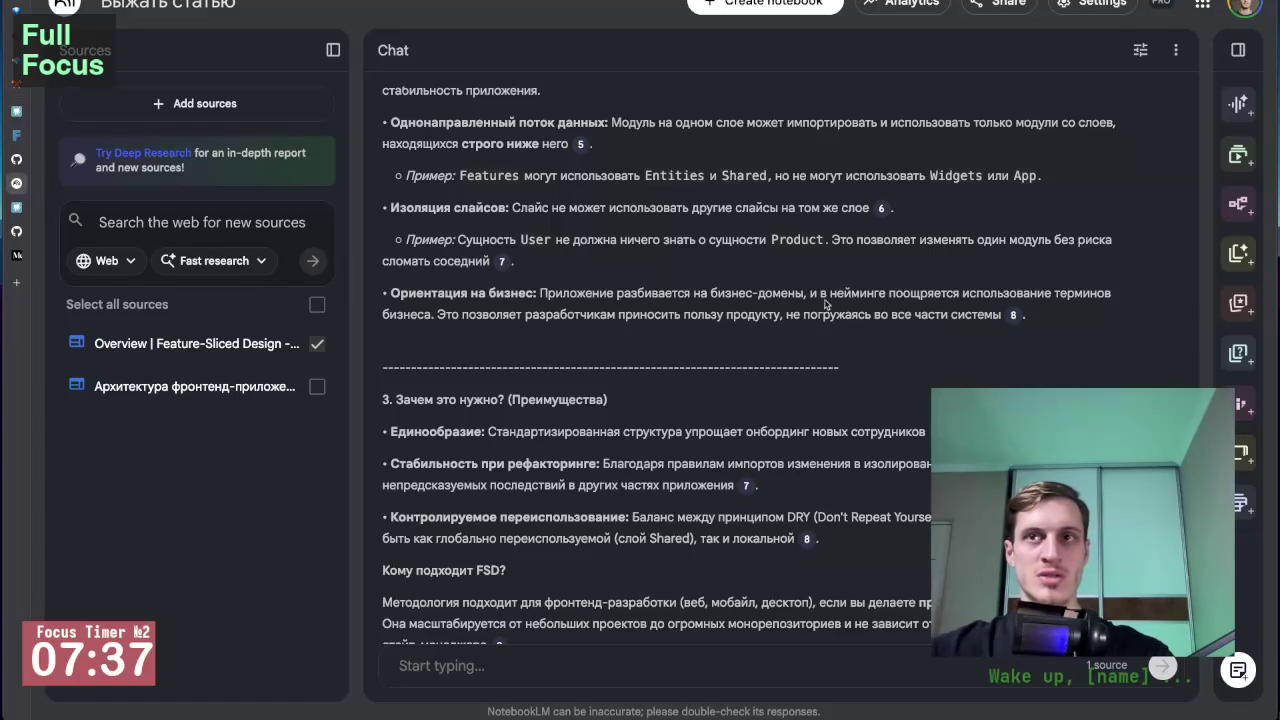
Scroll to the suggested questions, zoom out, and uncheck the Overview | Feature-Sliced Design source.
scroll(515, 360, "down", 2)
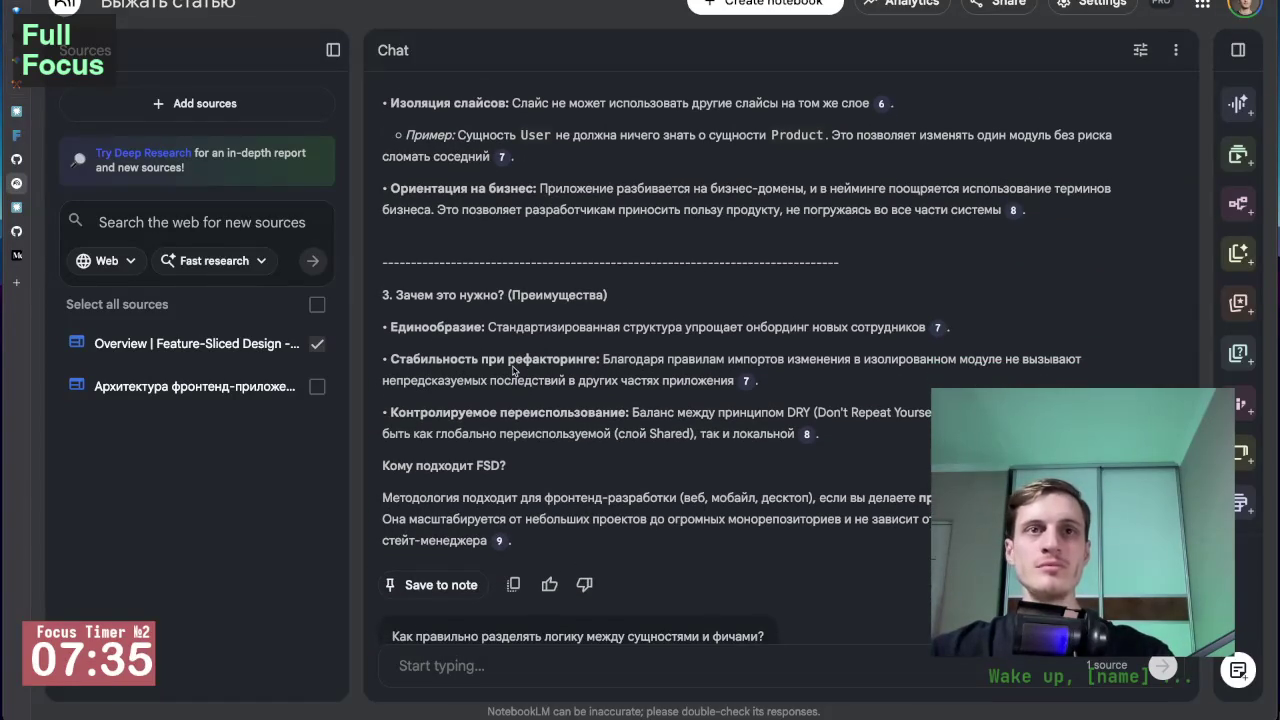
scroll(466, 363, "down", 2)
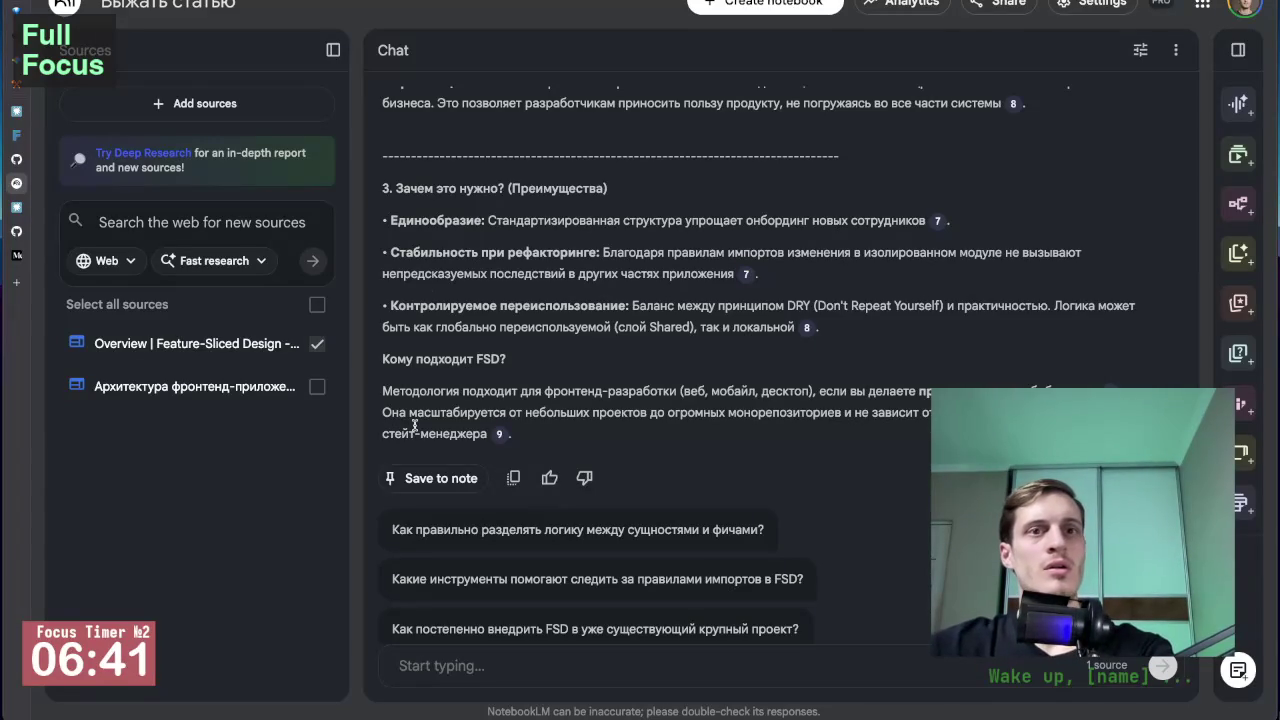
scroll(414, 425, "down", 1)
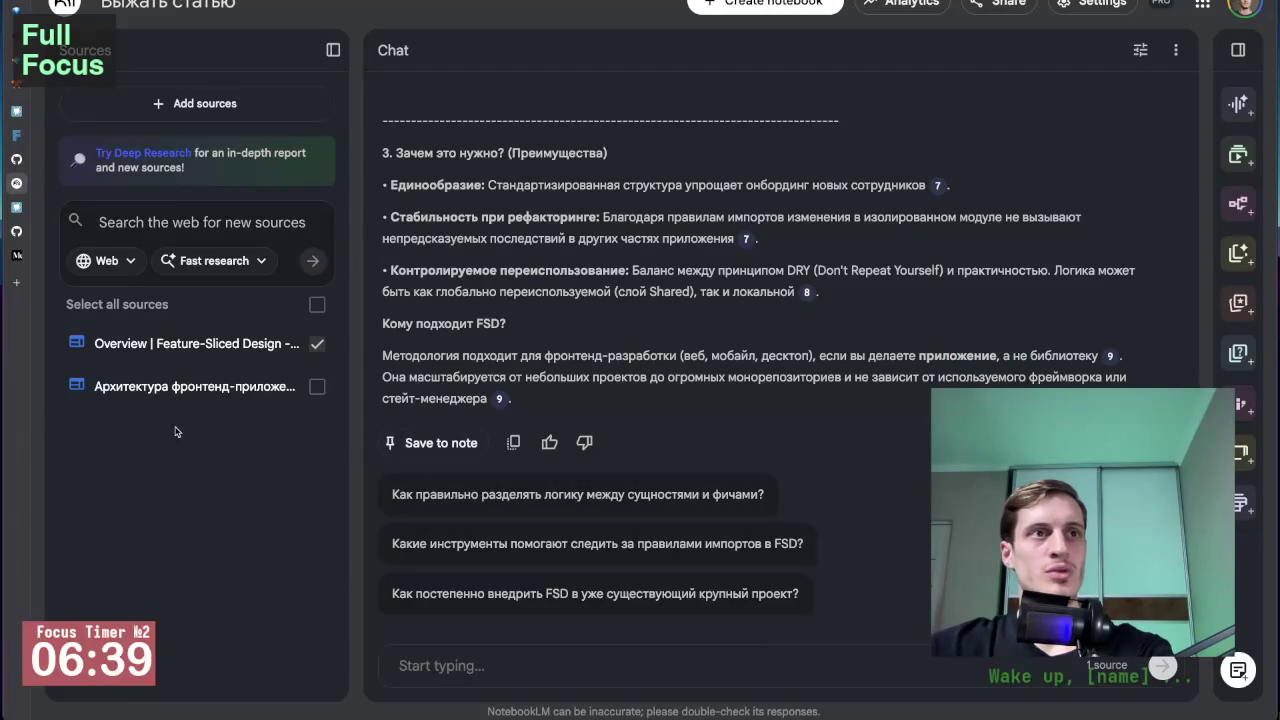
mouse_move(39, 200)
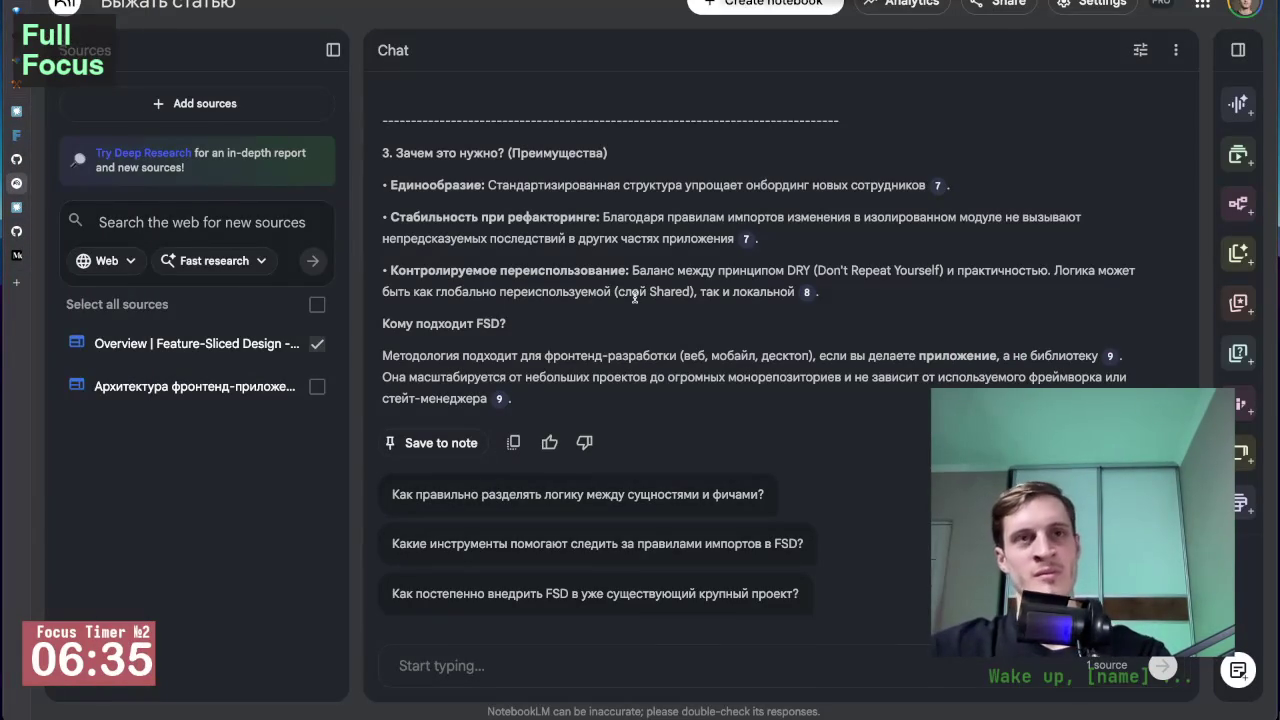
key("ctrl+minus")
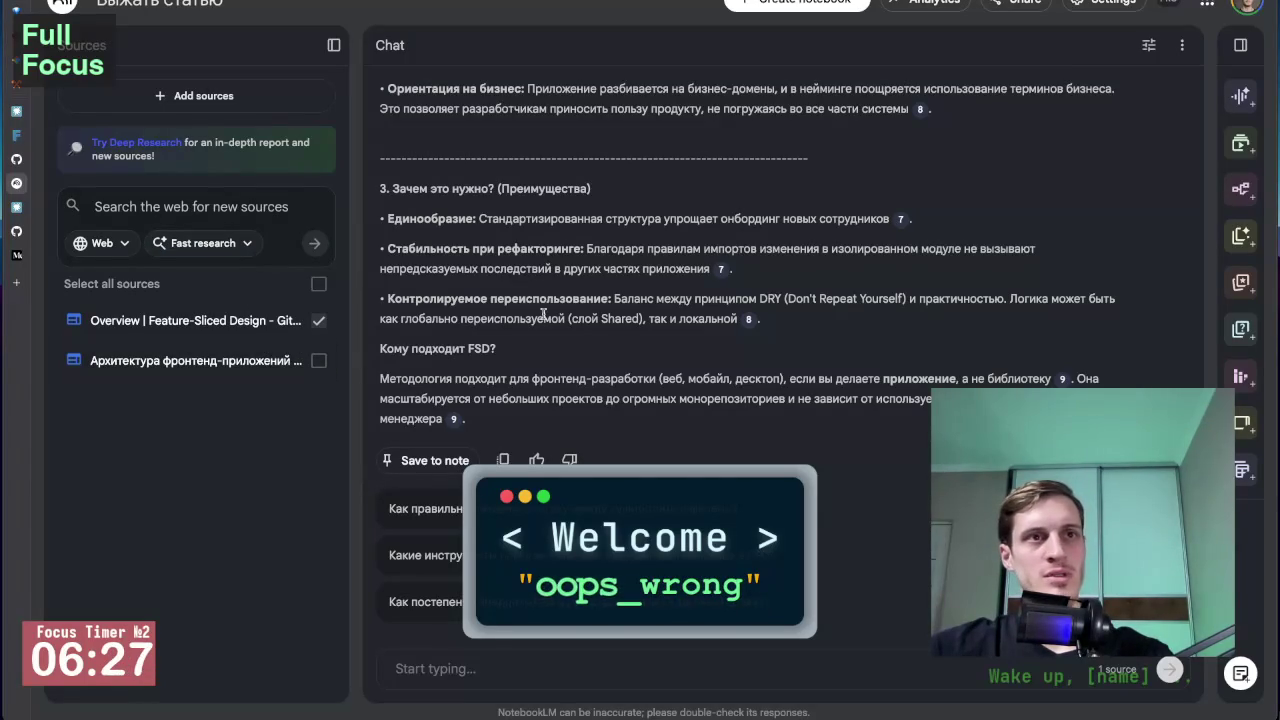
left_click(318, 320)
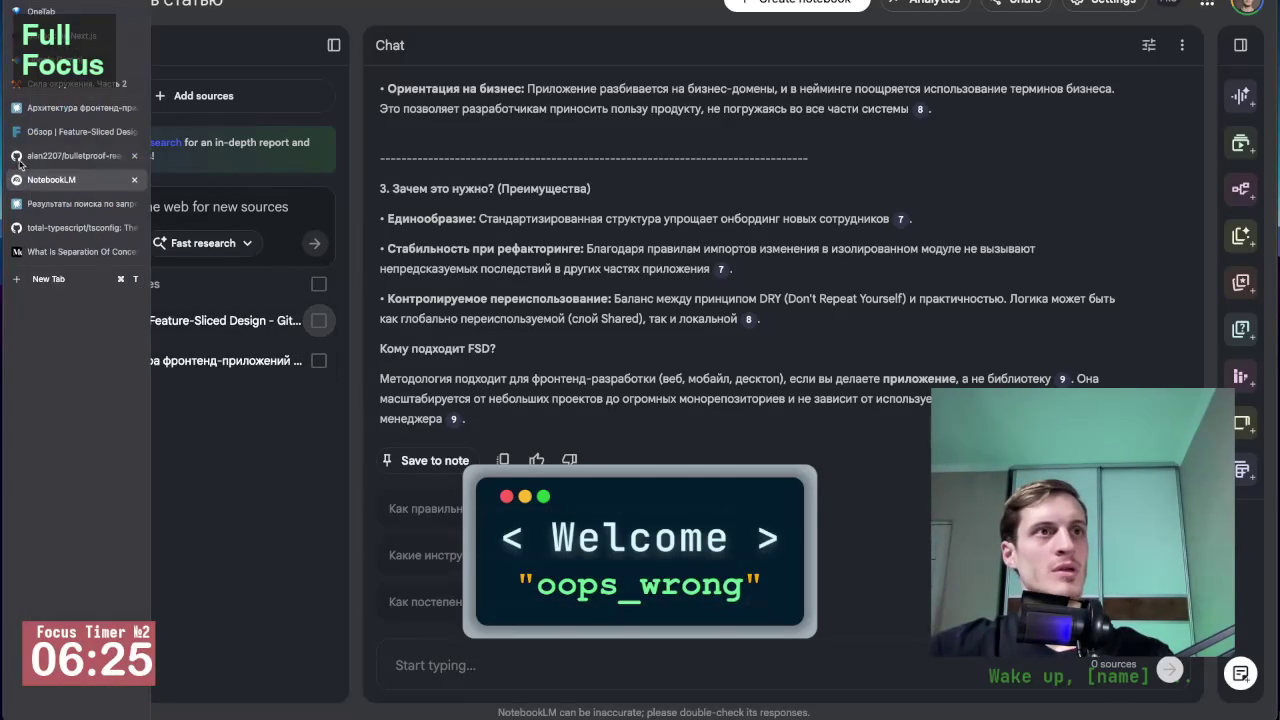
Switch to the bulletproof-react repository tab and scroll through its README introduction.
left_click(66, 158)
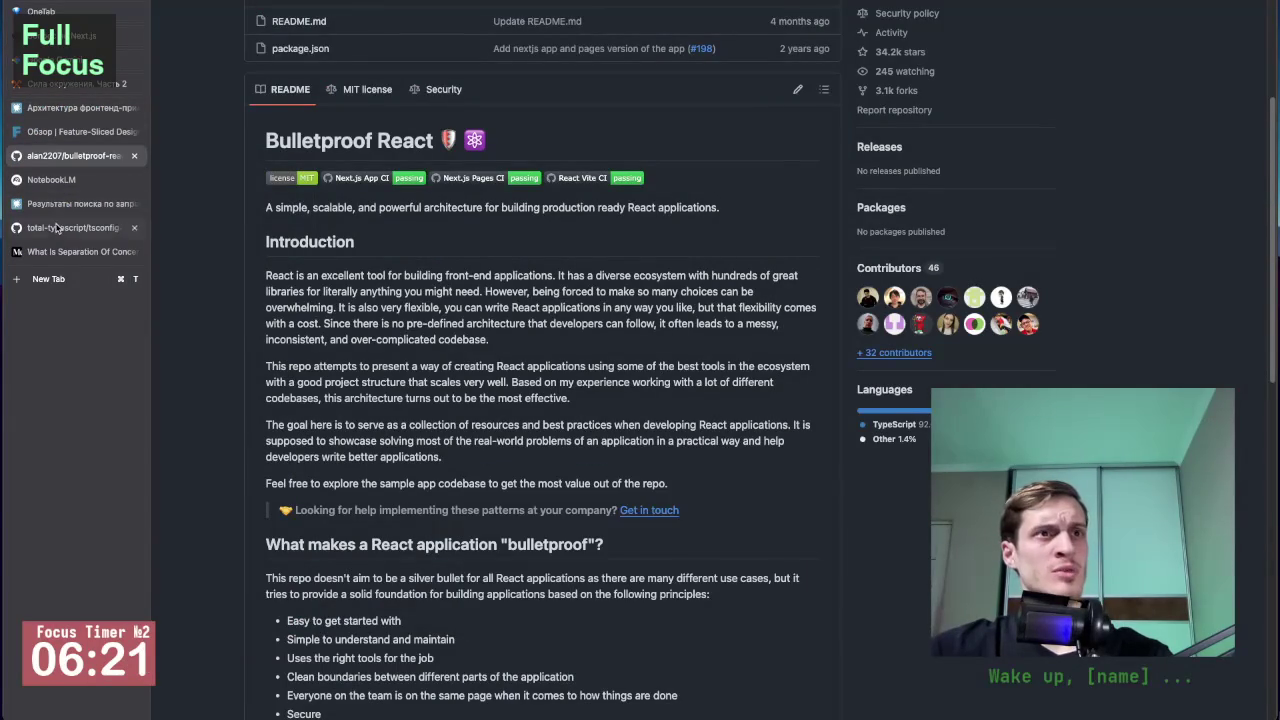
left_click(67, 229)
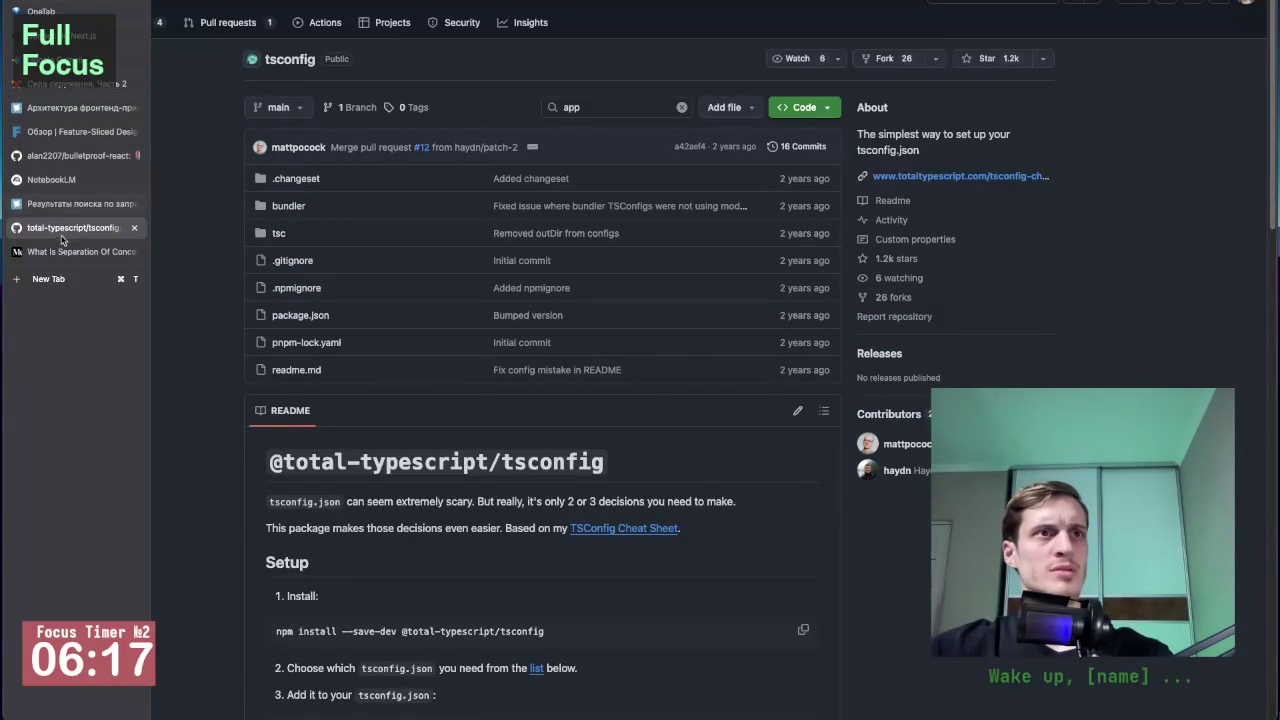
left_click(80, 157)
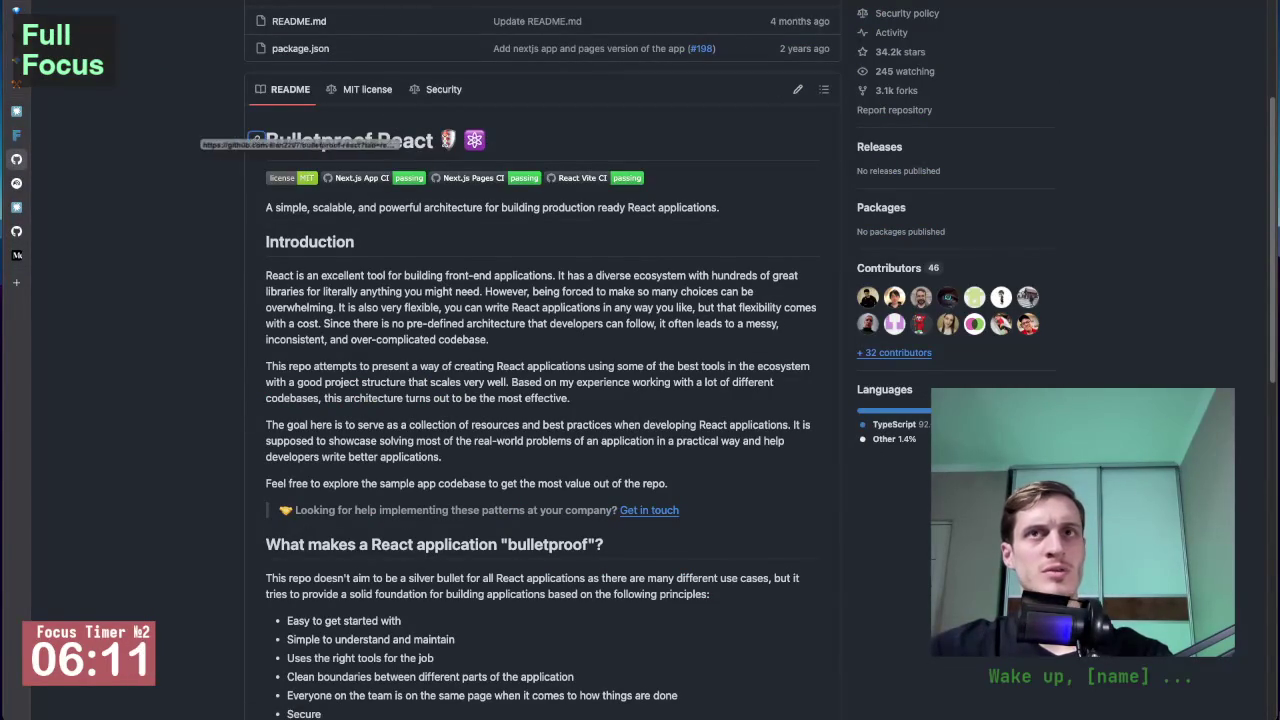
scroll(521, 240, "up", 3)
scroll(521, 240, "up", 1)
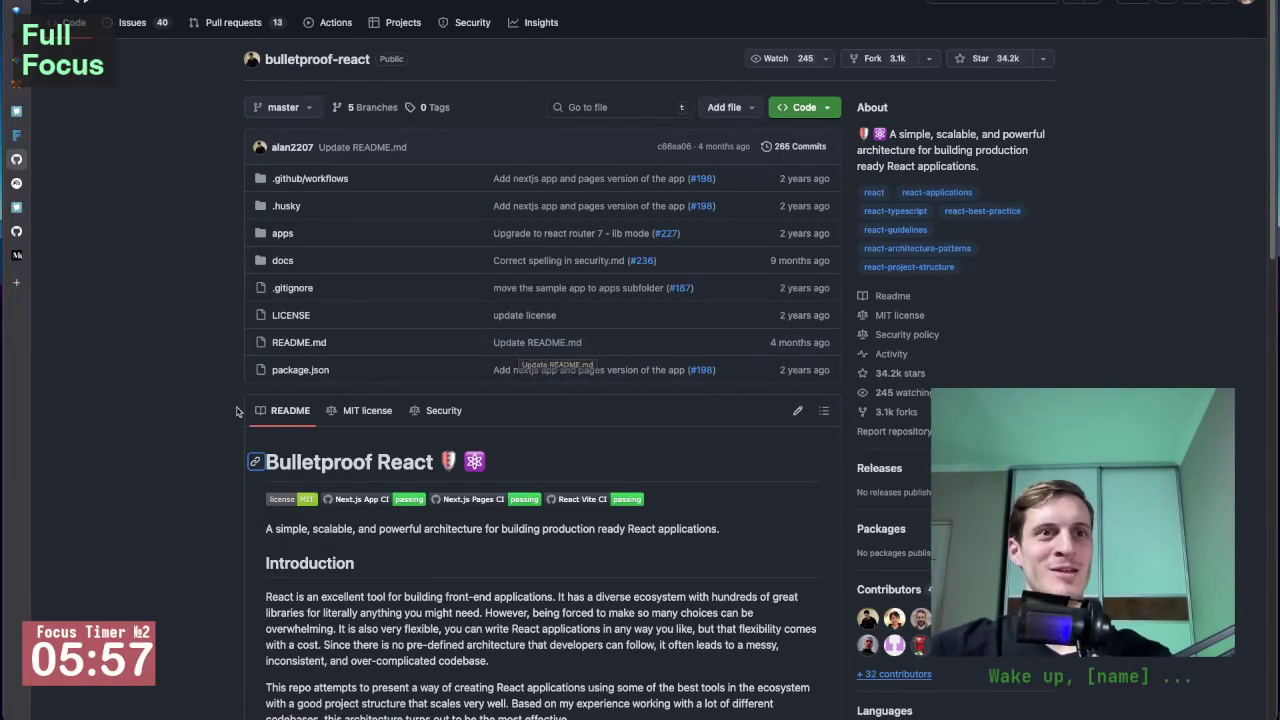
scroll(216, 410, "down", 3)
scroll(222, 484, "down", 8)
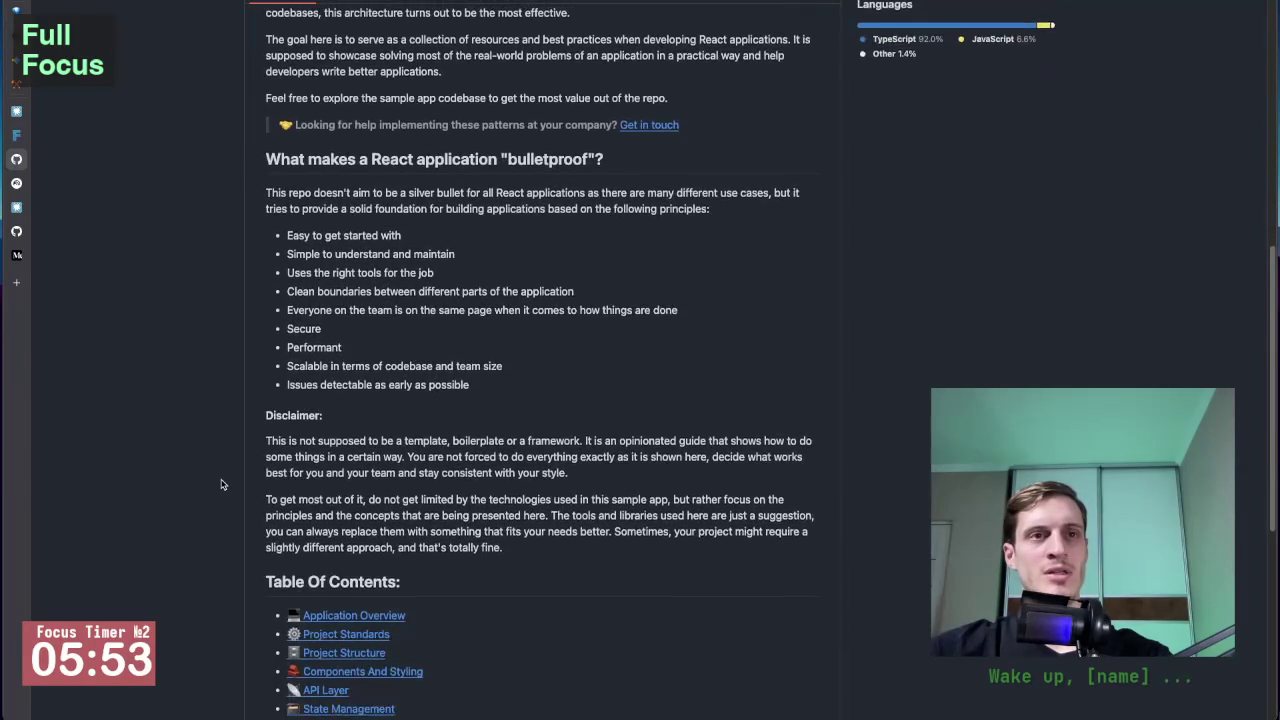
scroll(222, 475, "up", 4)
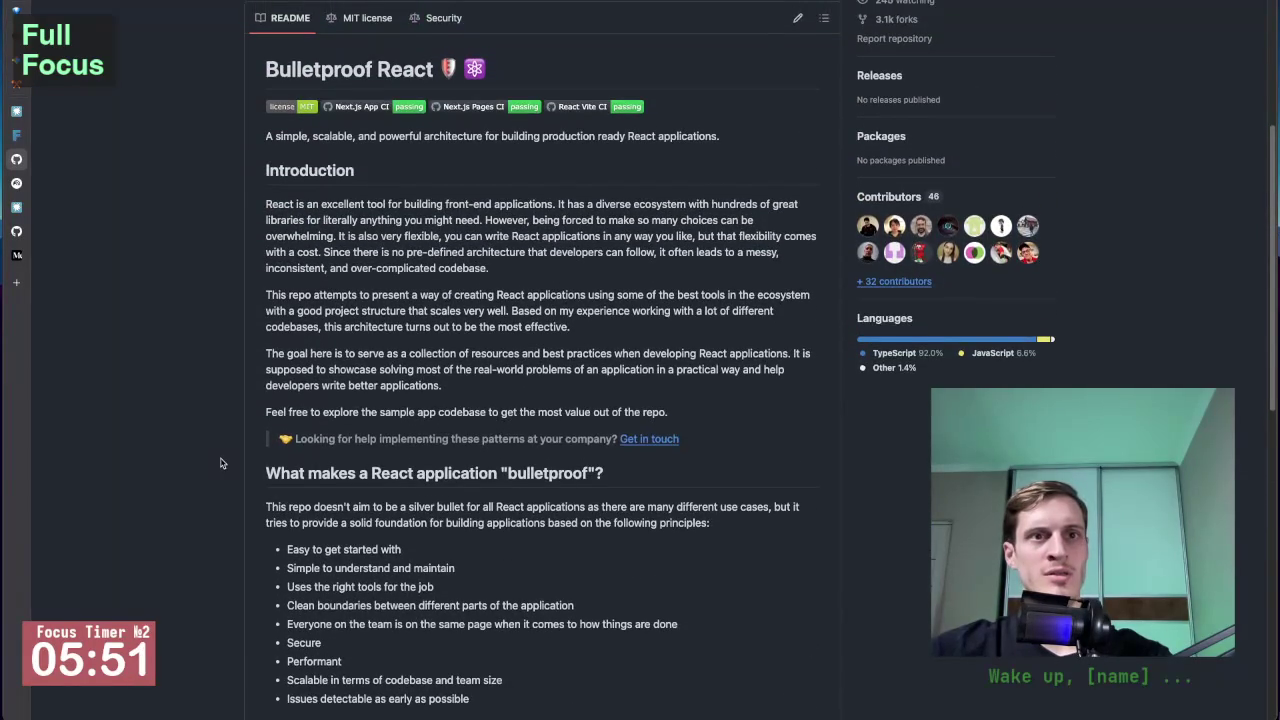
scroll(222, 463, "down", 5)
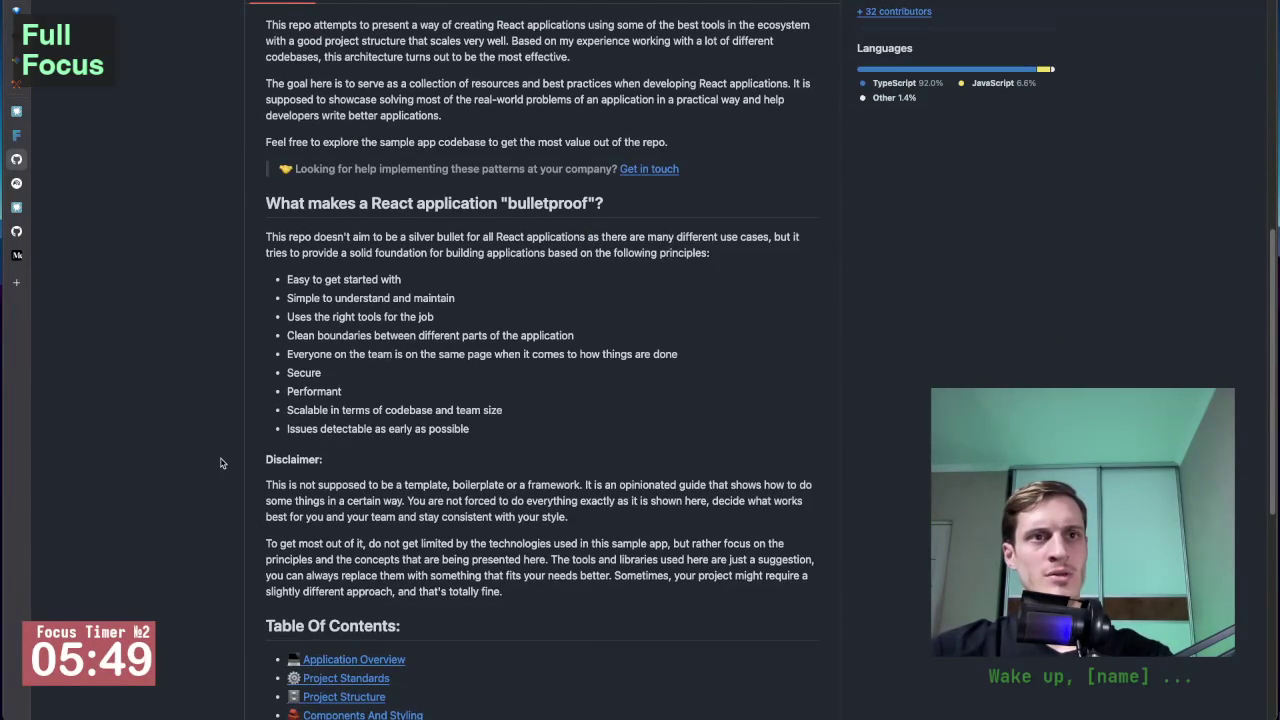
scroll(222, 463, "up", 2)
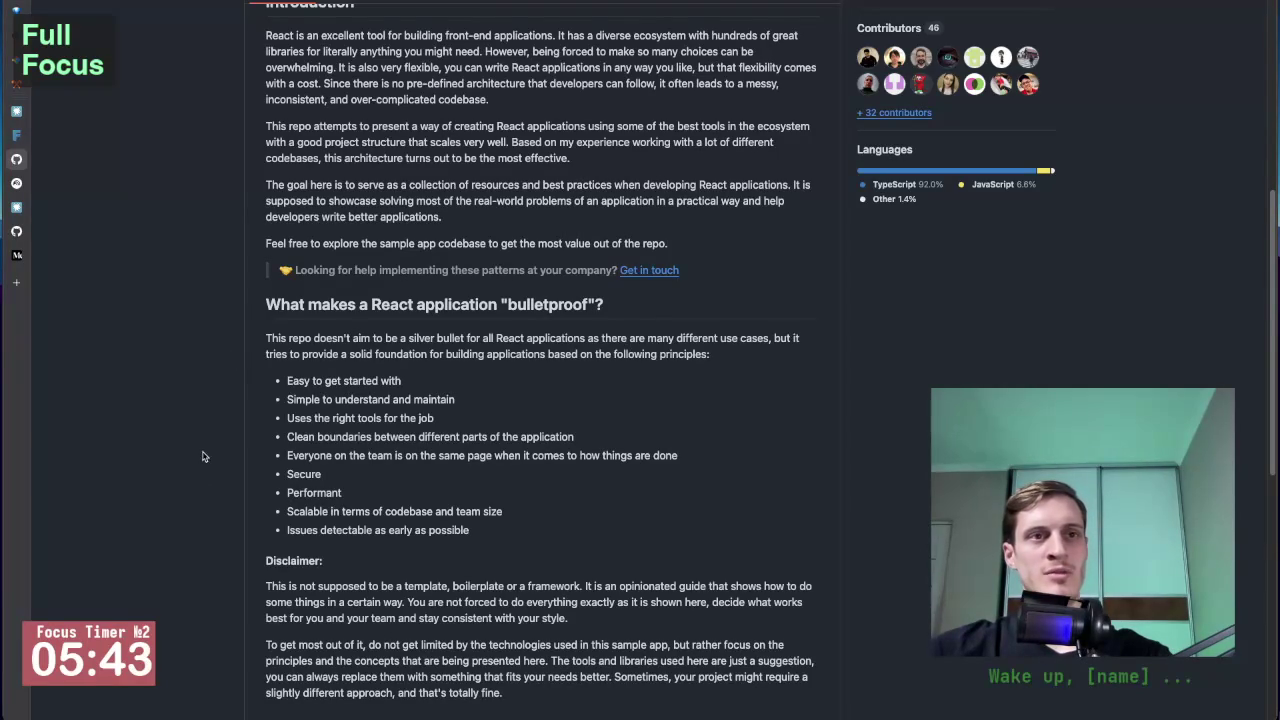
scroll(205, 485, "down", 2)
scroll(205, 448, "up", 7)
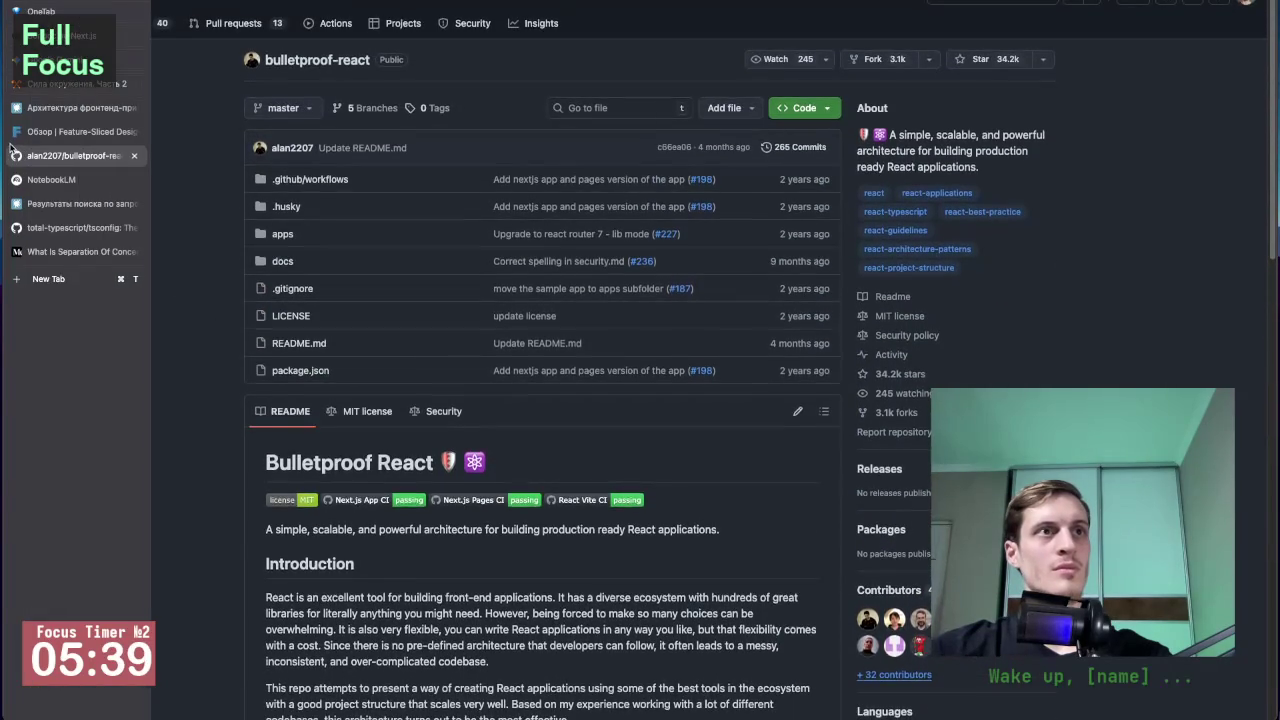
Glance at the NotebookLM notebook, then return to the bulletproof-react README and scroll further.
left_click(55, 177)
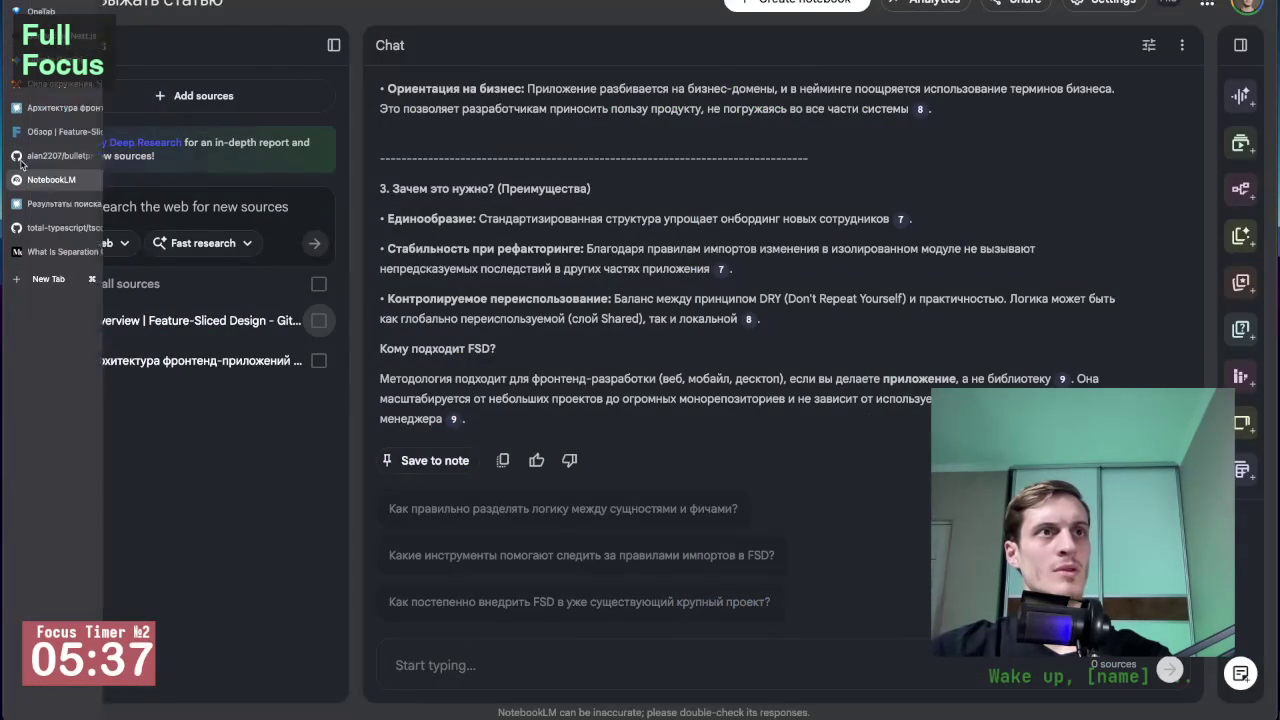
left_click(70, 155)
scroll(222, 410, "down", 2)
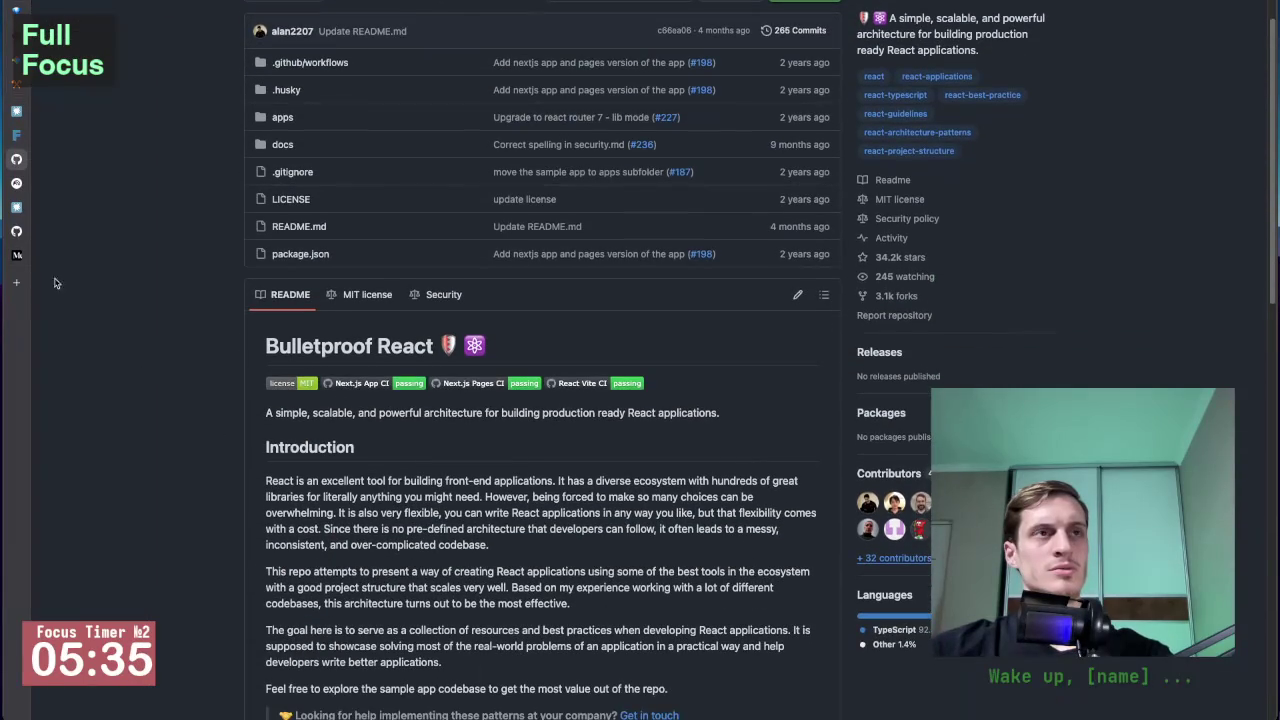
mouse_move(15, 277)
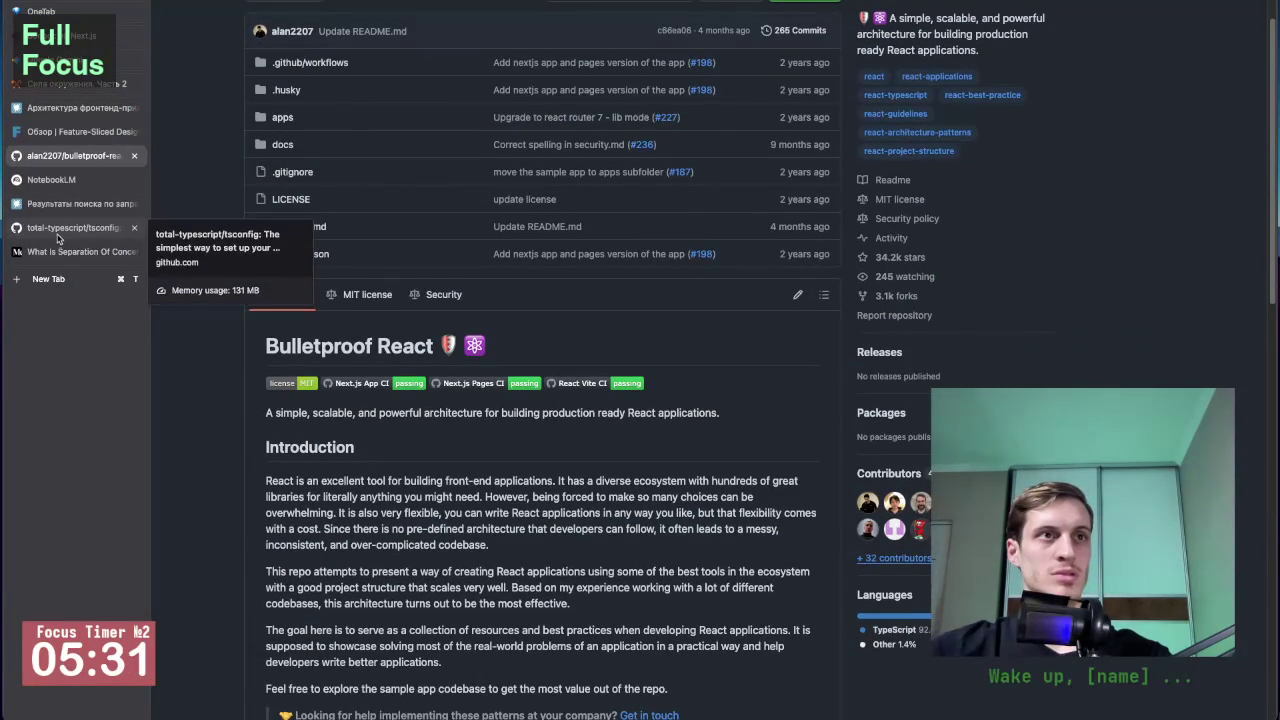
Insert the bulletproof-react repo URL as a Websites source, then deselect all sources.
left_click(58, 200)
left_click(52, 180)
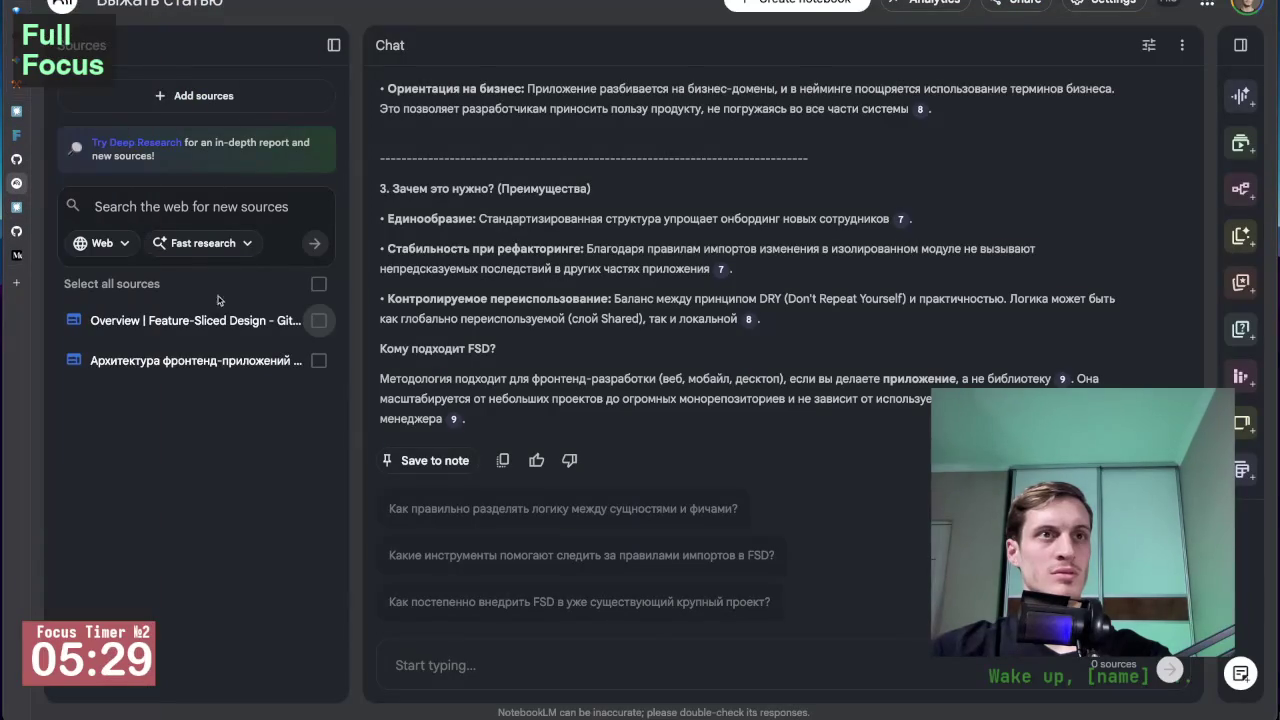
left_click(196, 95)
type("https://github.com/alan2207/bulletproof-react?tab=readme-ov-file")
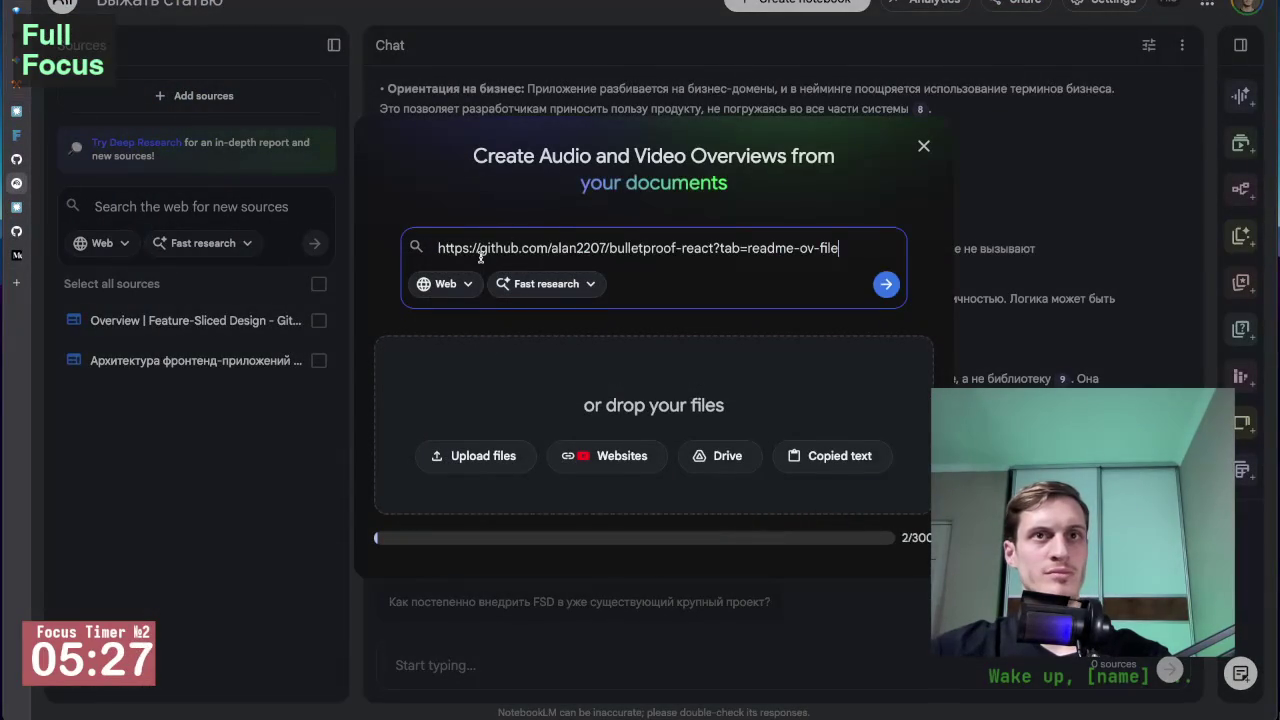
key("ctrl+a")
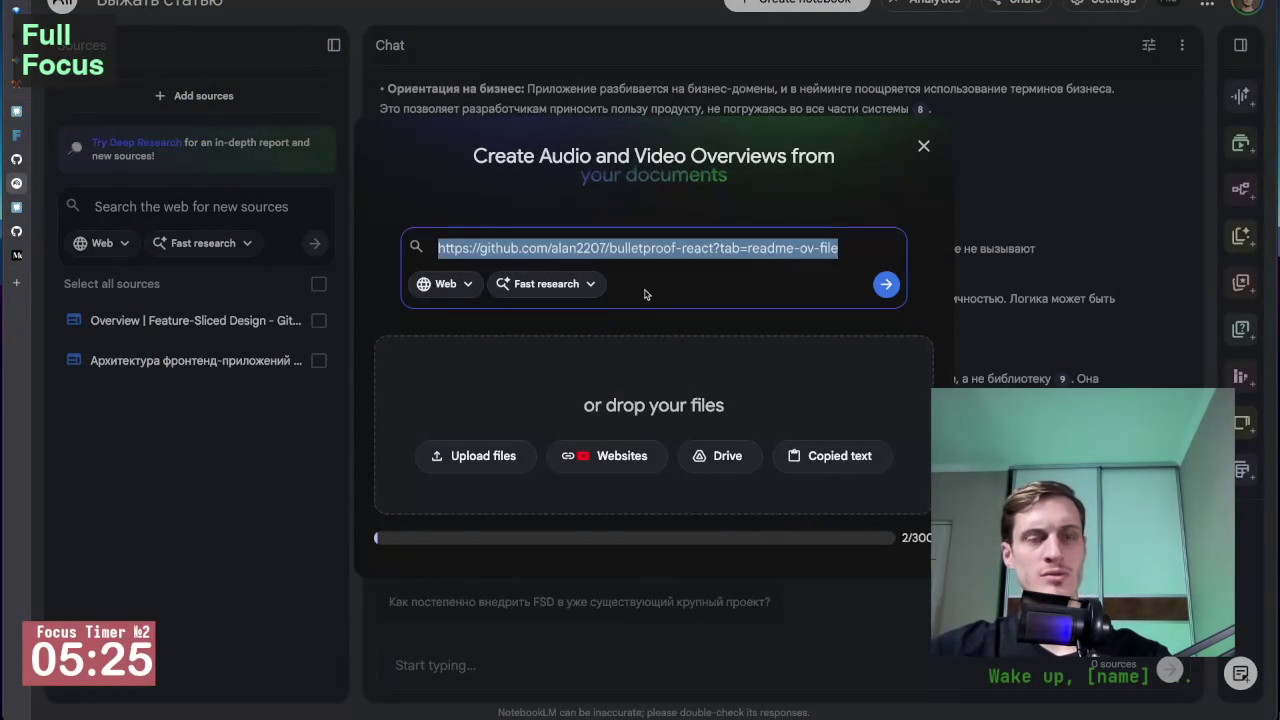
key("BackSpace")
left_click(606, 443)
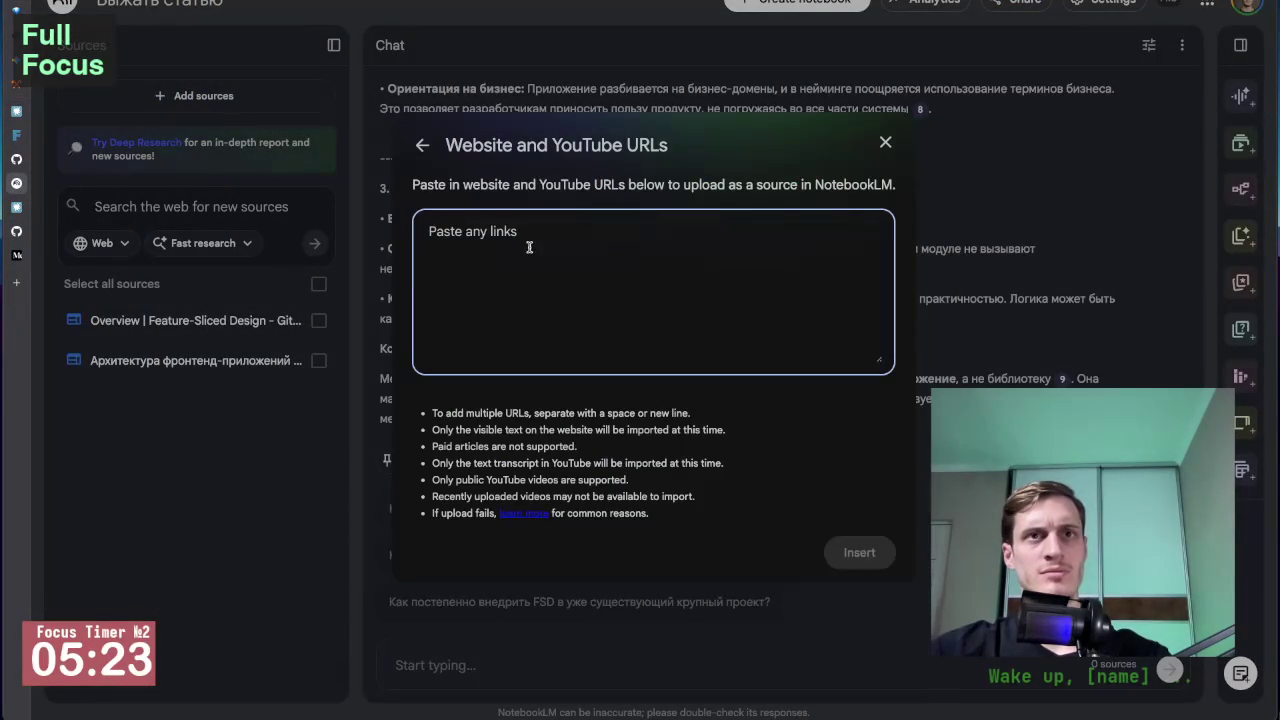
type("https://github.com/alan2207/bulletproof-react?tab=readme-ov-file")
left_click(847, 550)
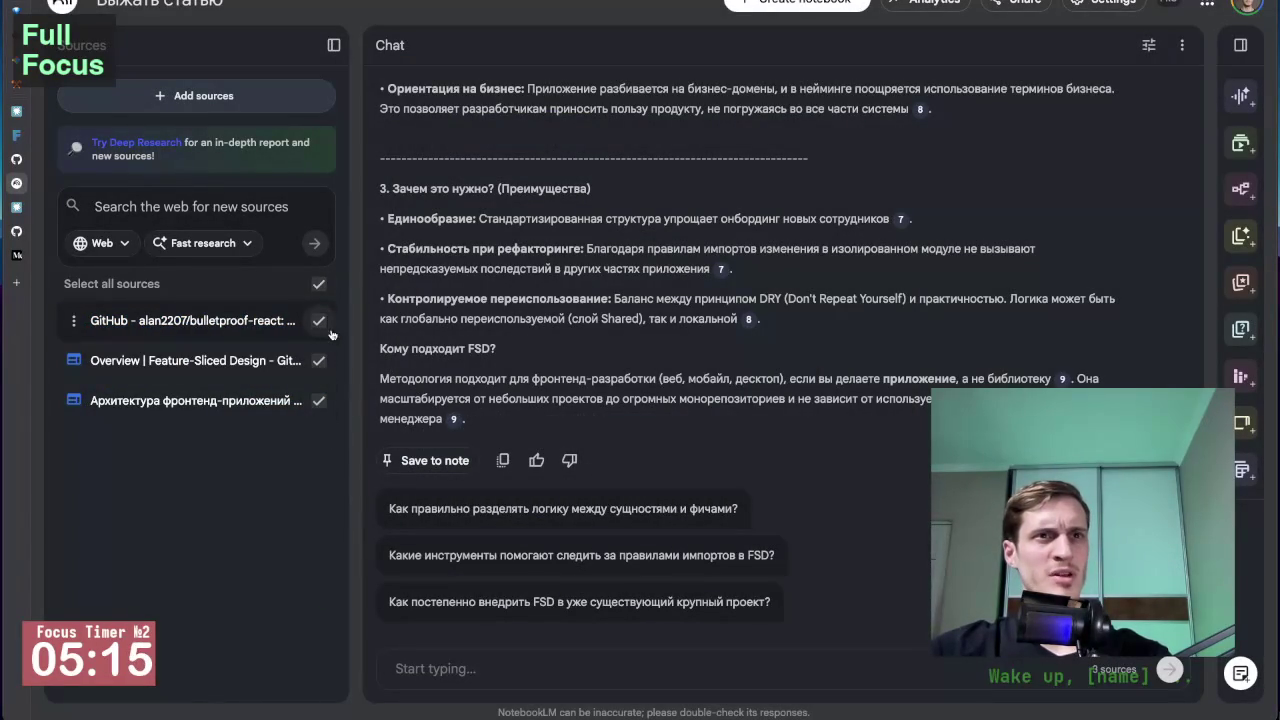
left_click(318, 285)
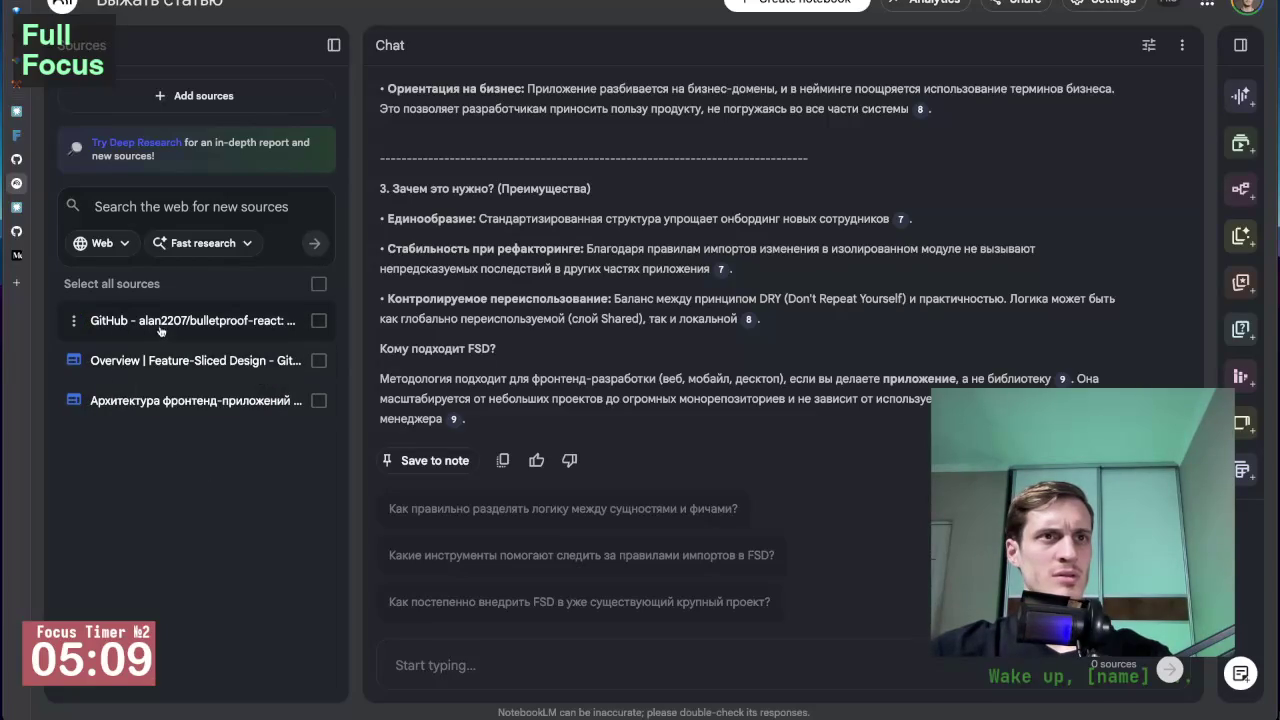
With only bulletproof-react selected, ask 'что это за структура для react приложений', requesting brevity.
left_click(318, 320)
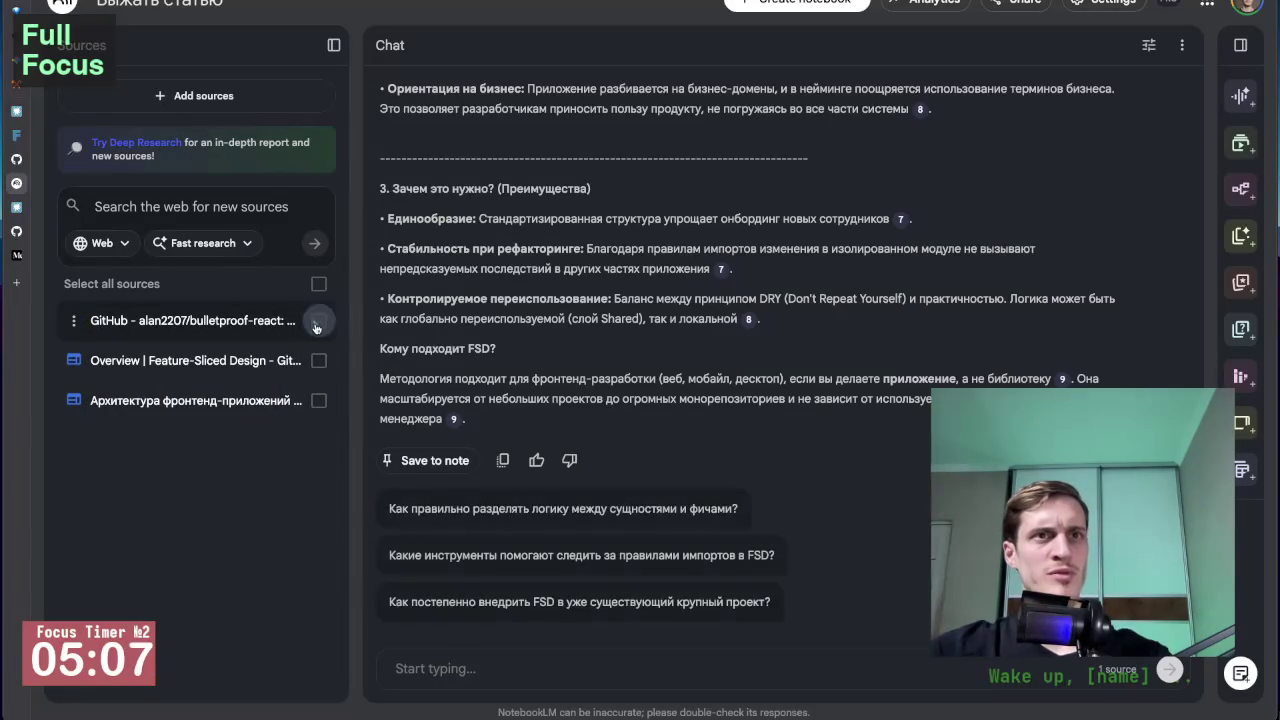
left_click(445, 672)
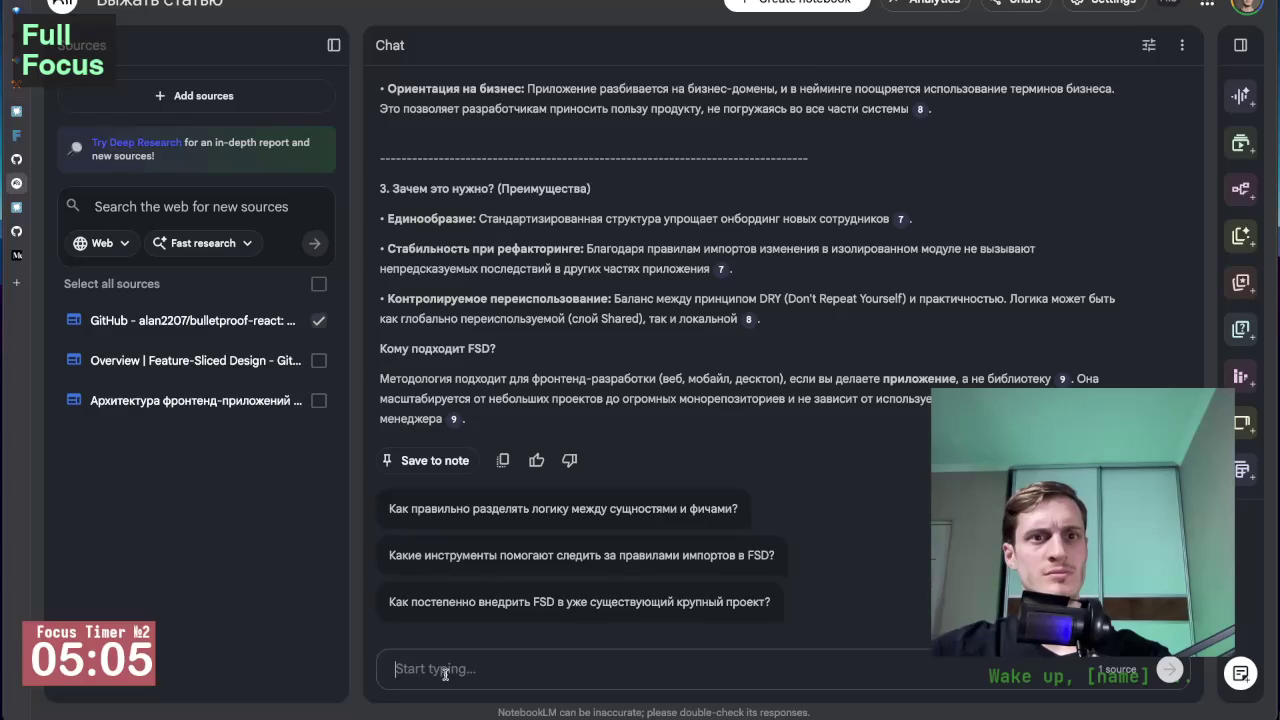
type("что ")
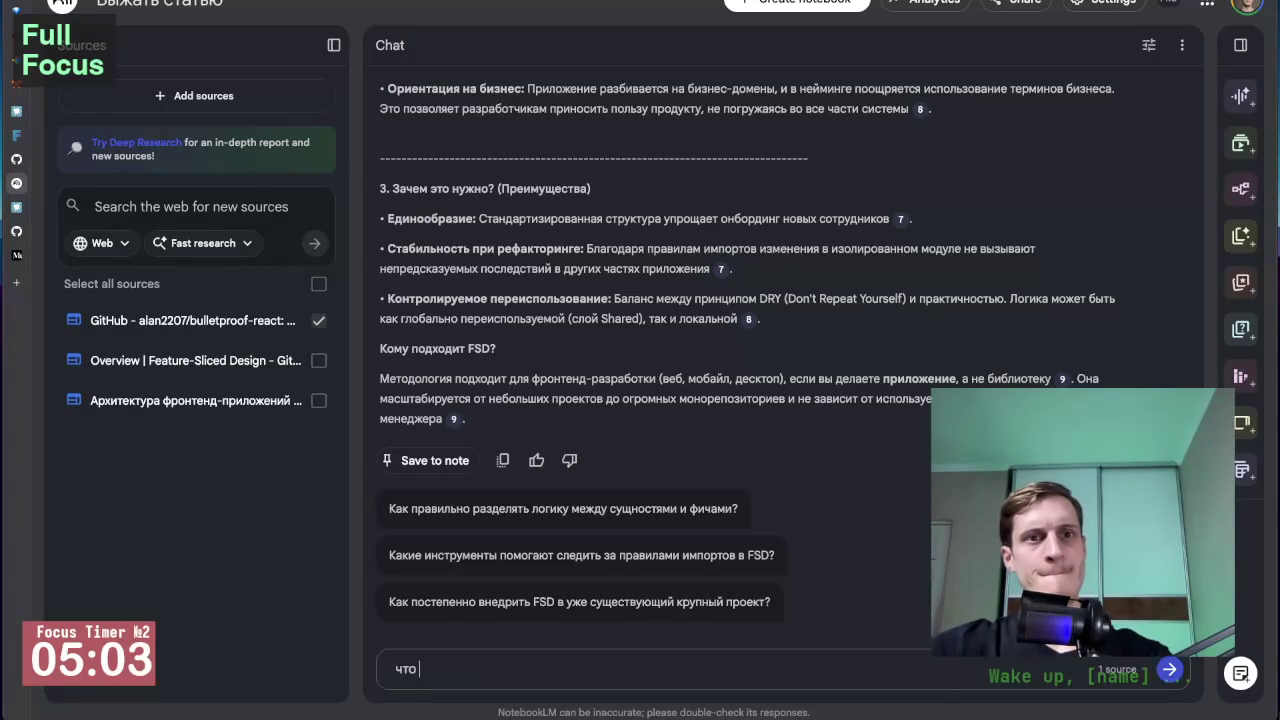
type("это за структур")
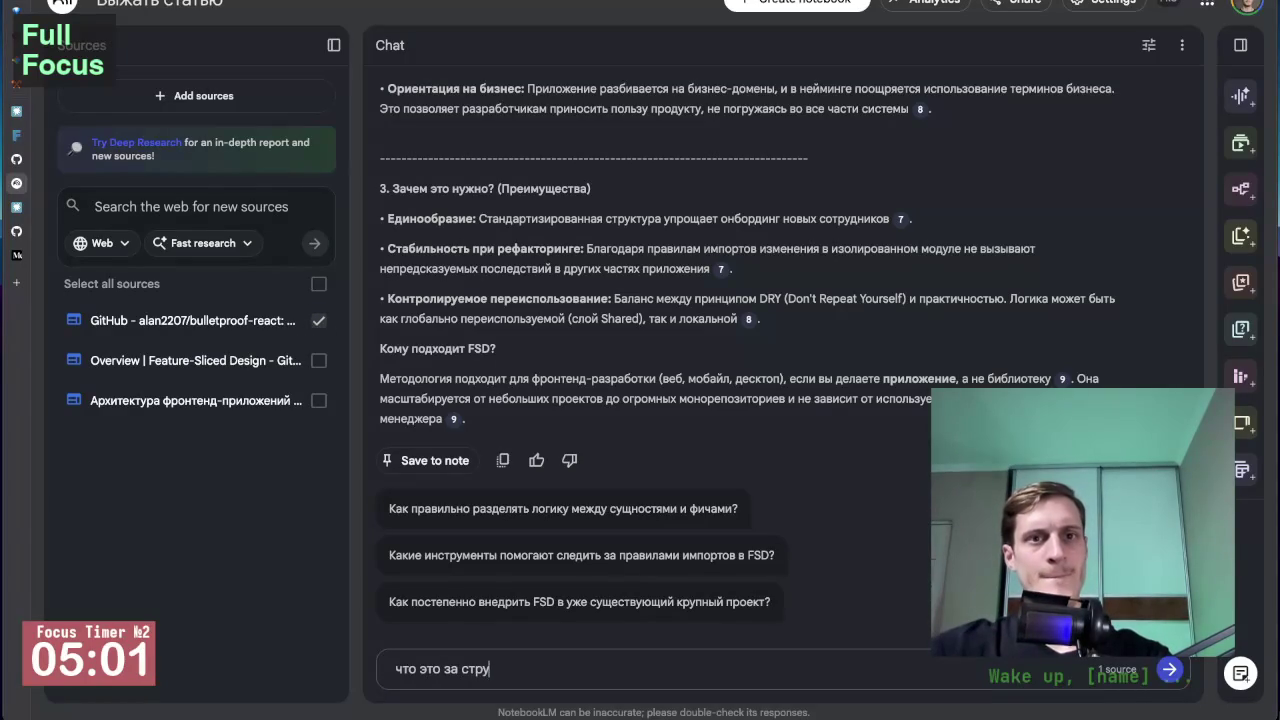
type("а для  куф")
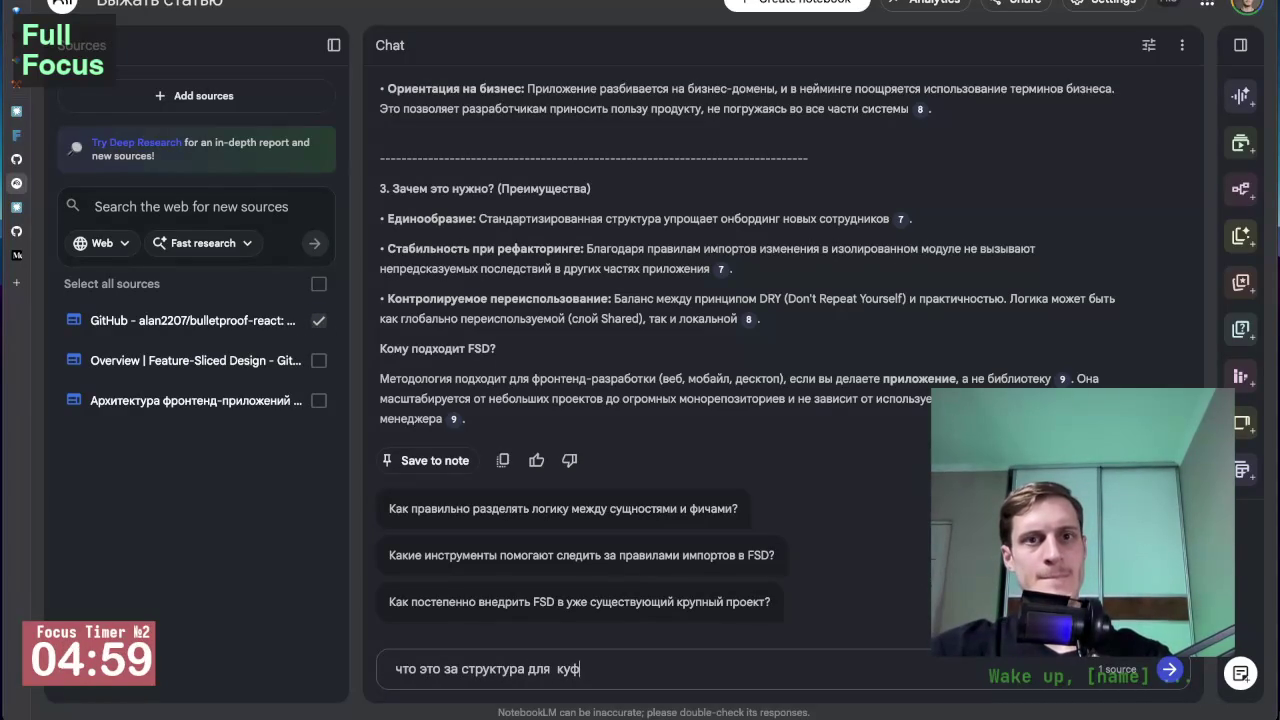
key("BackSpace")
key("BackSpace")
key("BackSpace")
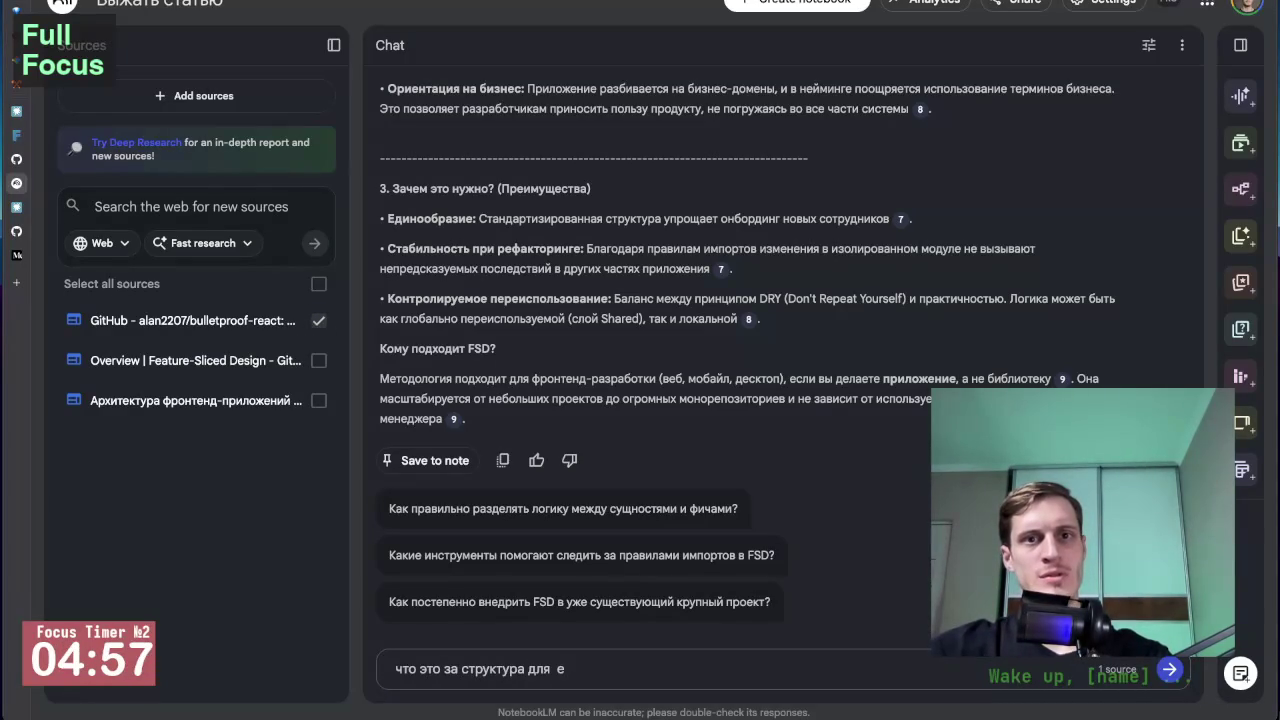
type("ct прил")
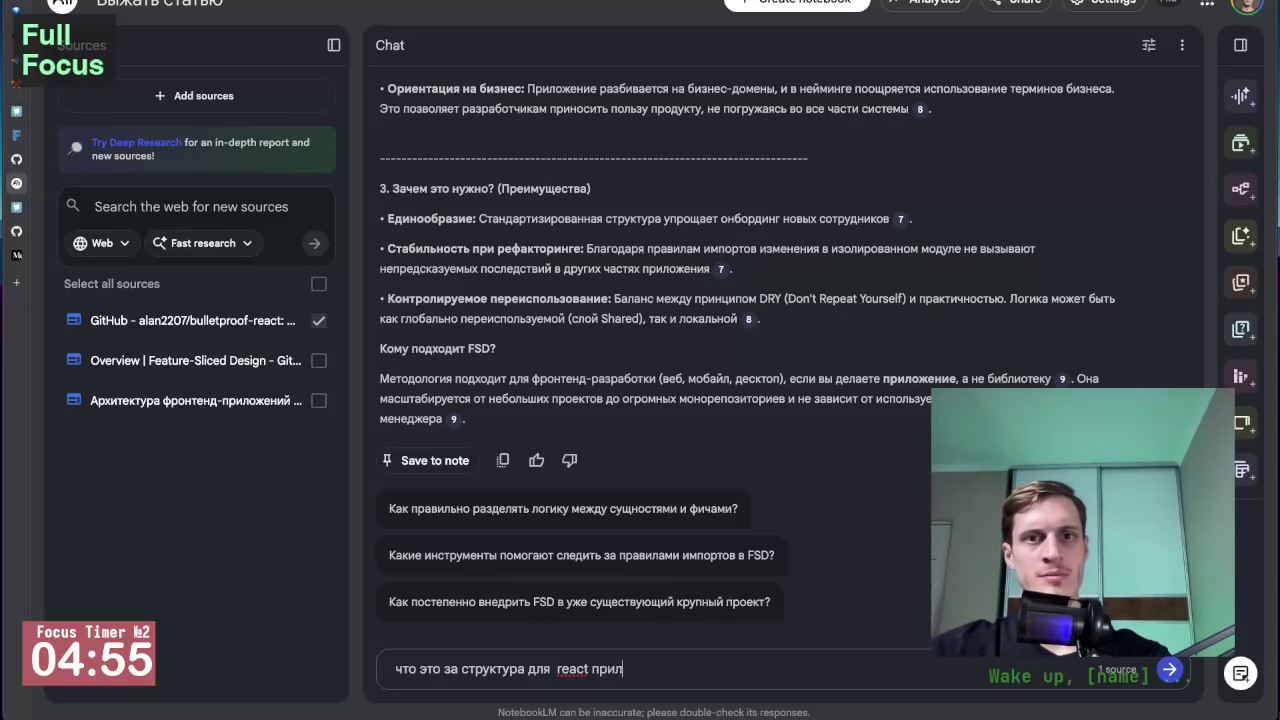
type("ожений")
key("BackSpace")
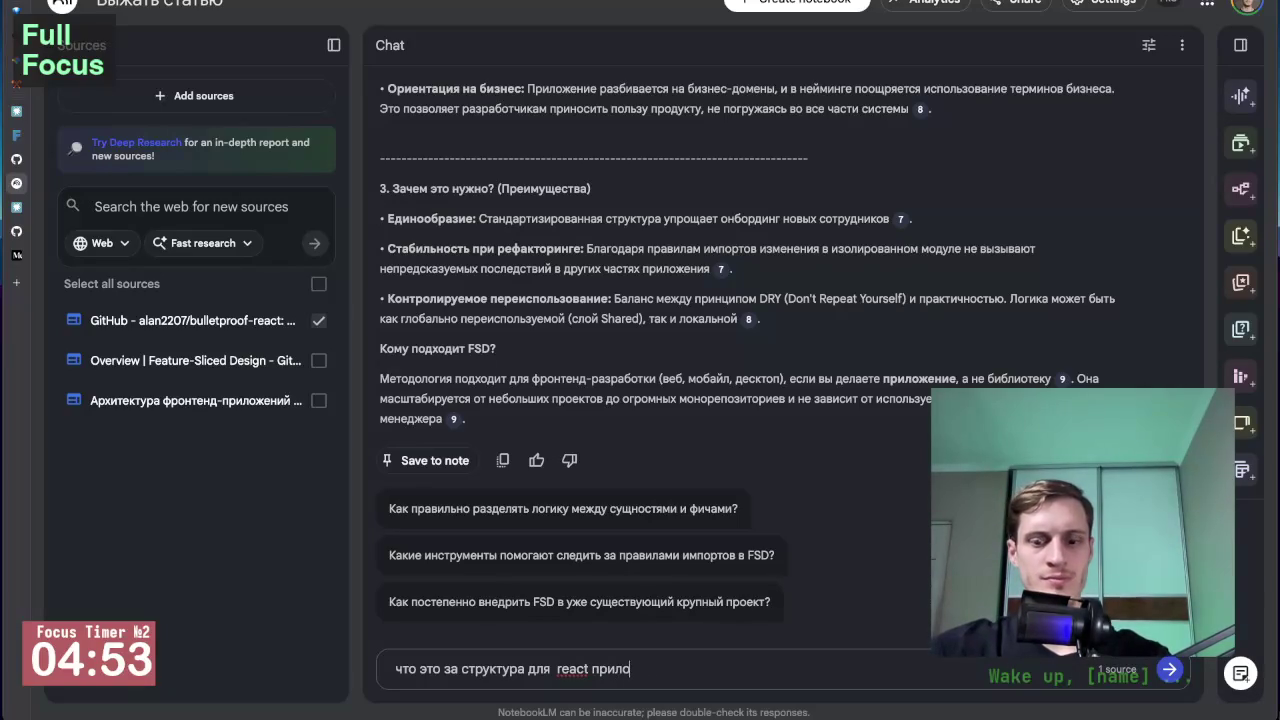
type("ий. Объ")
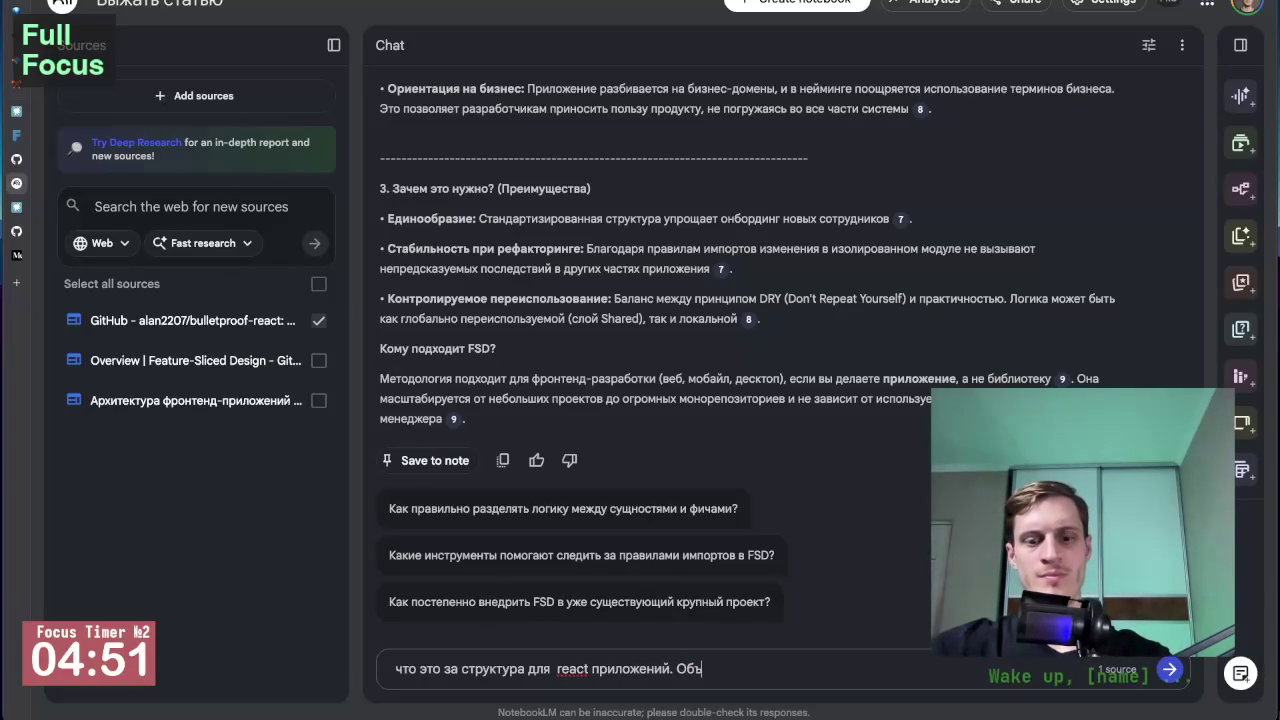
type("ясни коро")
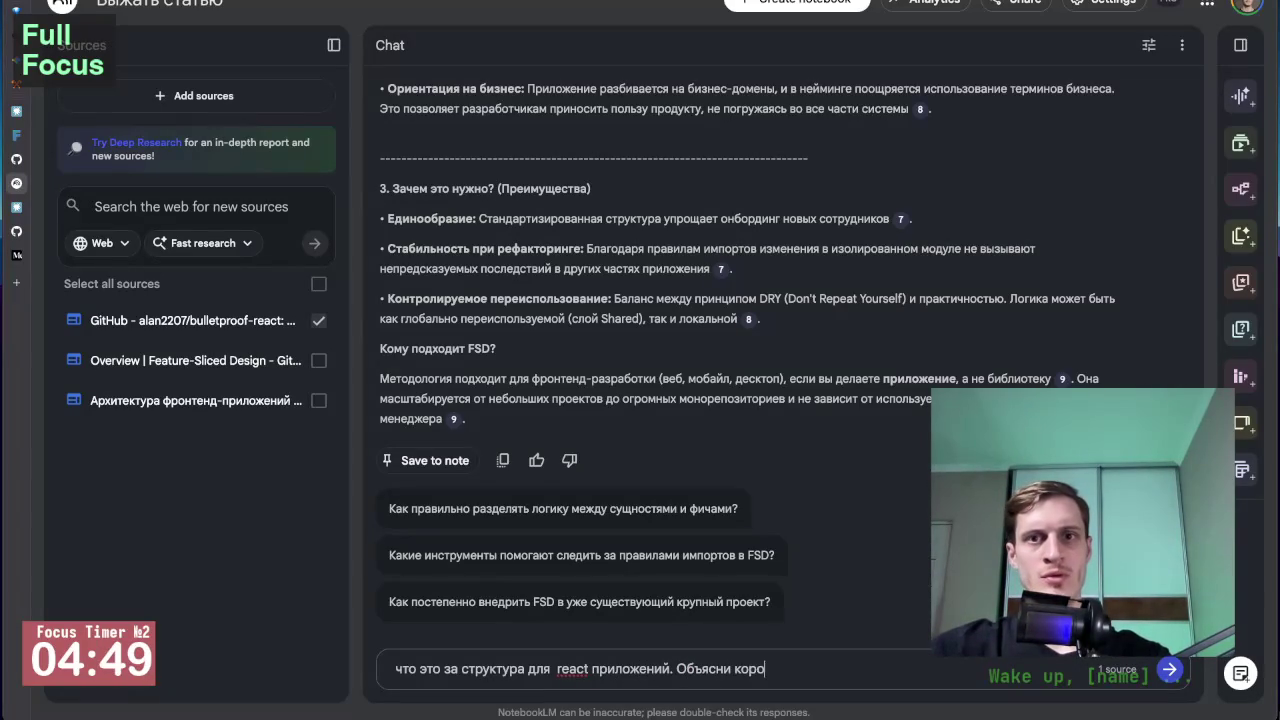
type("тко главное")
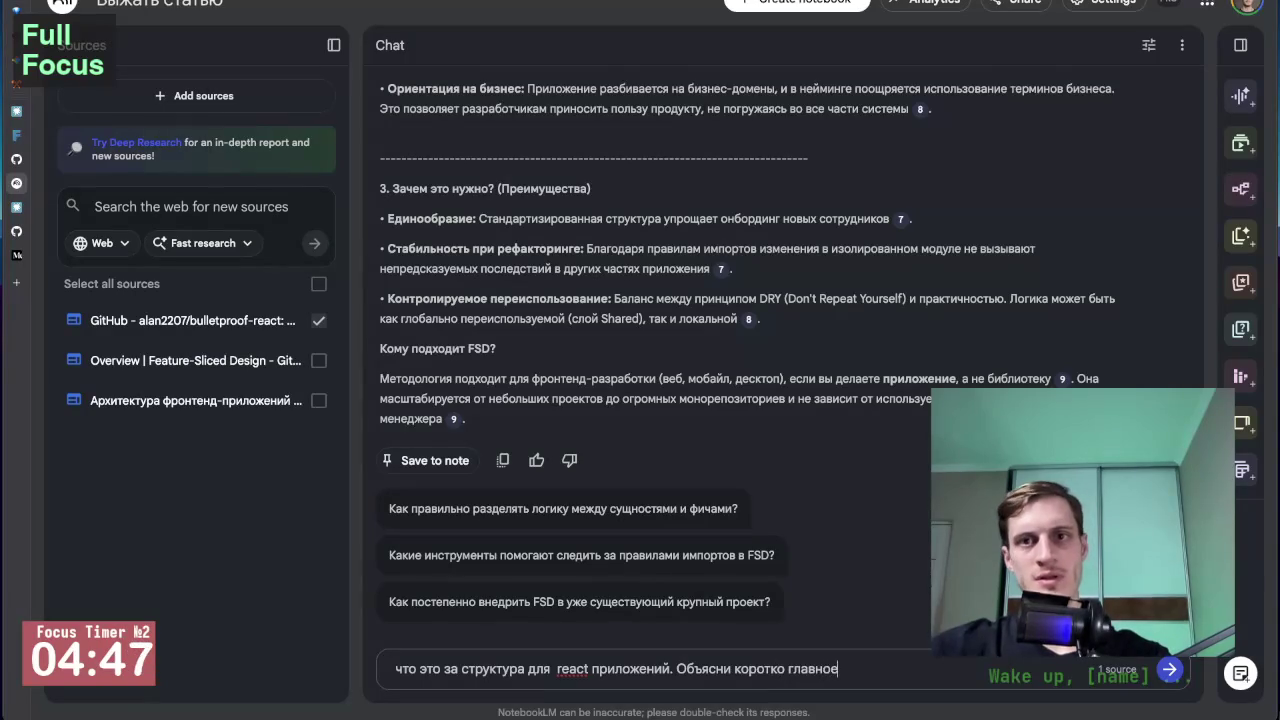
key("Return")
Return to the bulletproof-react repository and scroll through its README principles.
mouse_move(55, 168)
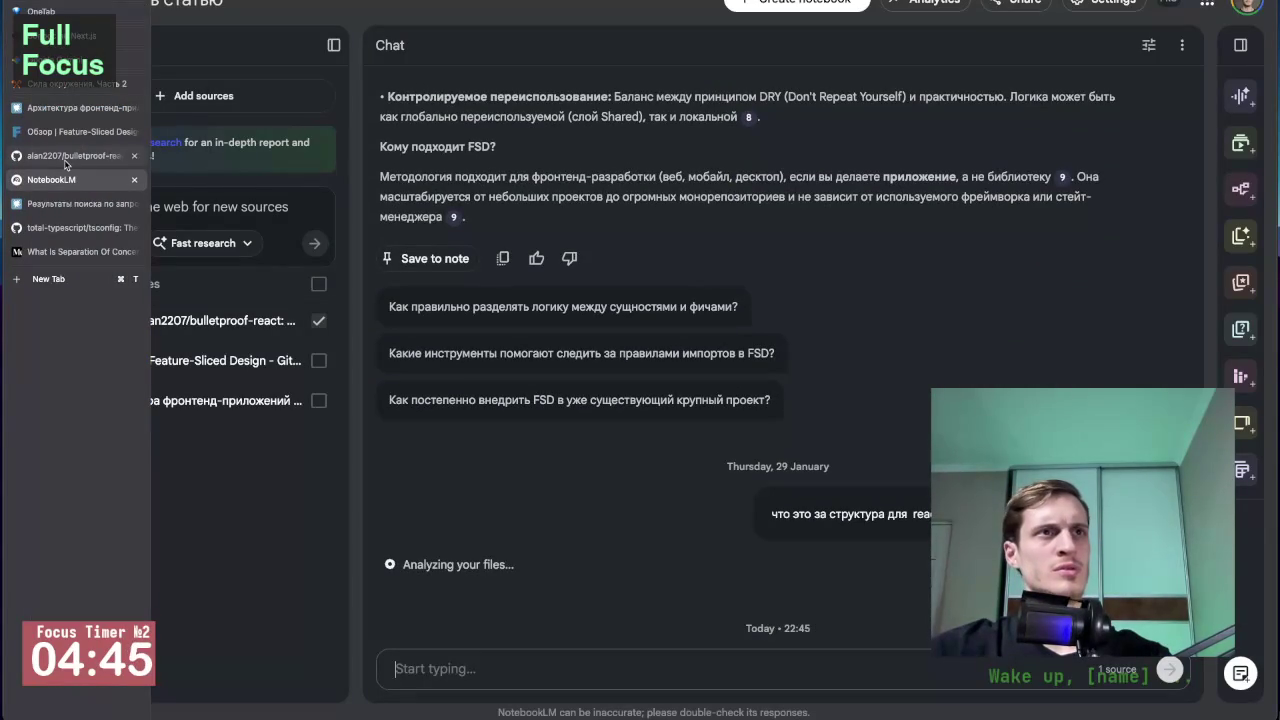
left_click(62, 157)
scroll(450, 337, "down", 10)
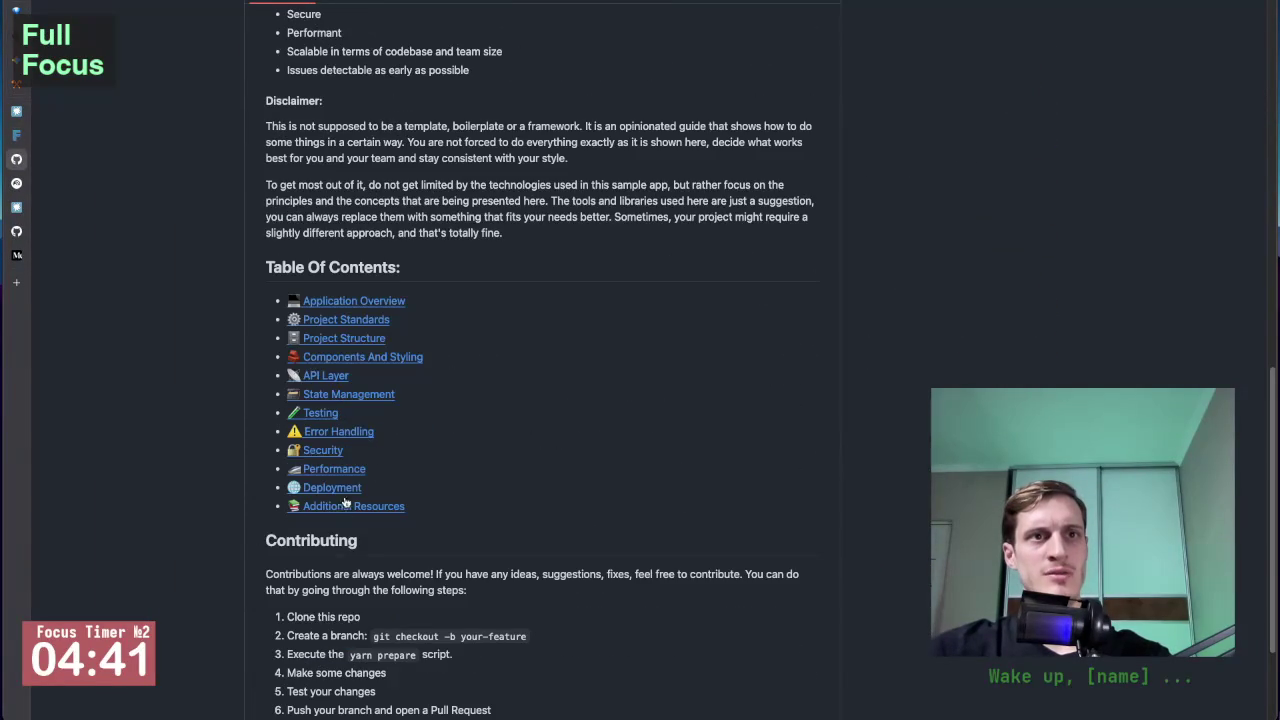
scroll(386, 480, "down", 3)
scroll(375, 280, "up", 3)
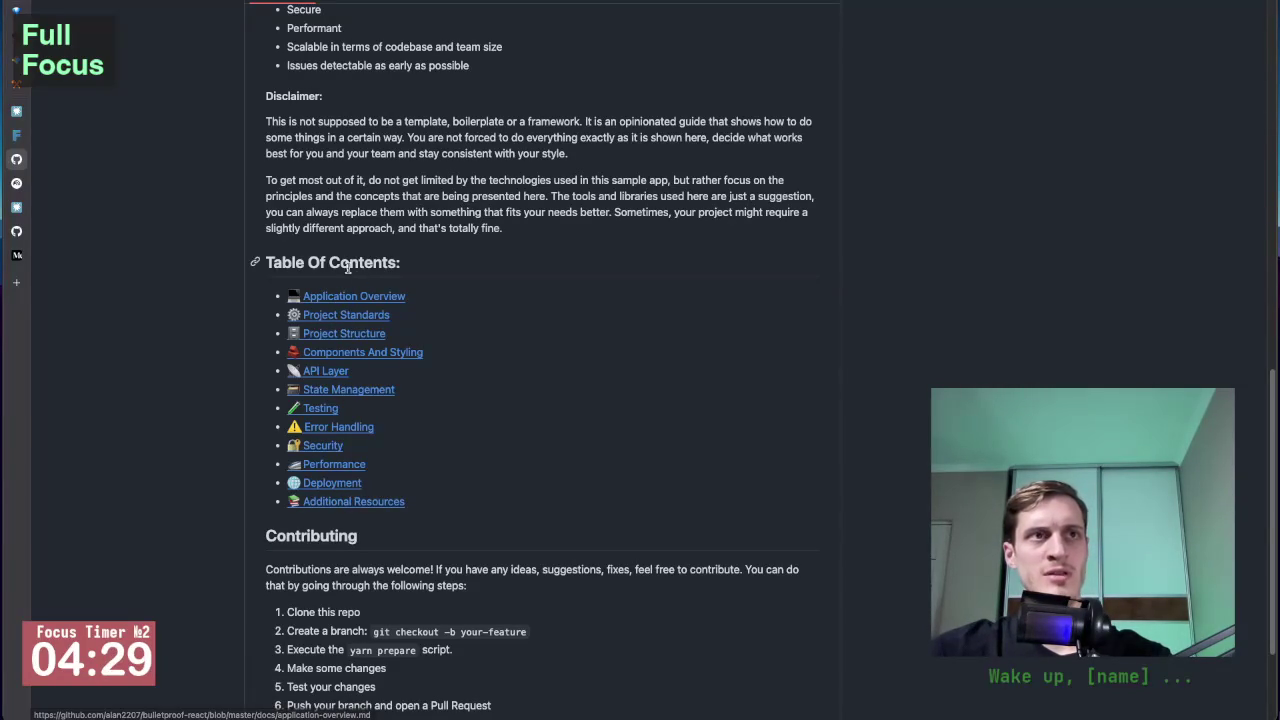
mouse_move(30, 188)
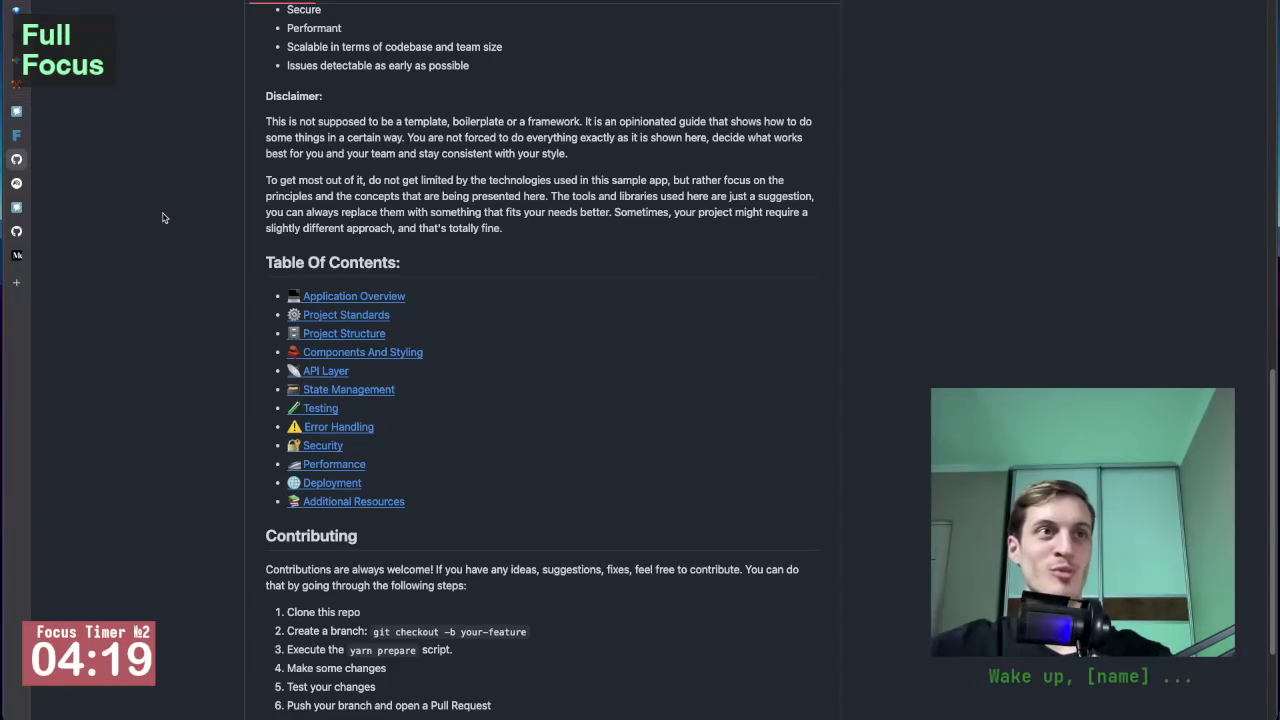
Scroll through the README's table of contents, then switch back to the NotebookLM notebook.
scroll(225, 483, "down", 1)
scroll(225, 483, "down", 3)
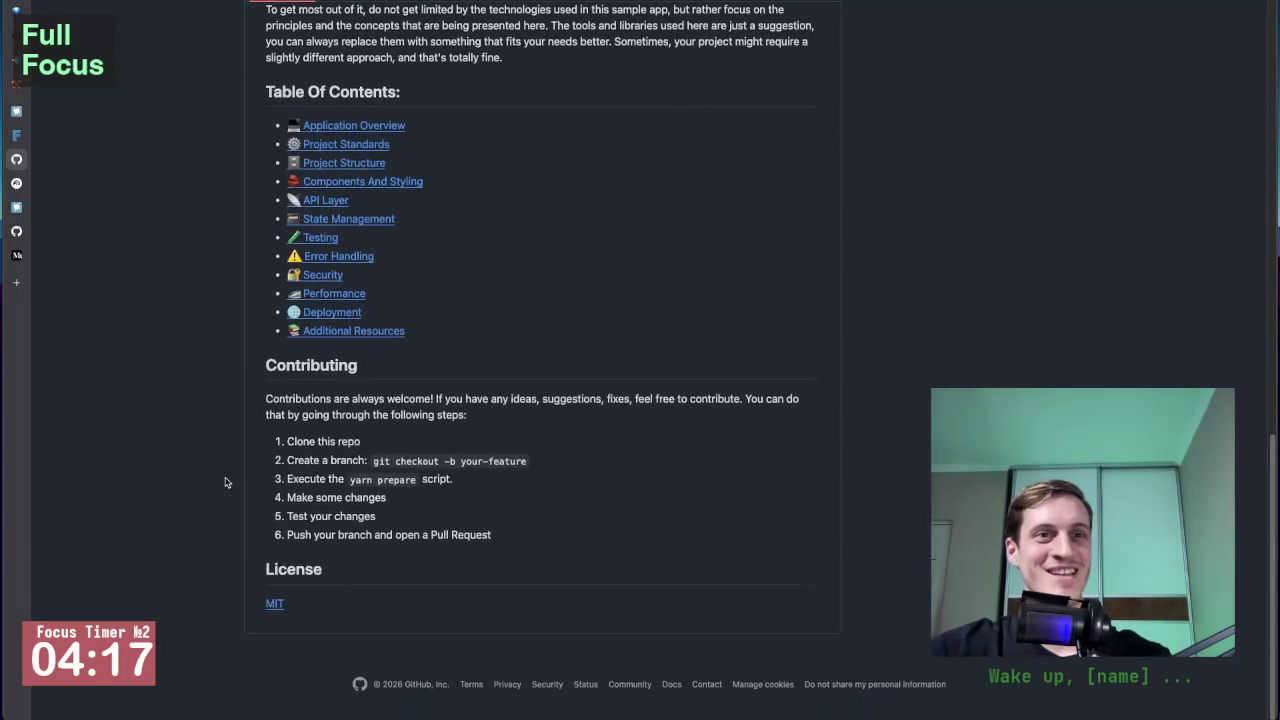
scroll(225, 483, "up", 3)
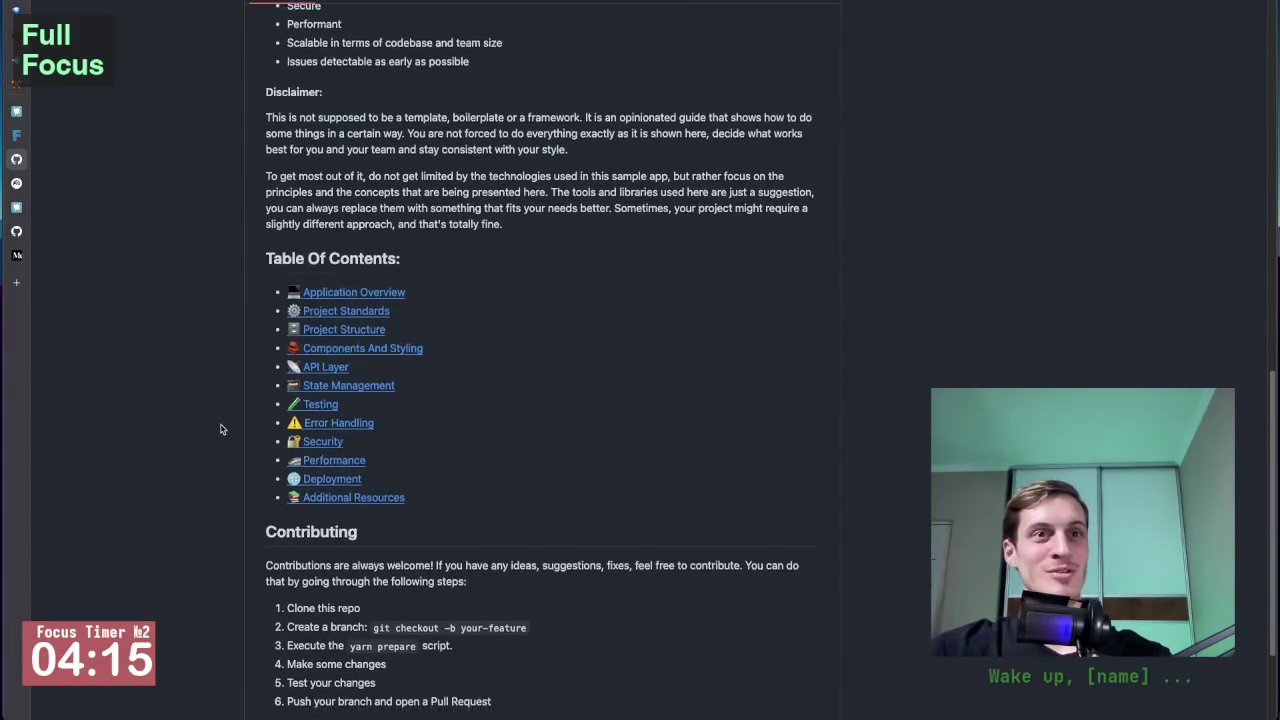
scroll(220, 429, "down", 2)
scroll(220, 429, "up", 5)
scroll(222, 429, "up", 7)
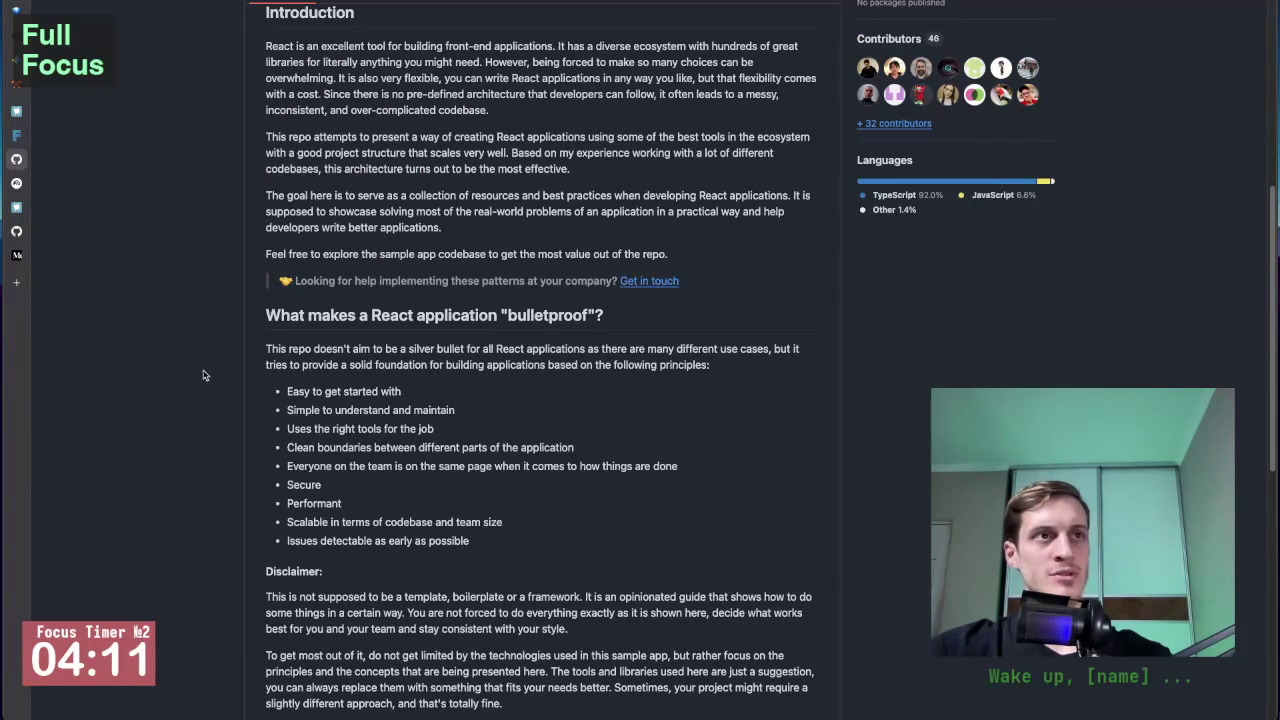
scroll(184, 293, "down", 5)
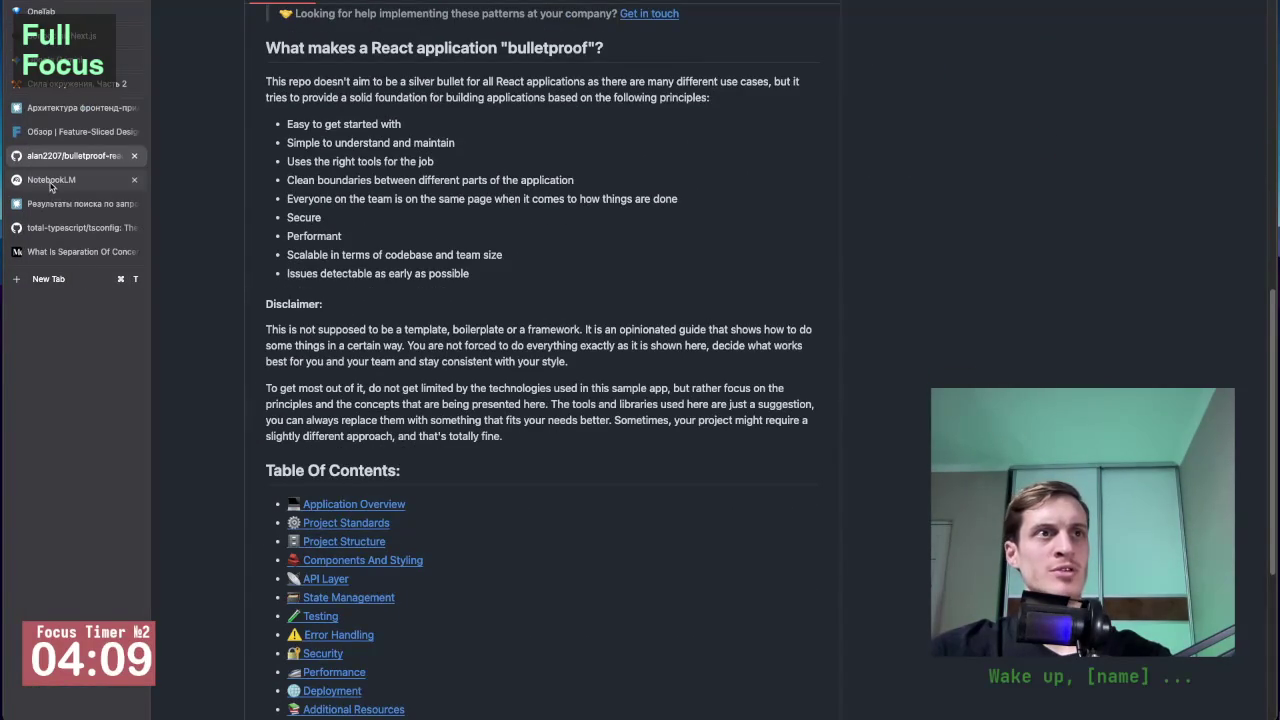
left_click(53, 185)
scroll(562, 528, "down", 10)
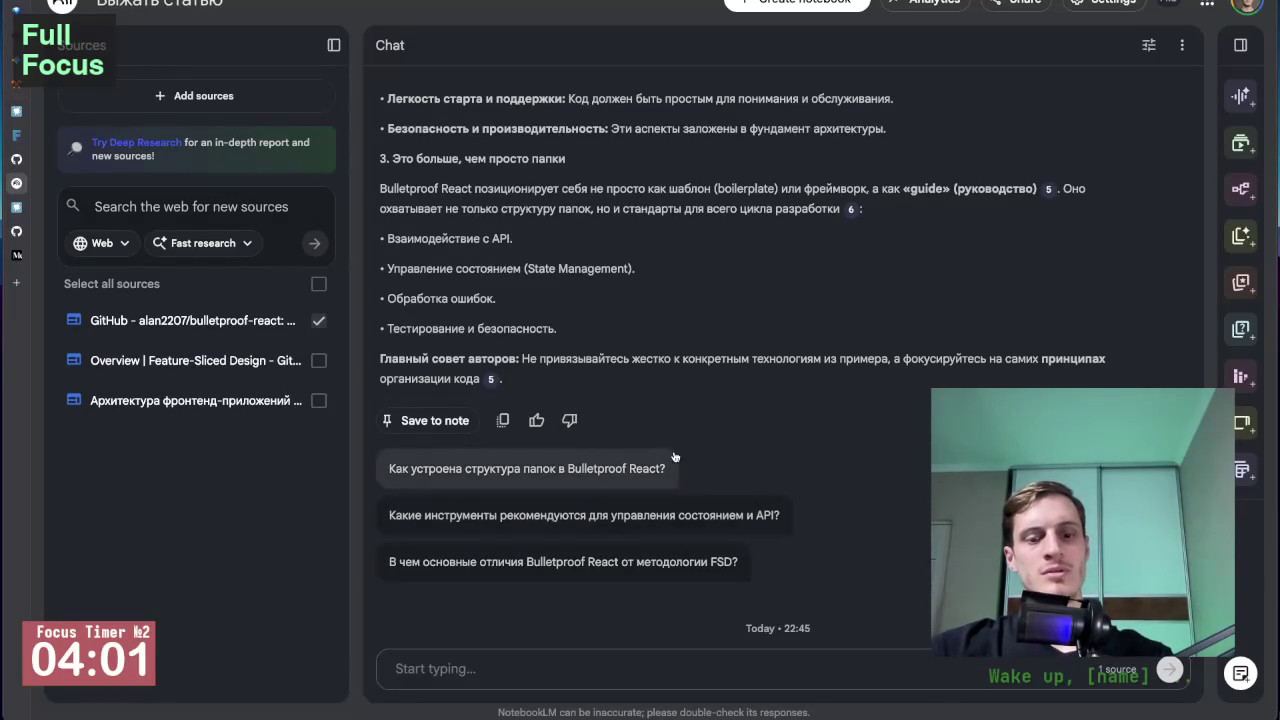
key("ctrl+t")
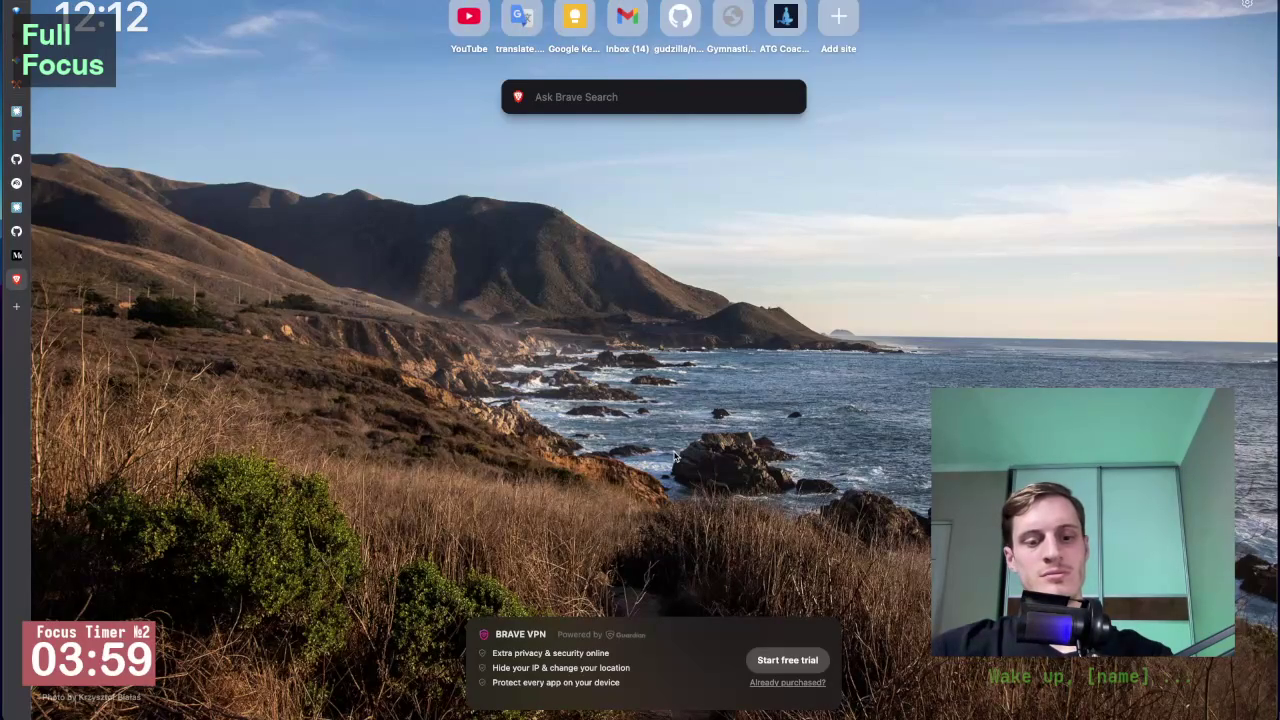
type("english gramma")
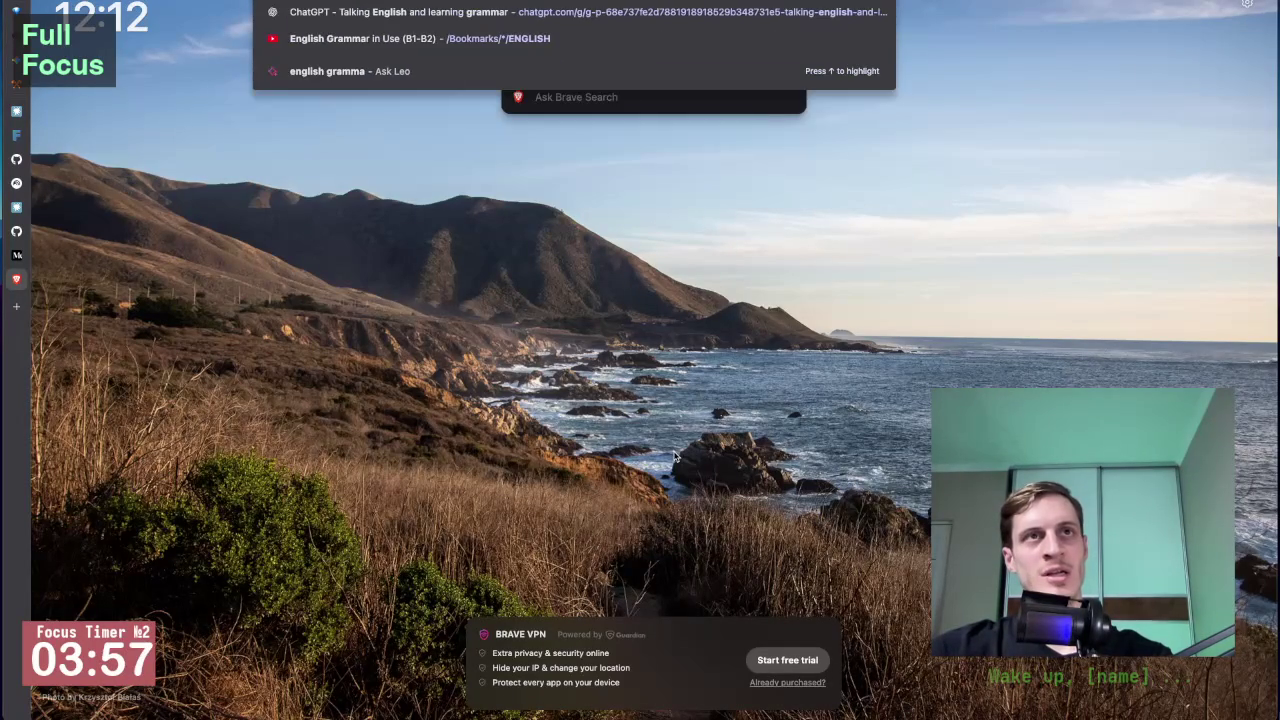
key("Down")
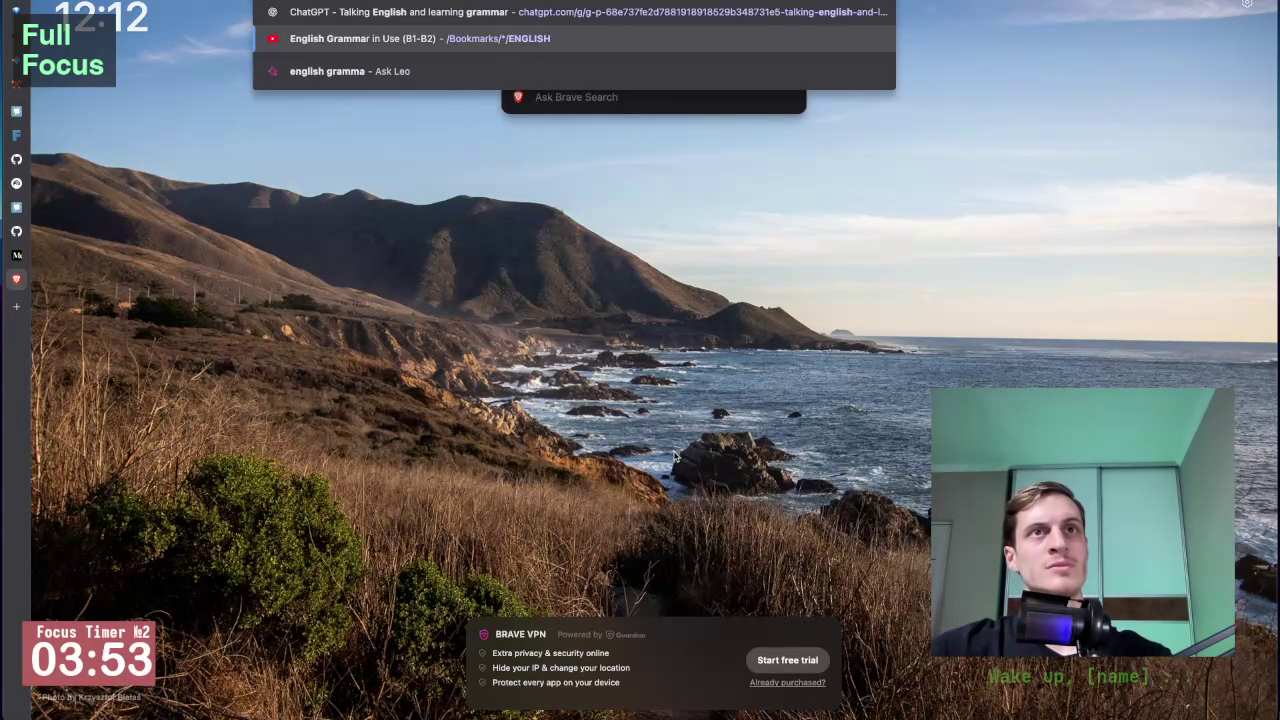
key("Return")
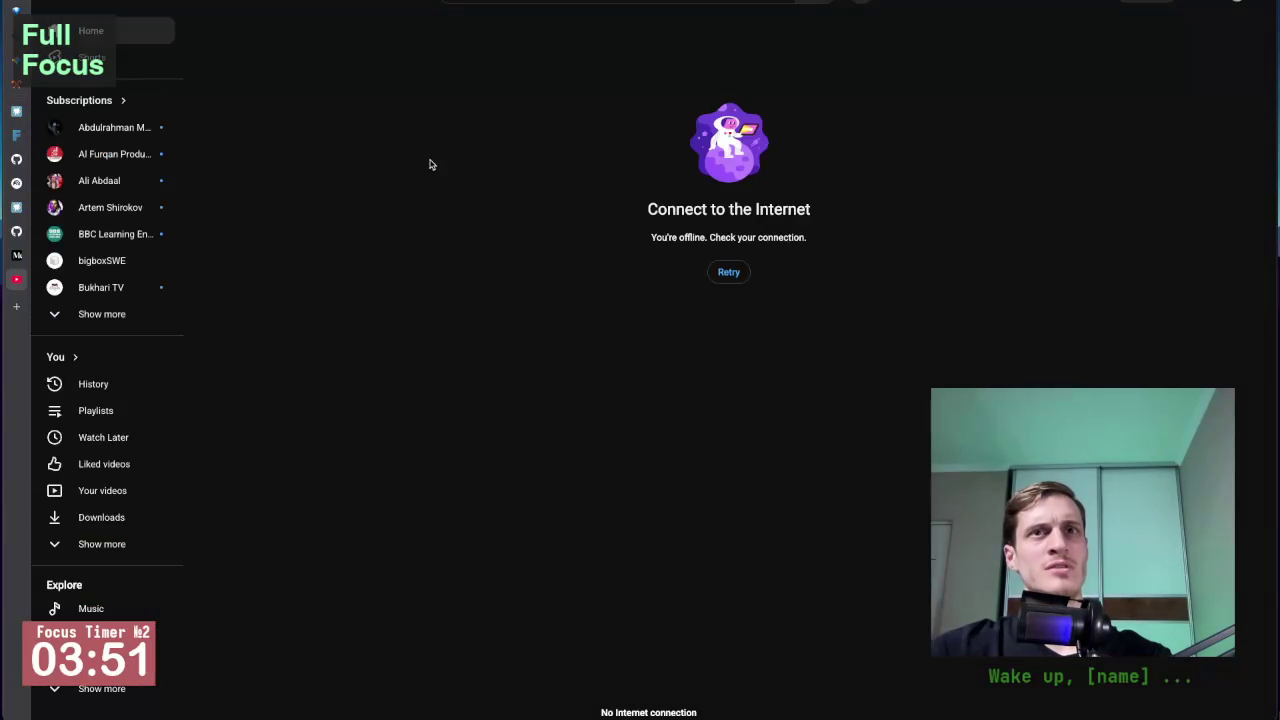
key("alt+Left")
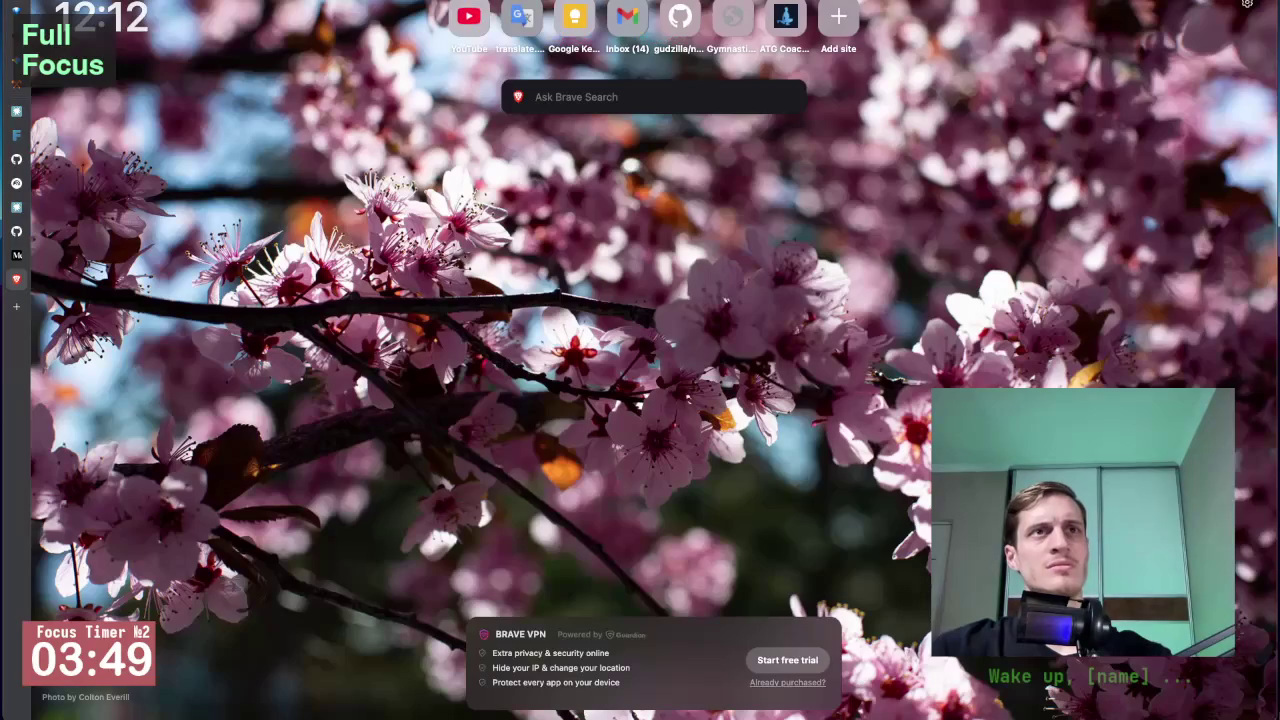
key("ctrl+w")
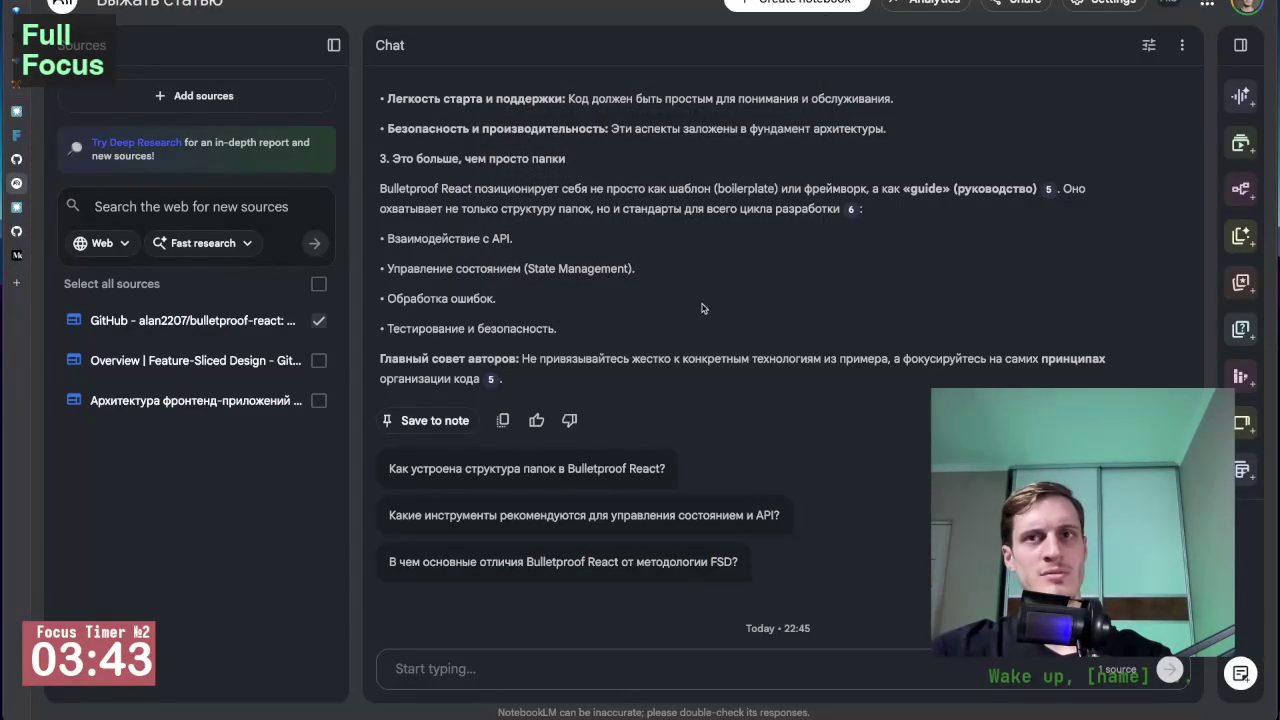
Scroll the chat up to the 'что это за структура для react приложений' question and answer start.
scroll(714, 314, "up", 3)
scroll(714, 314, "up", 2)
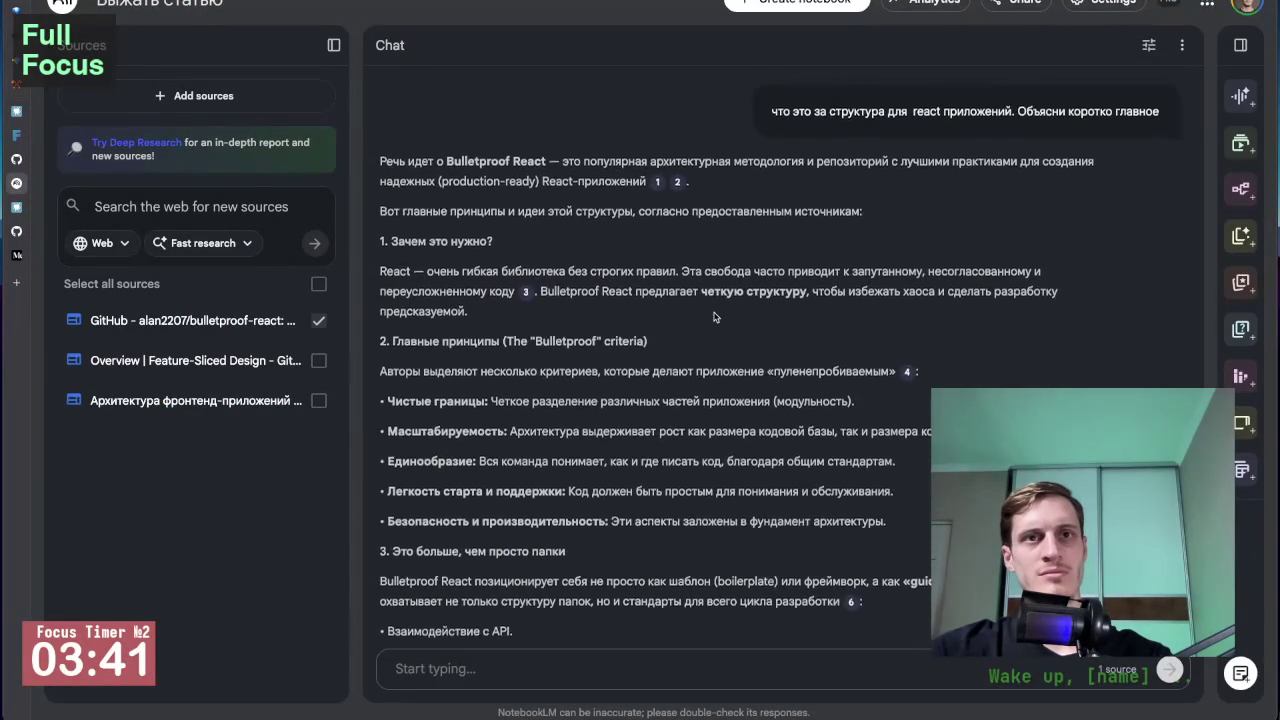
scroll(714, 314, "down", 2)
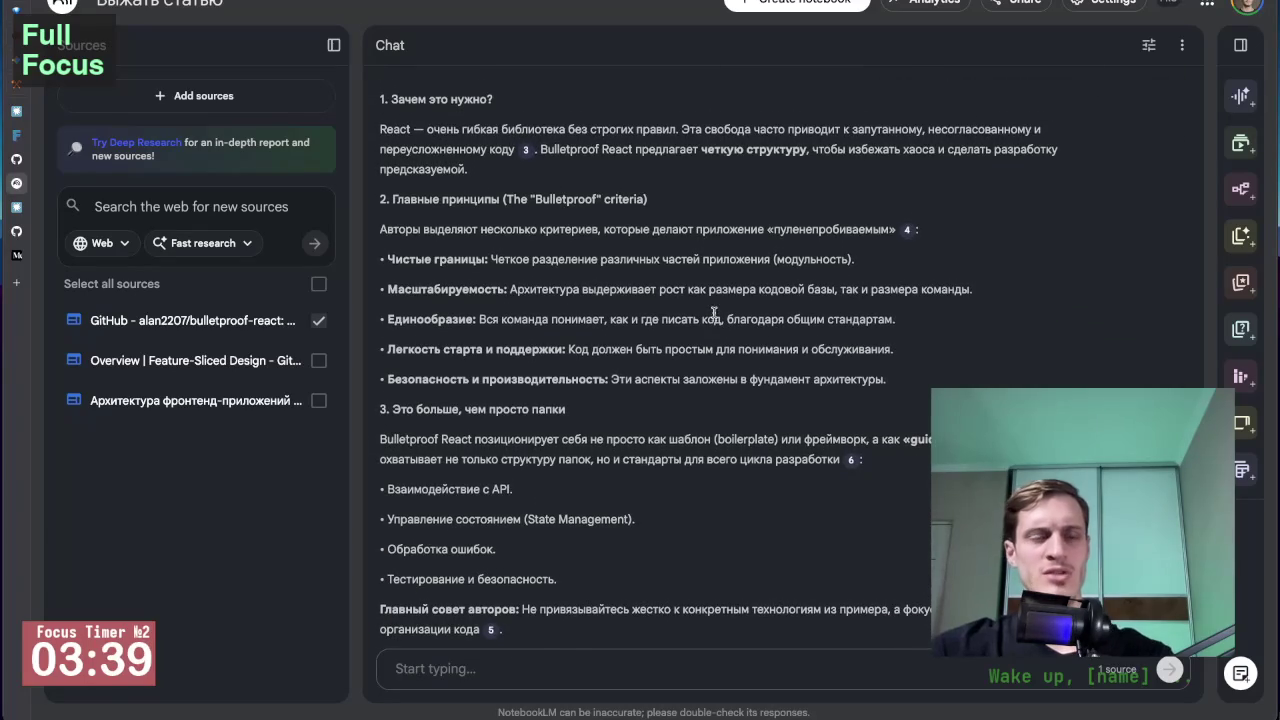
scroll(714, 314, "down", 1)
scroll(710, 285, "up", 1)
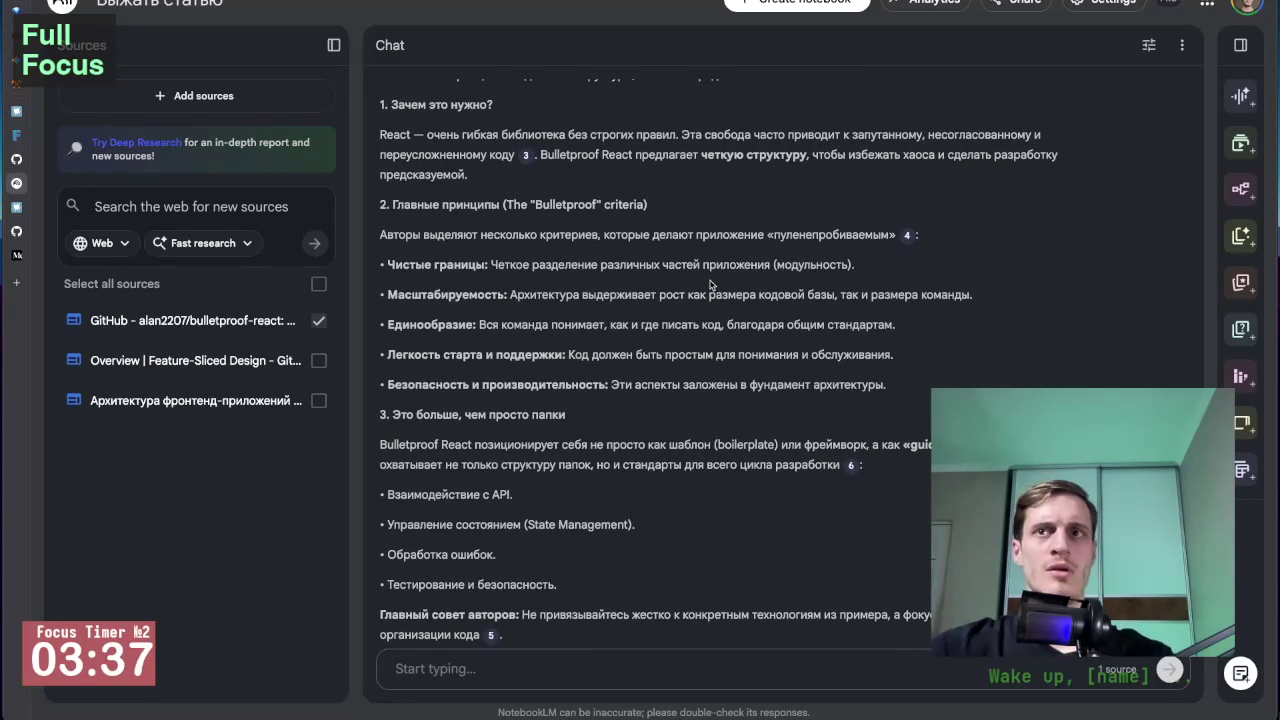
scroll(710, 285, "up", 3)
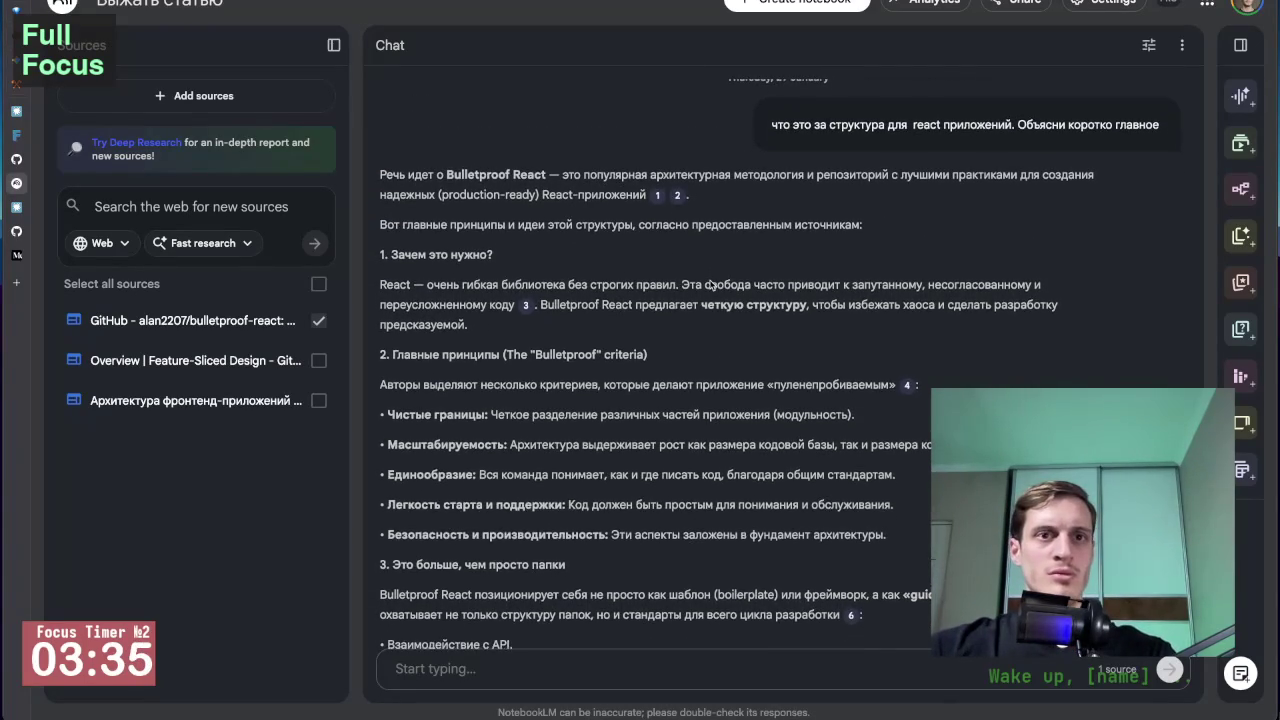
scroll(710, 282, "down", 3)
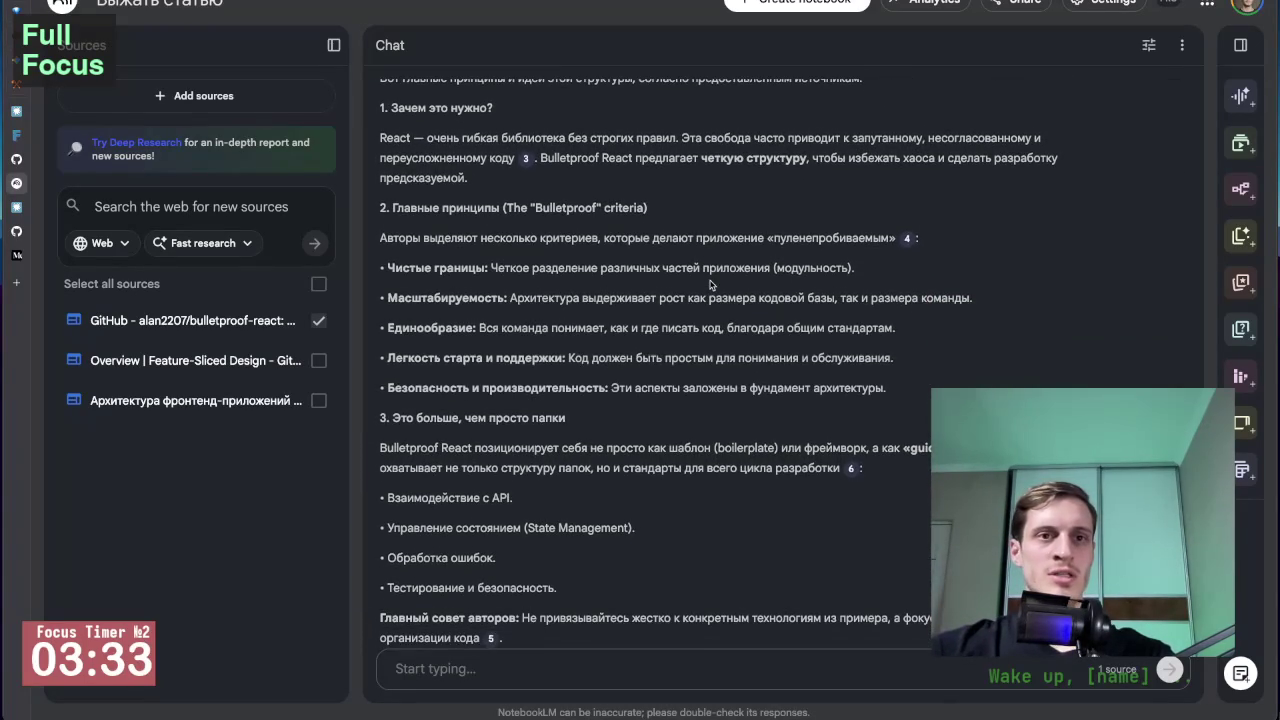
scroll(710, 285, "down", 3)
scroll(710, 285, "up", 3)
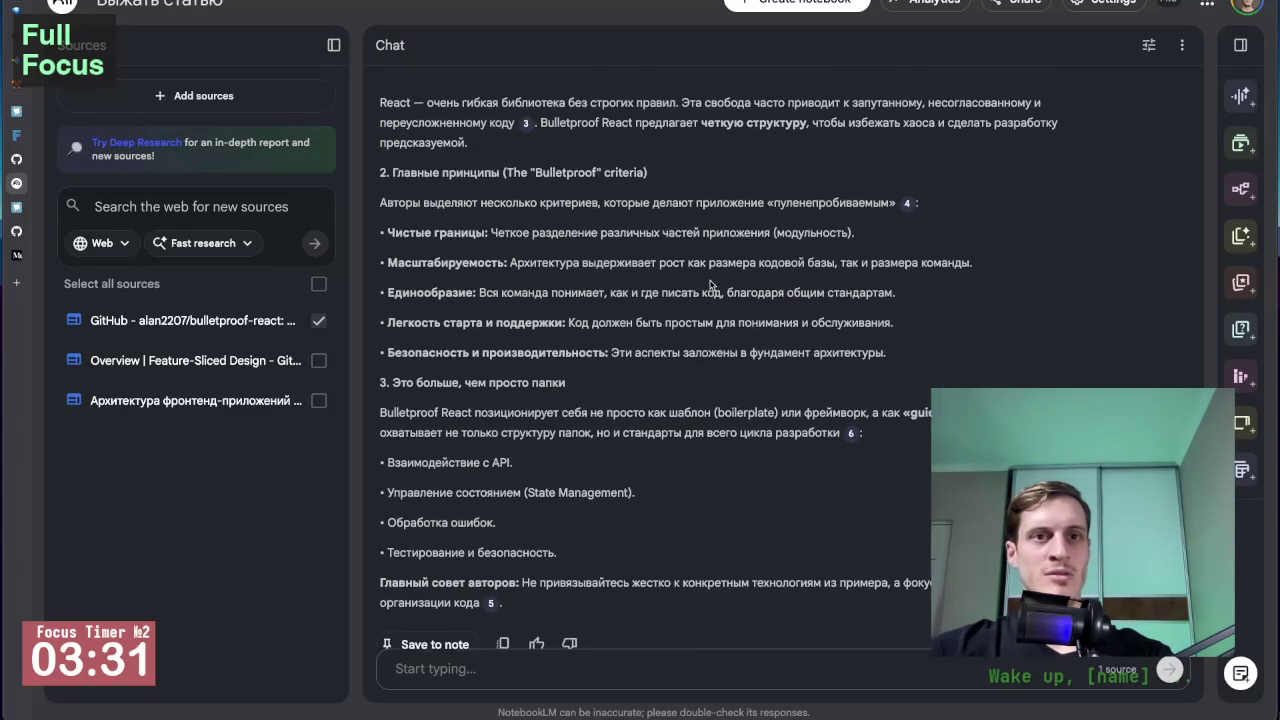
scroll(710, 285, "up", 7)
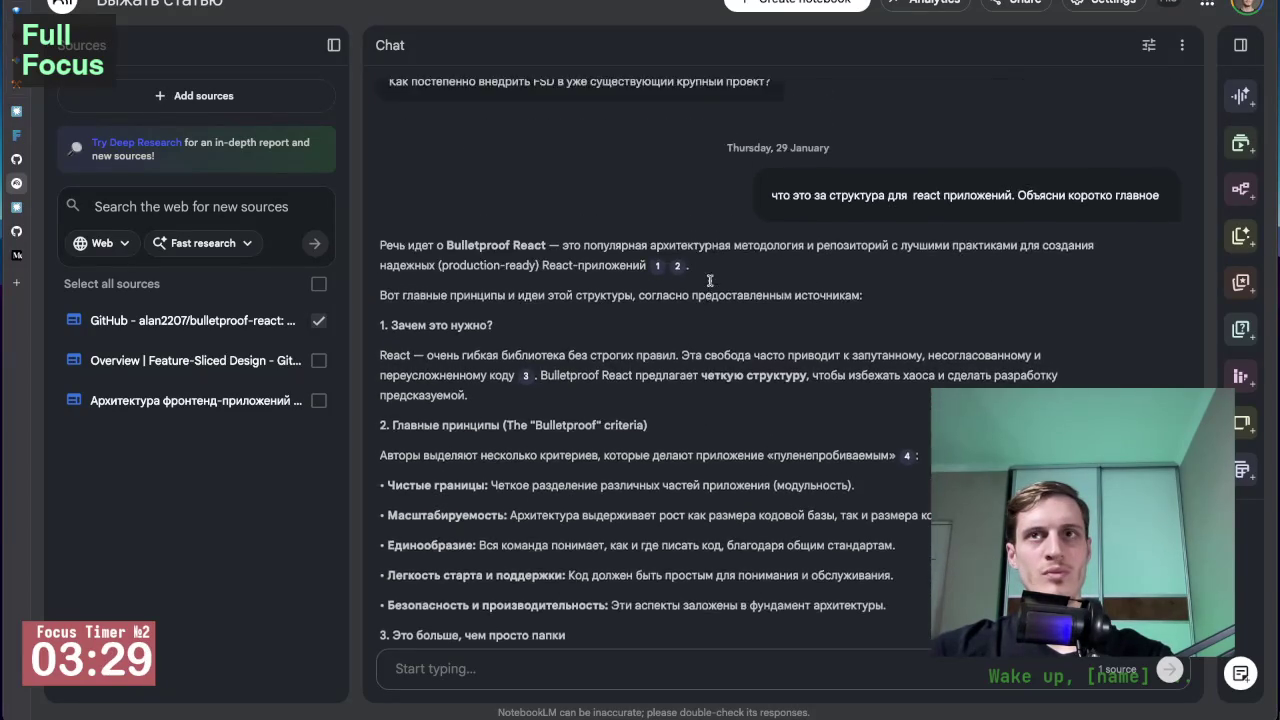
scroll(710, 281, "up", 3)
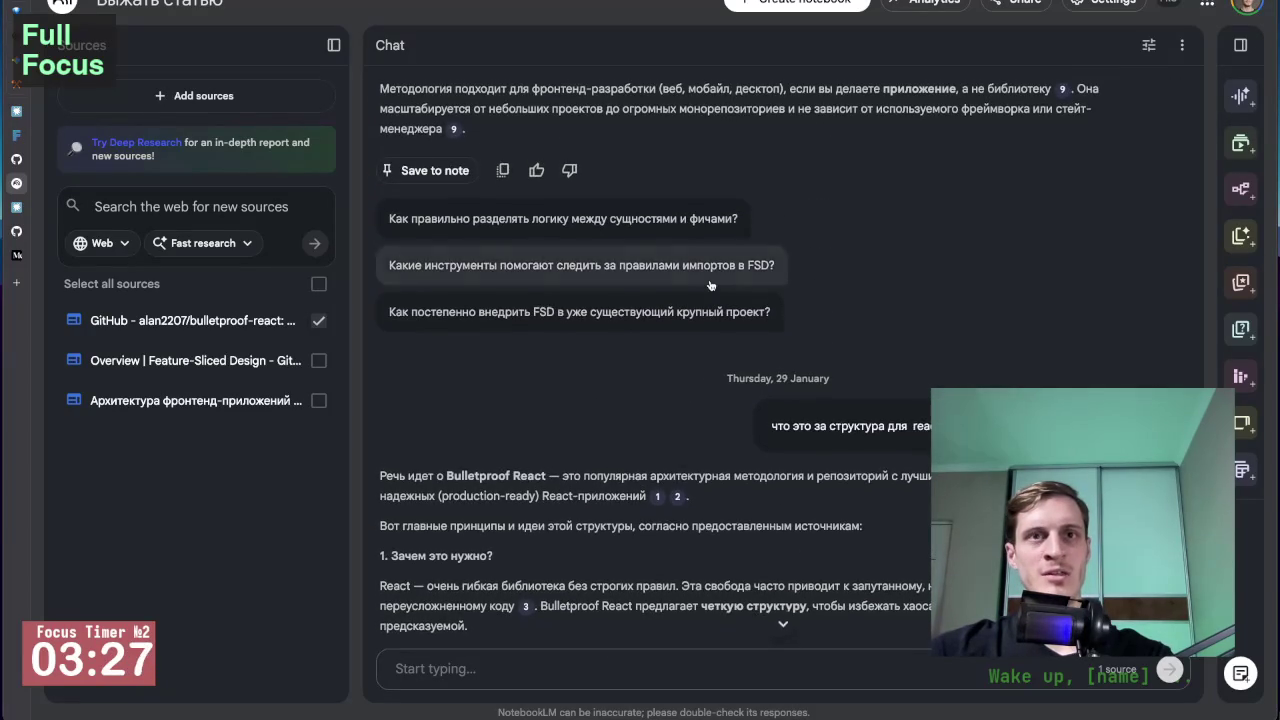
scroll(710, 285, "down", 6)
scroll(710, 285, "down", 5)
scroll(710, 285, "up", 7)
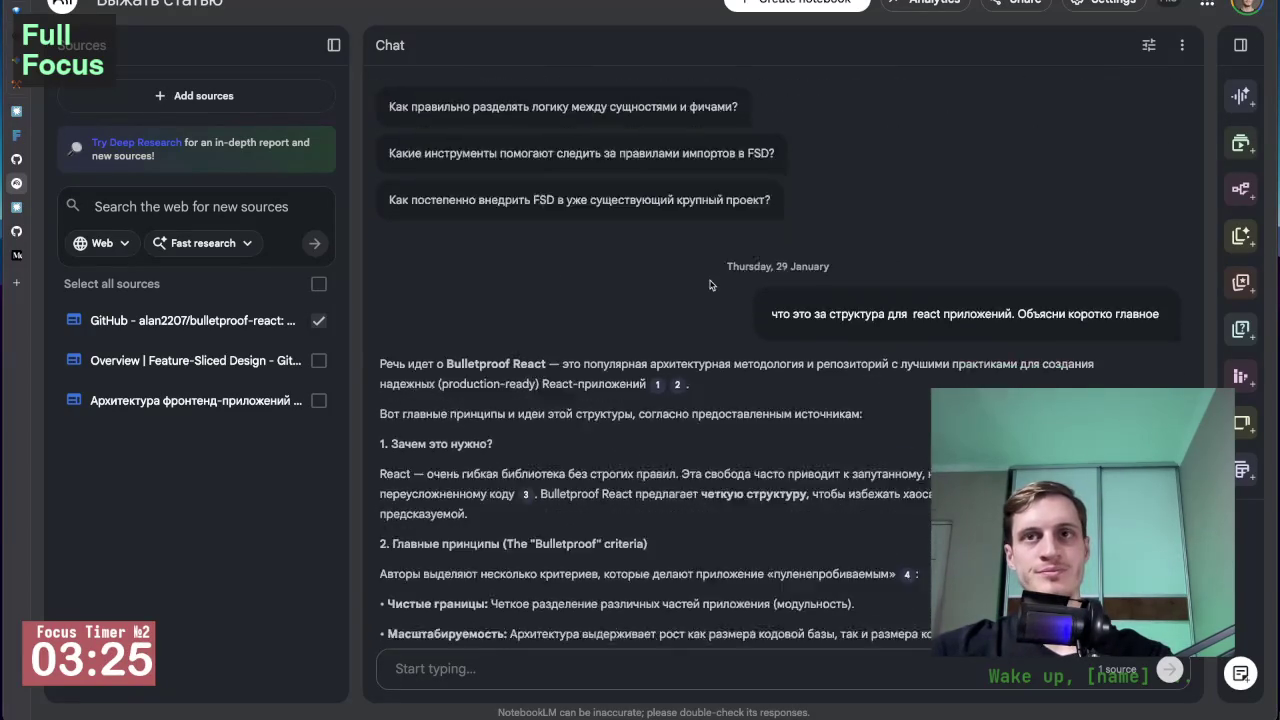
scroll(710, 285, "down", 1)
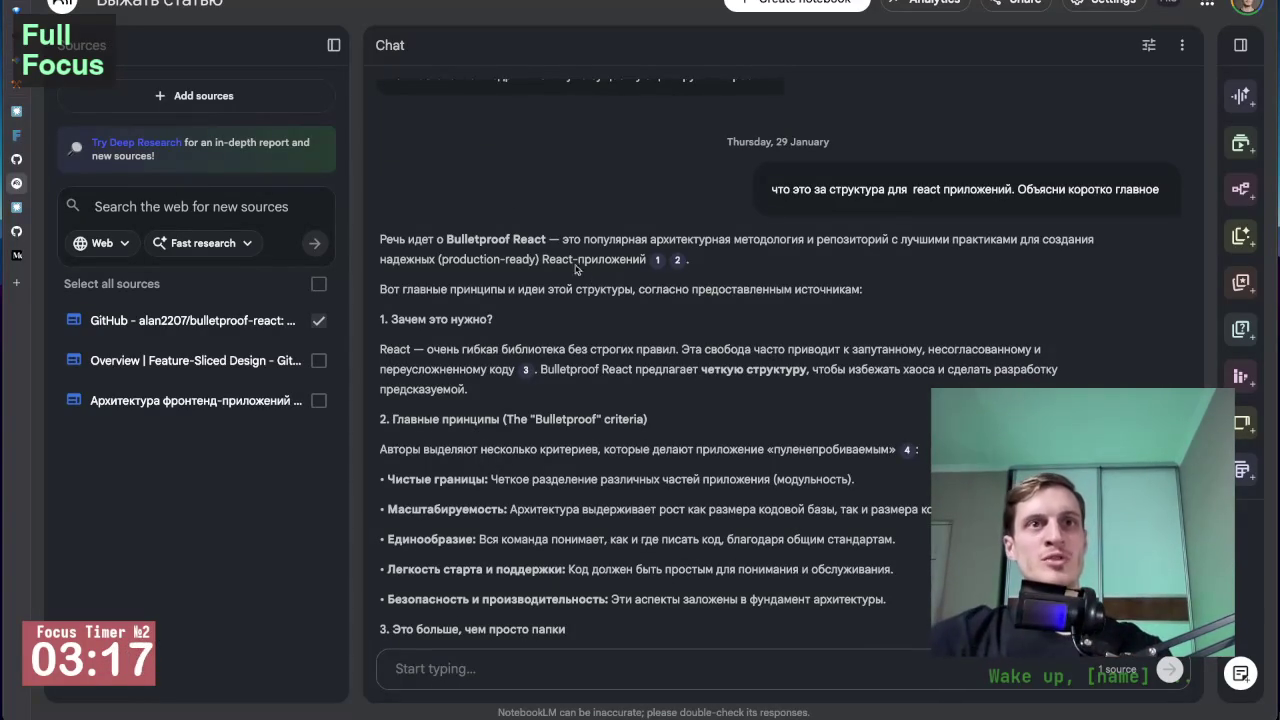
scroll(493, 193, "up", 1)
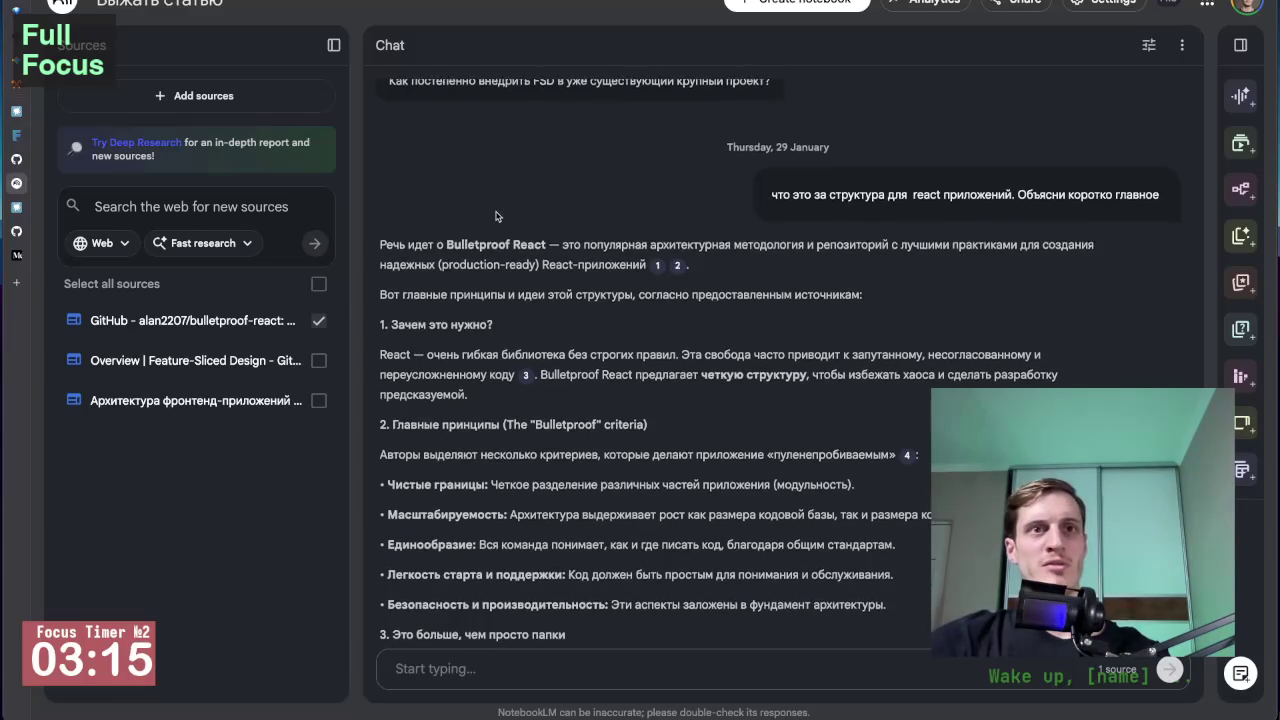
scroll(496, 215, "down", 2)
Read answer sections 1–3, covering clean boundaries, scalability, uniformity, maintenance, security and performance.
scroll(496, 215, "down", 1)
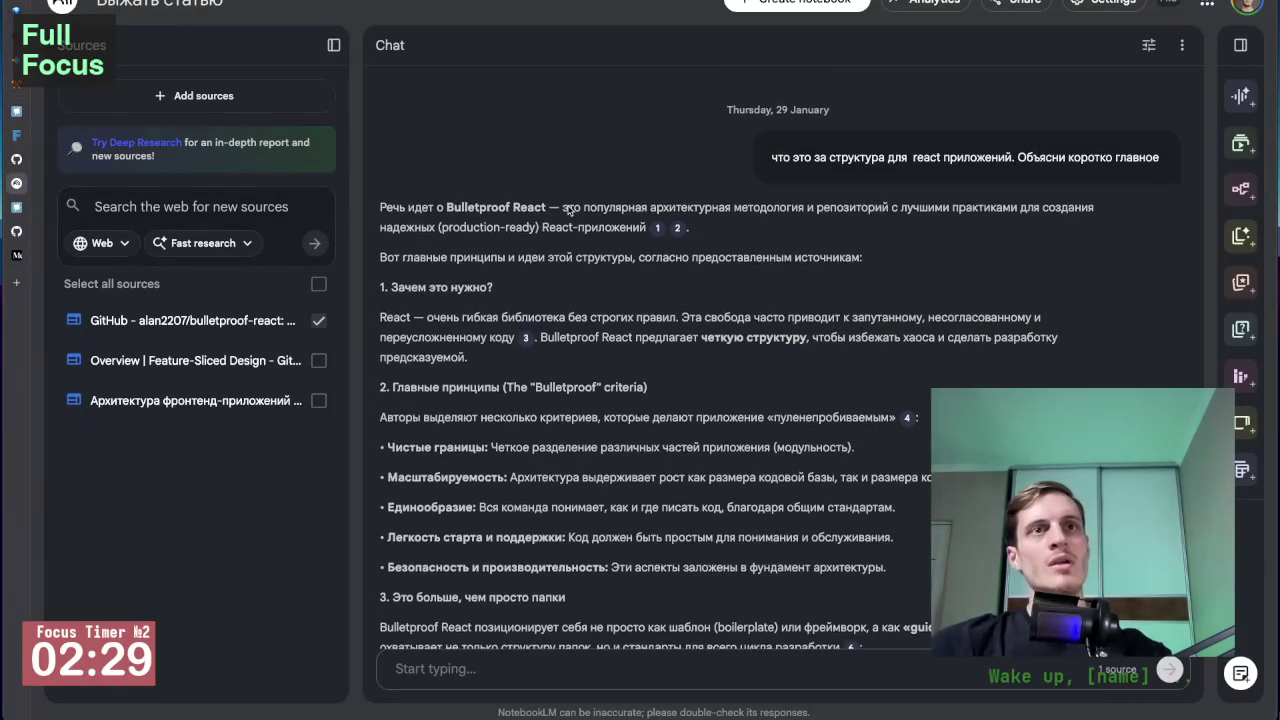
scroll(600, 200, "down", 2)
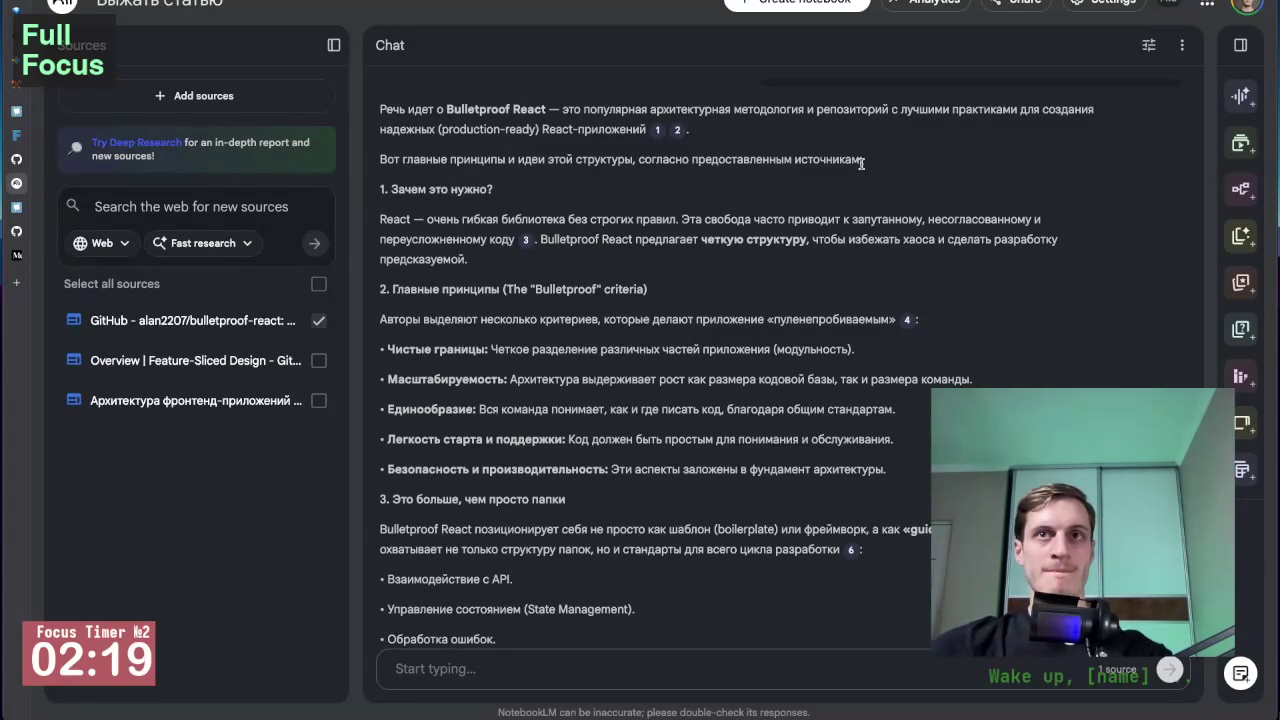
scroll(395, 200, "down", 1)
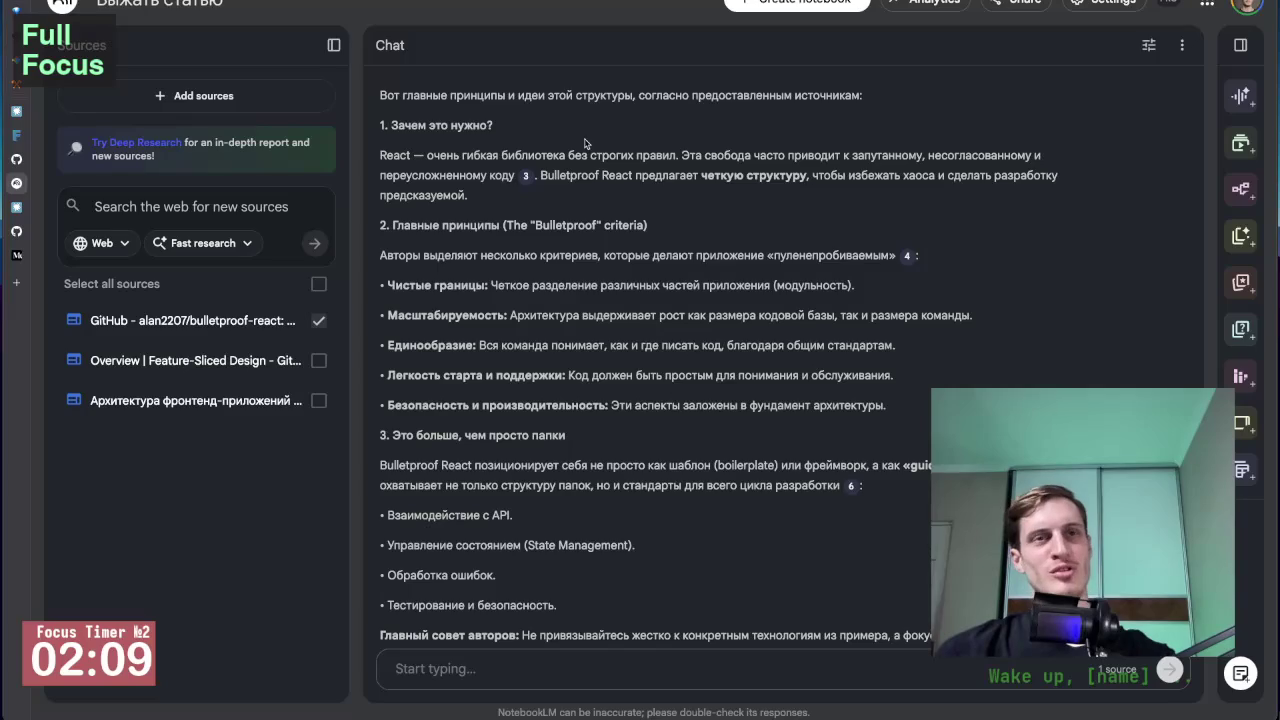
scroll(600, 210, "down", 2)
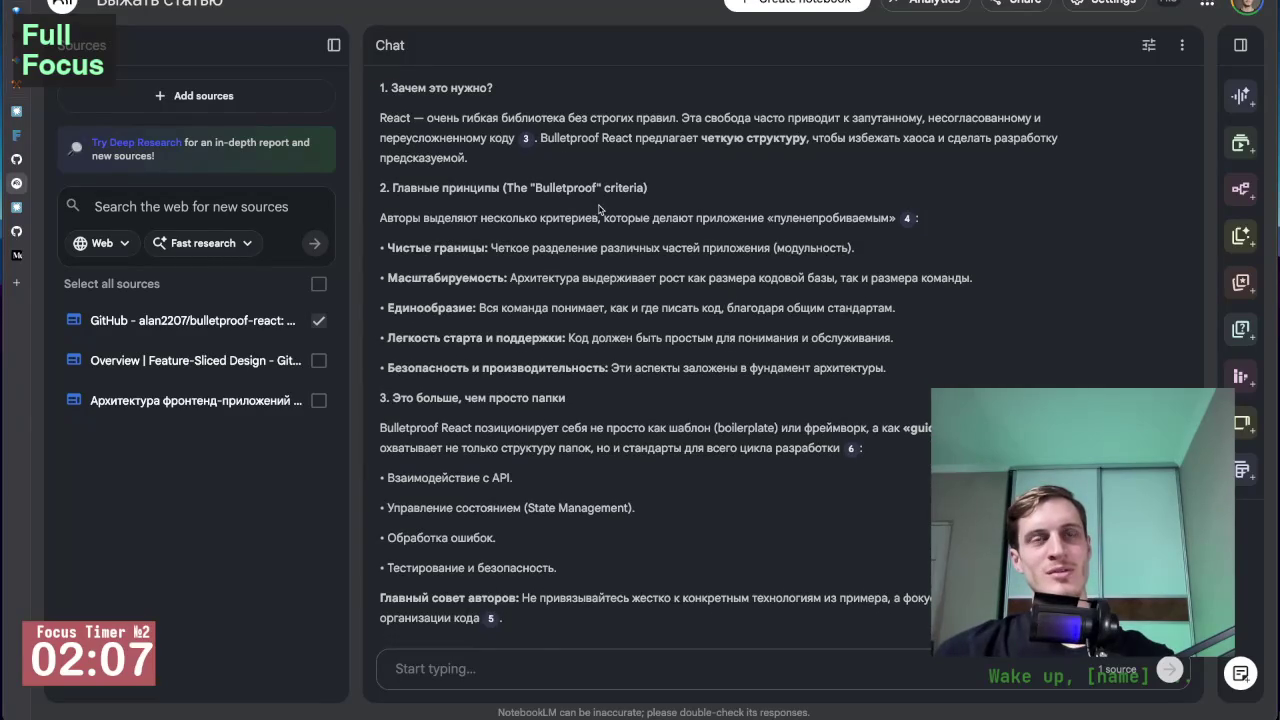
scroll(600, 210, "up", 2)
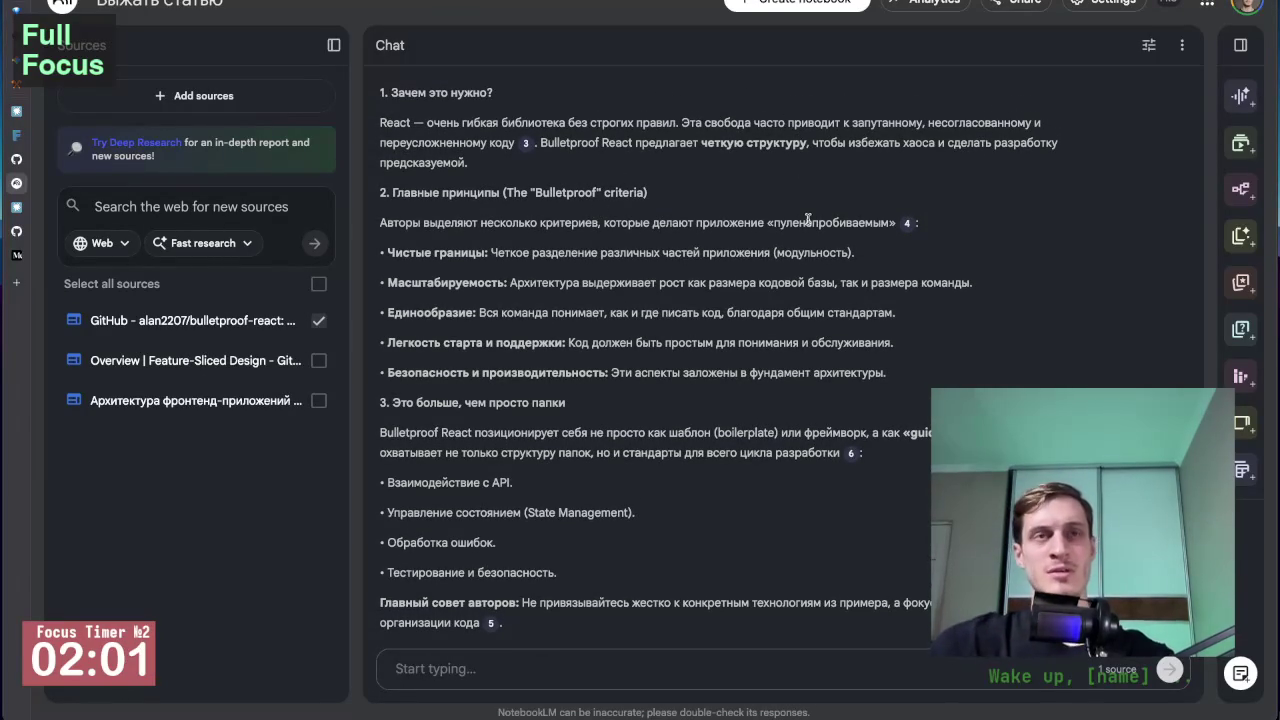
scroll(808, 219, "up", 1)
Scroll down to the answer's closing 'Главный совет авторов' and the Save to note row.
scroll(619, 288, "down", 2)
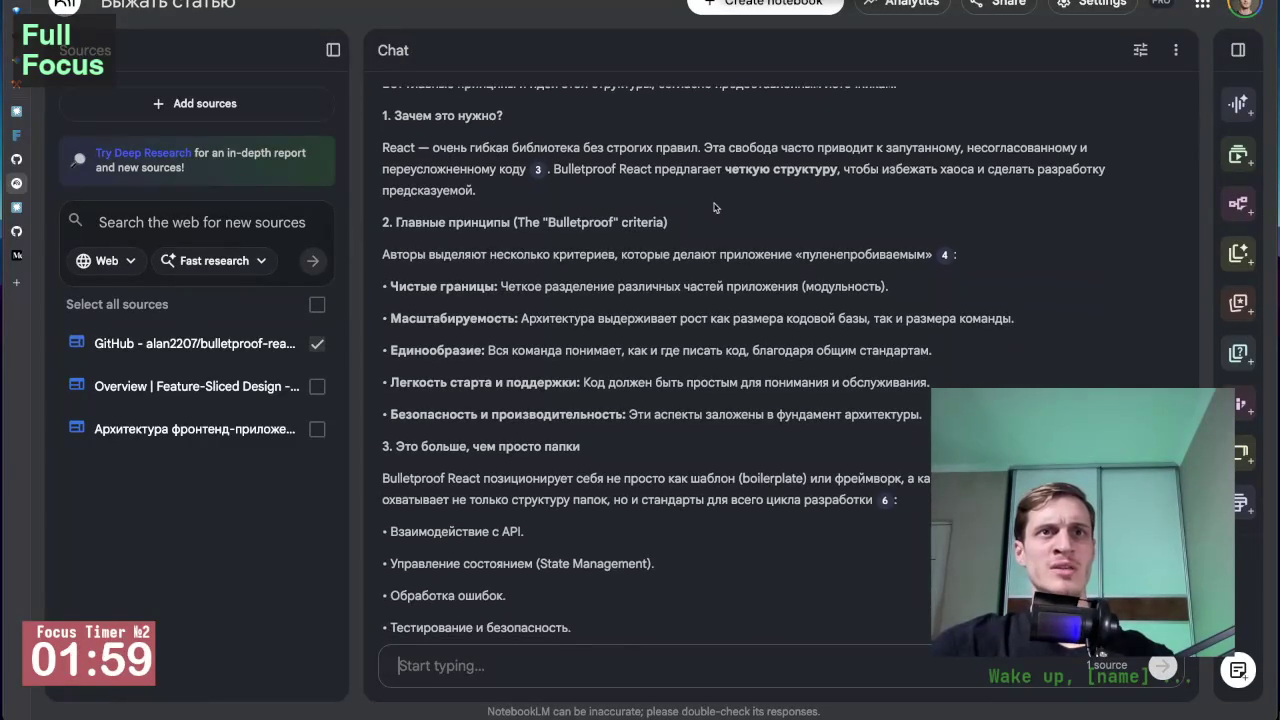
scroll(619, 288, "down", 2)
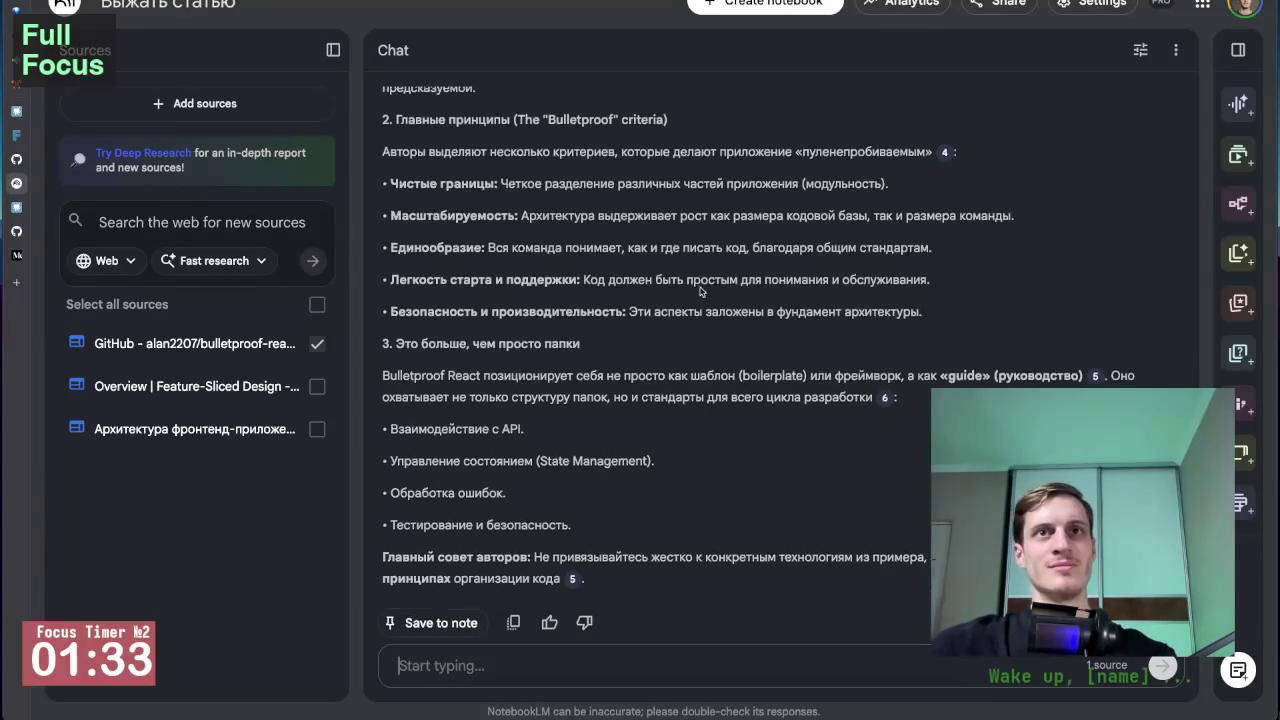
scroll(696, 310, "up", 1)
scroll(698, 295, "down", 1)
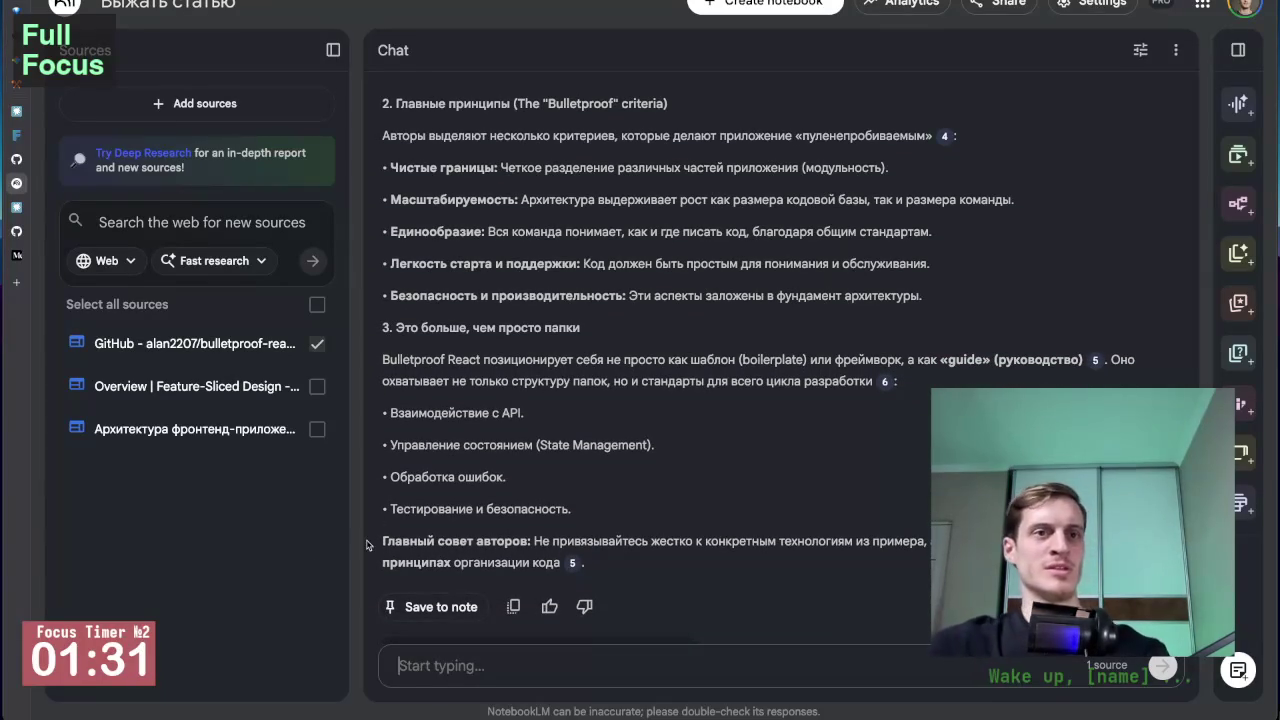
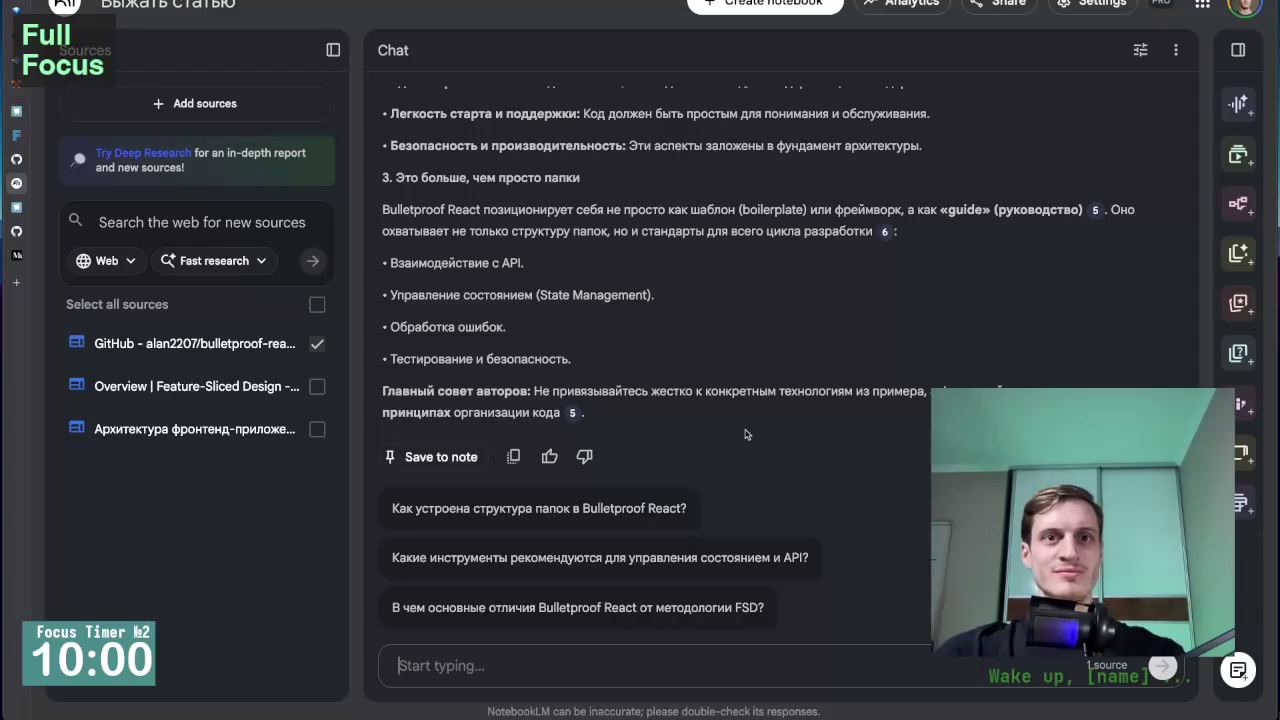
Open the Habr article «Архитектура фронтенд-приложений на React. (Нам не нужен FSD)» from the FSD search results.
scroll(815, 379, "up", 1)
scroll(815, 379, "down", 2)
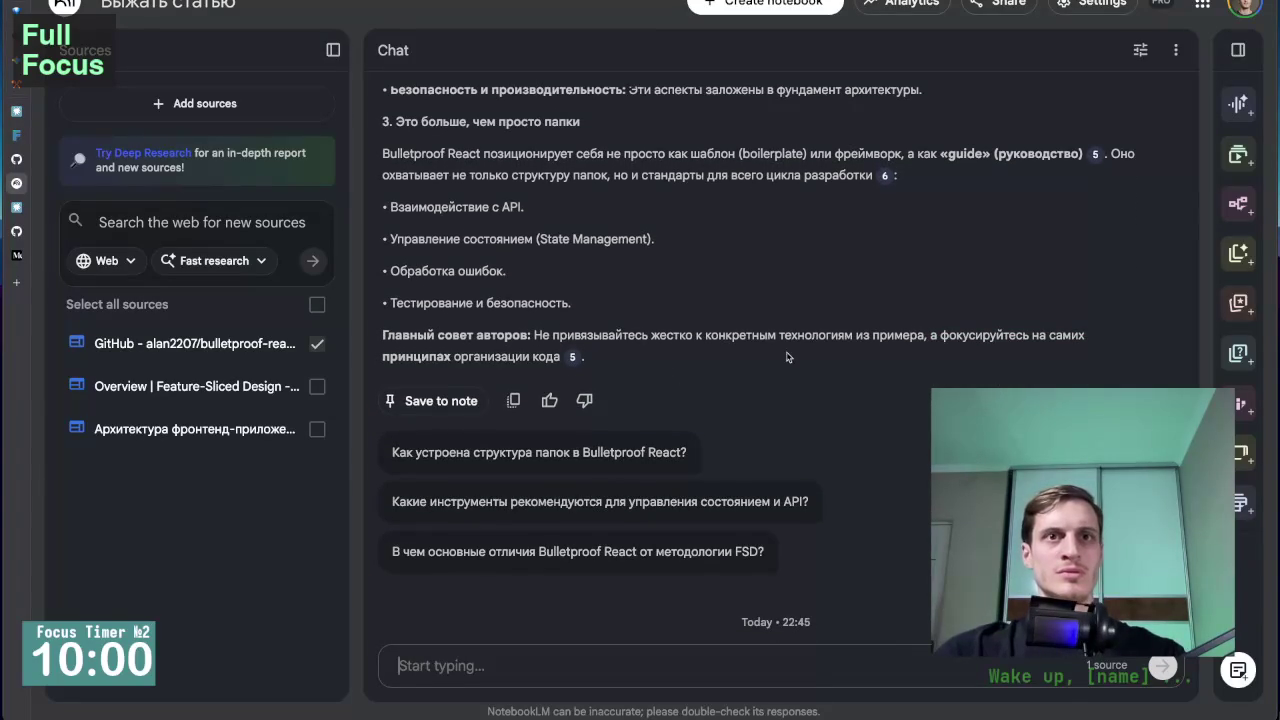
scroll(786, 357, "up", 2)
mouse_move(5, 131)
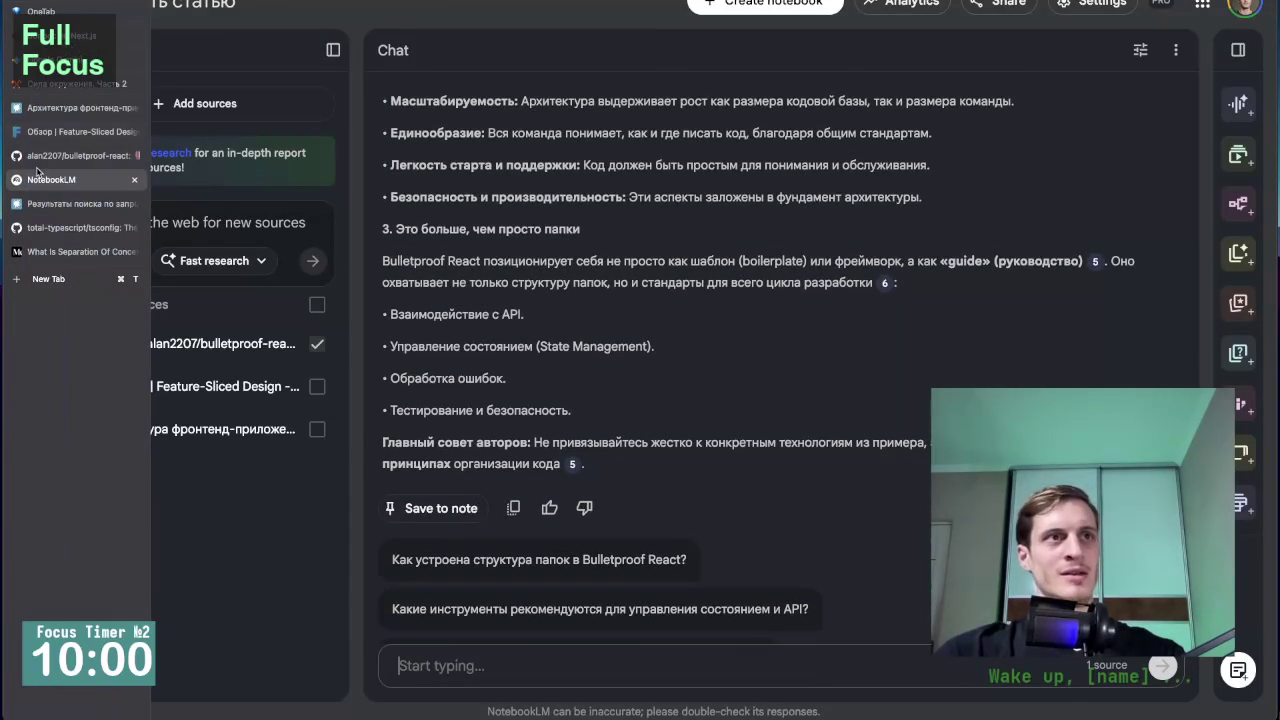
left_click(62, 205)
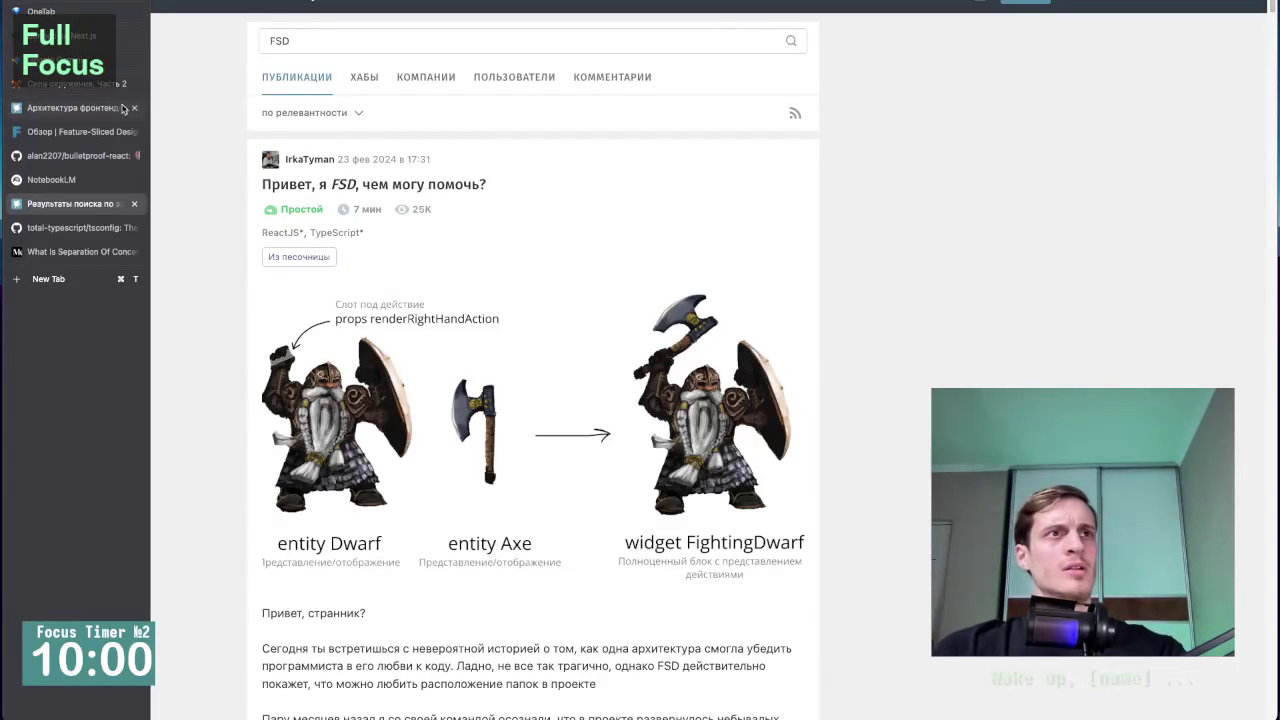
left_click(47, 106)
Select the article's full title and read through its opening sections.
scroll(368, 376, "down", 1)
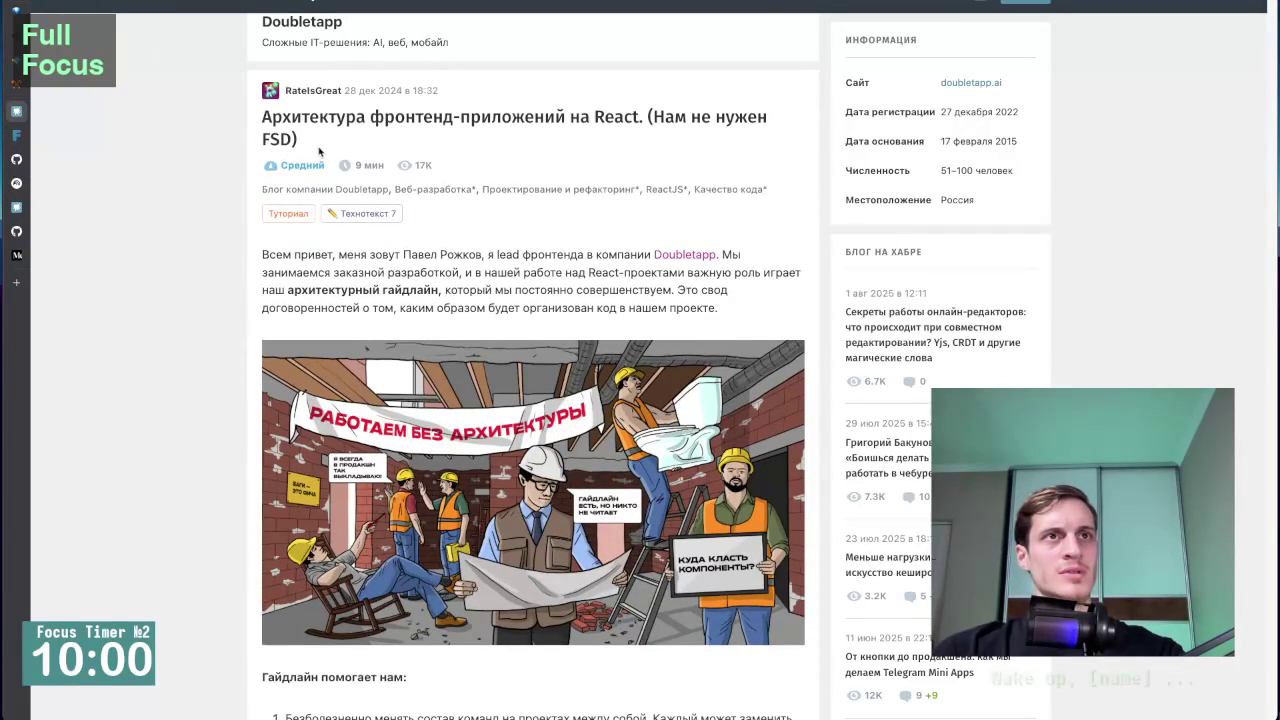
left_click_drag(261, 117, 311, 145)
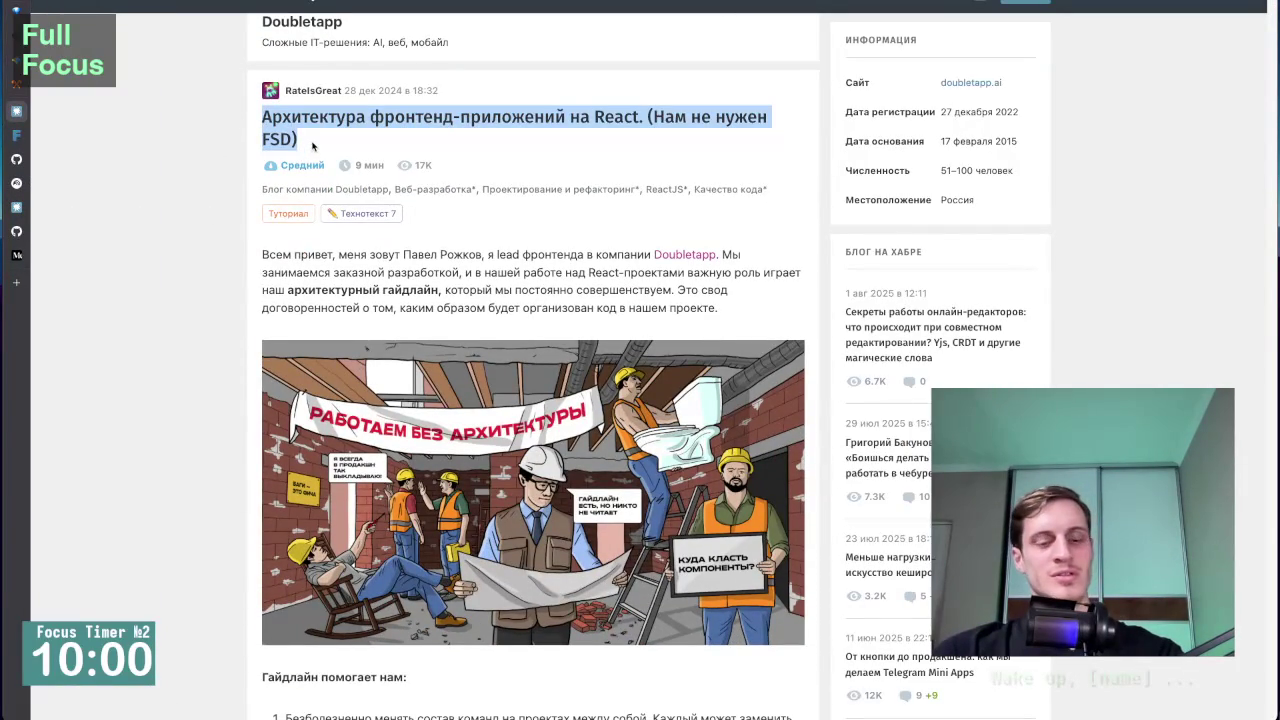
scroll(366, 383, "down", 10)
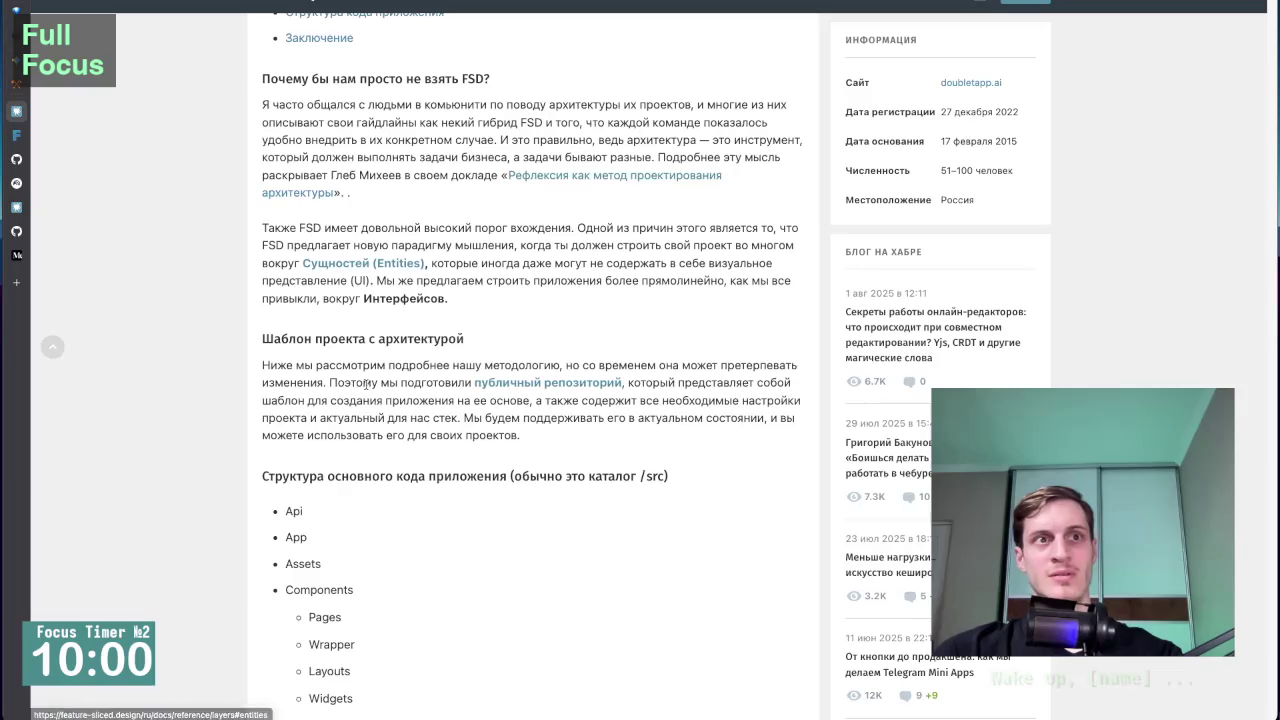
scroll(486, 523, "down", 5)
scroll(486, 523, "up", 15)
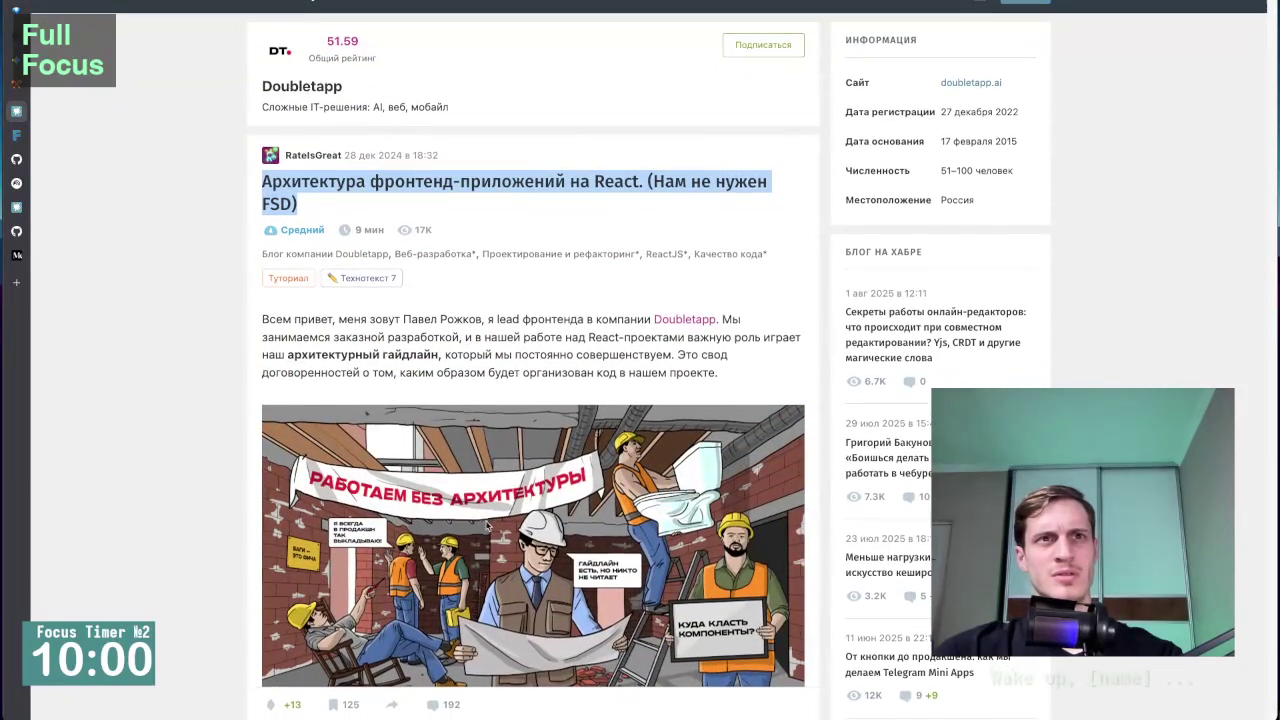
scroll(873, 373, "down", 15)
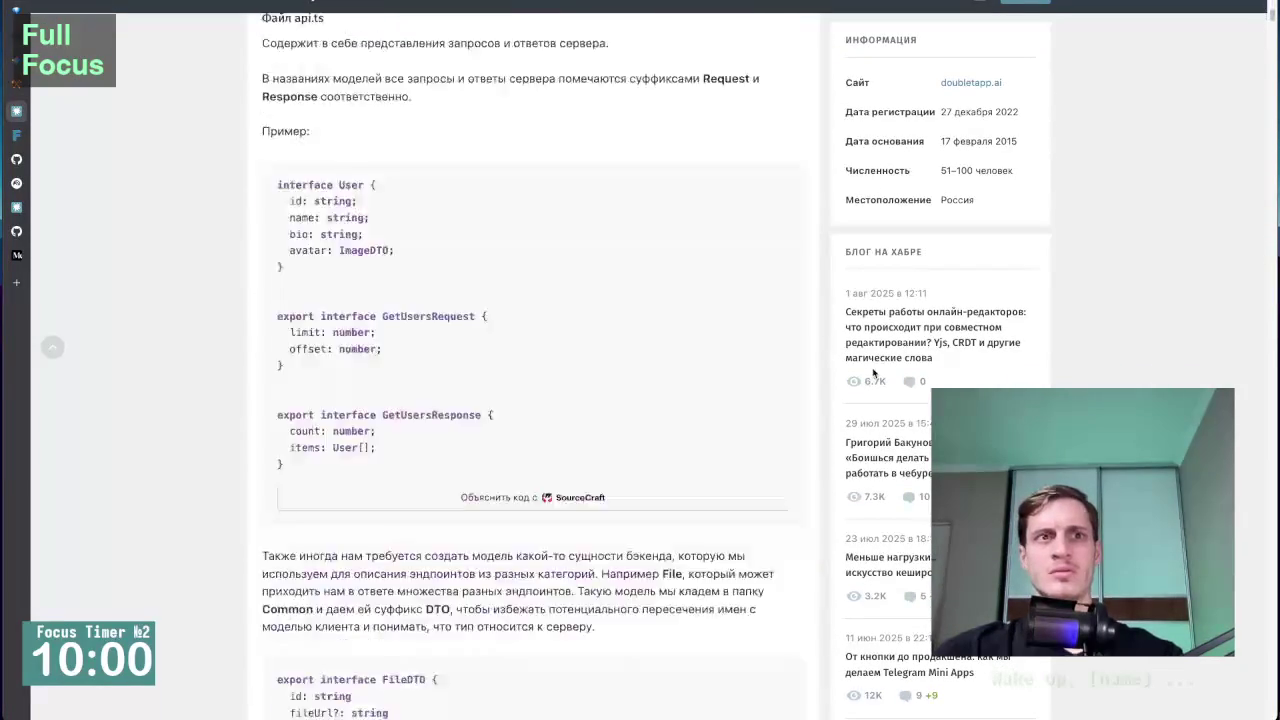
scroll(873, 373, "down", 20)
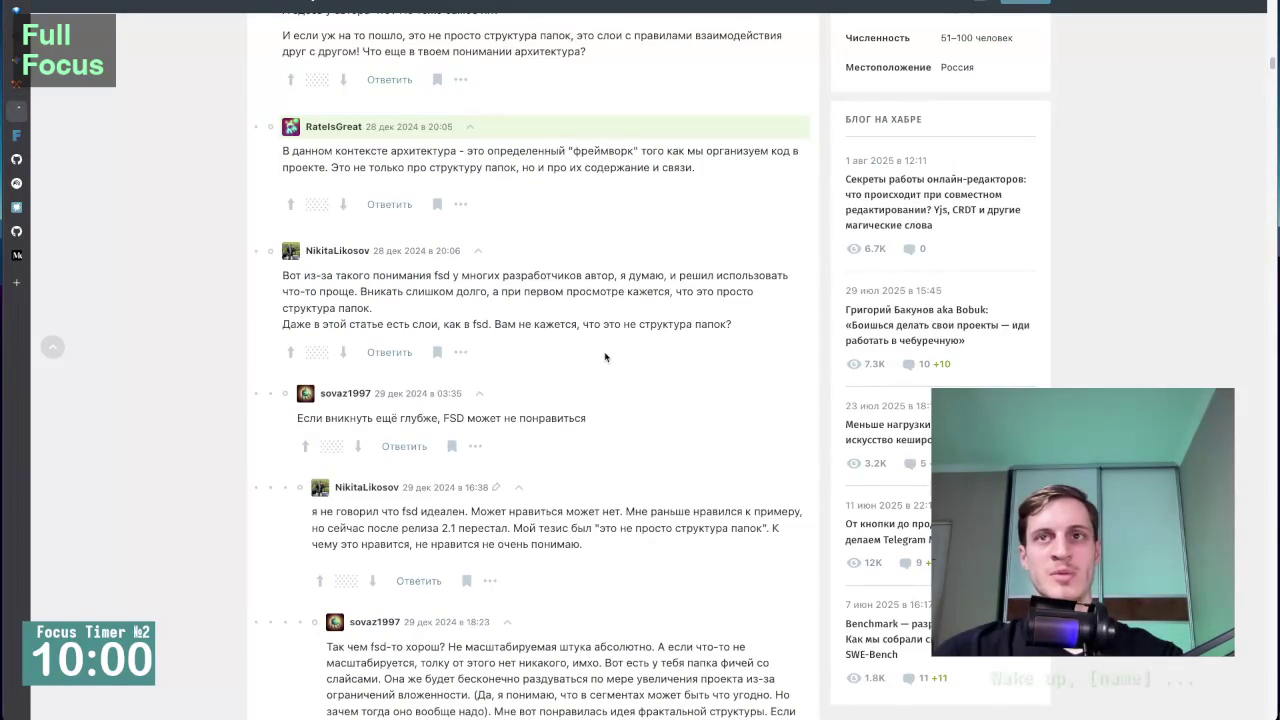
Read down through the article's comments, then go back to the NotebookLM chat.
scroll(590, 307, "down", 1)
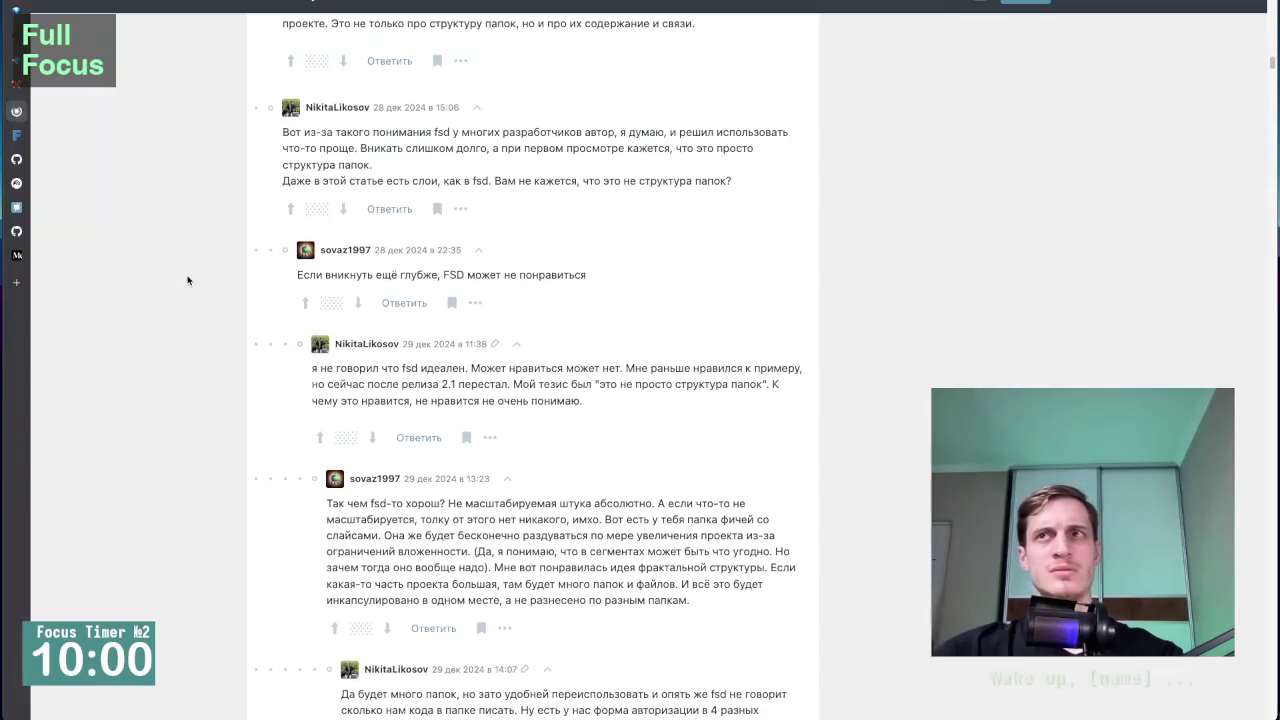
scroll(560, 310, "up", 1)
scroll(566, 358, "down", 15)
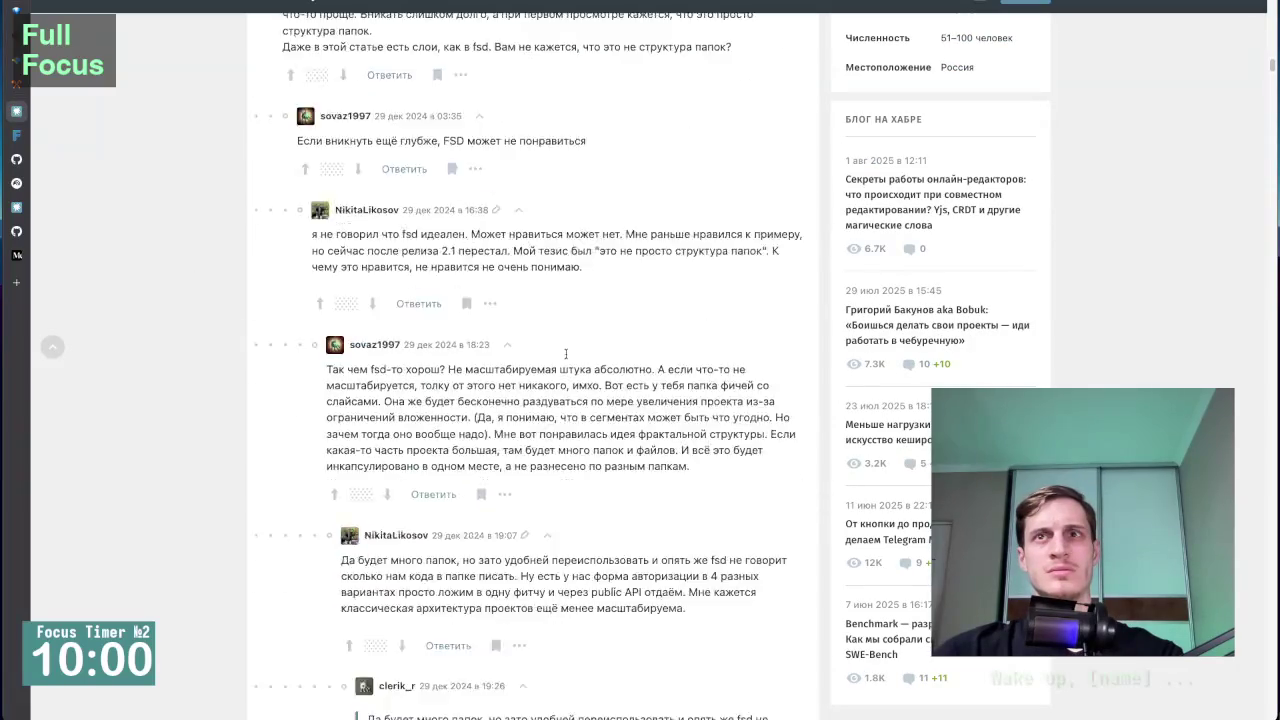
scroll(566, 353, "down", 20)
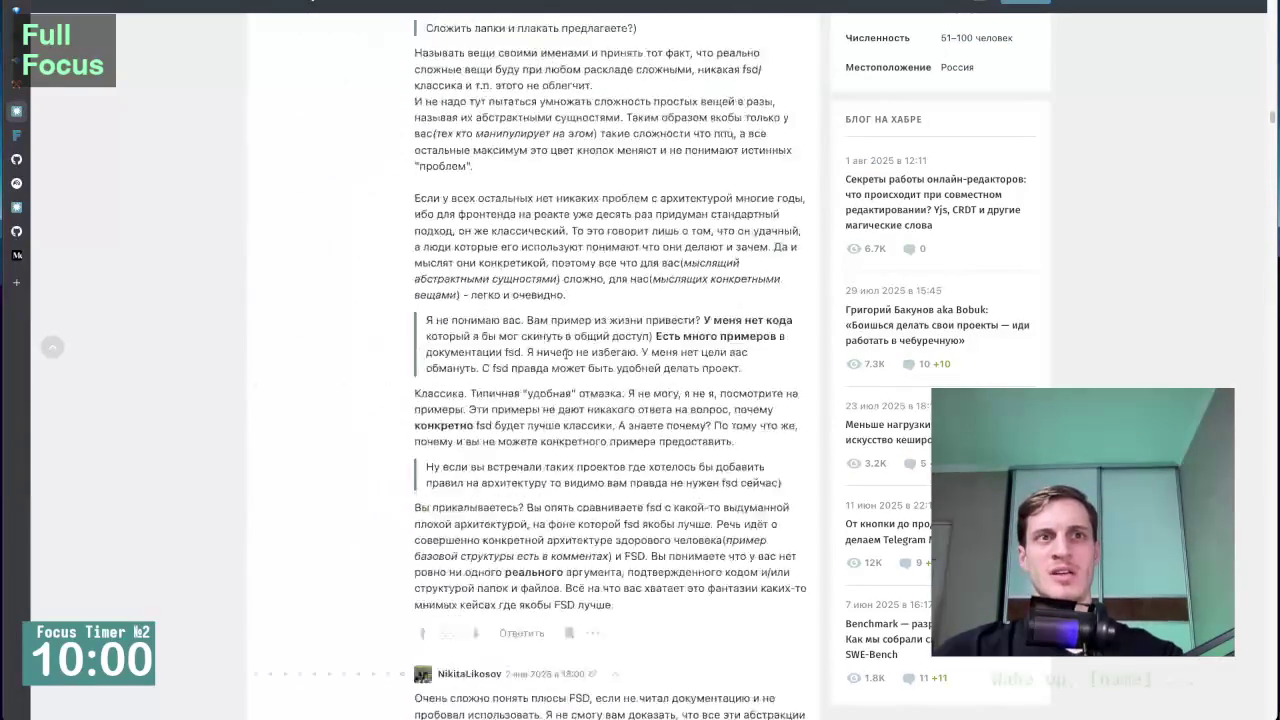
scroll(567, 340, "down", 20)
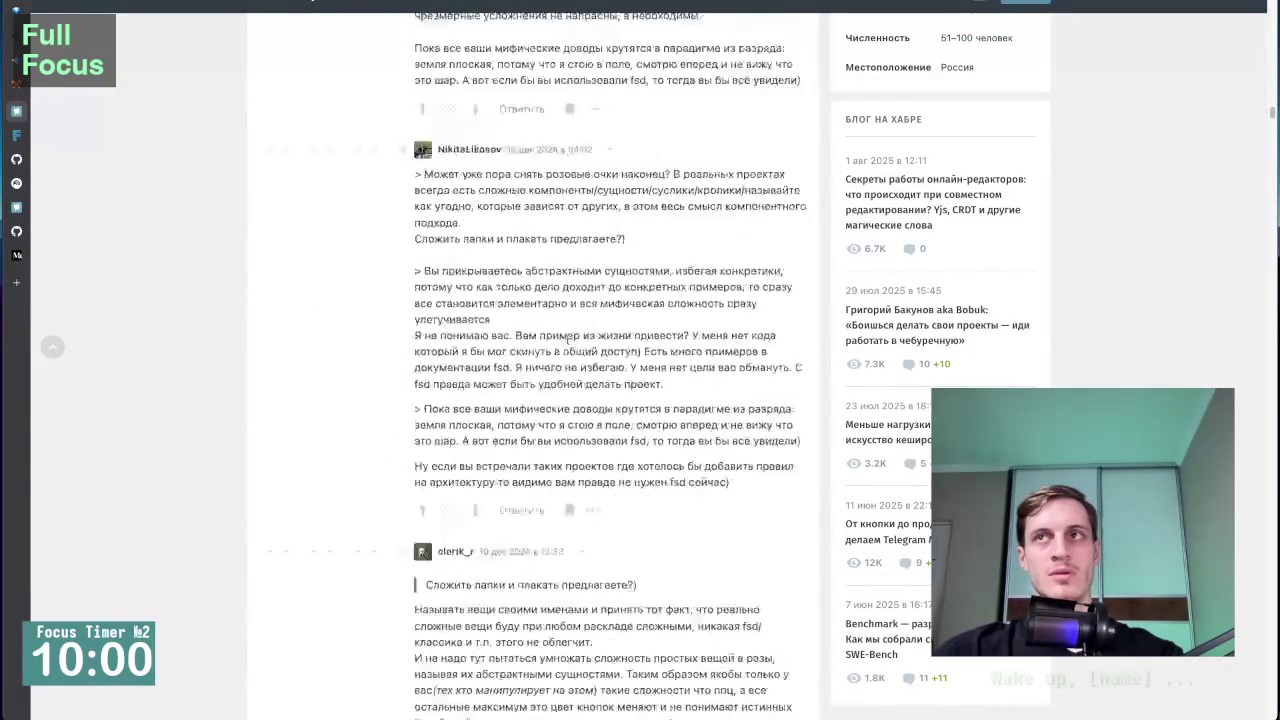
scroll(567, 344, "up", 20)
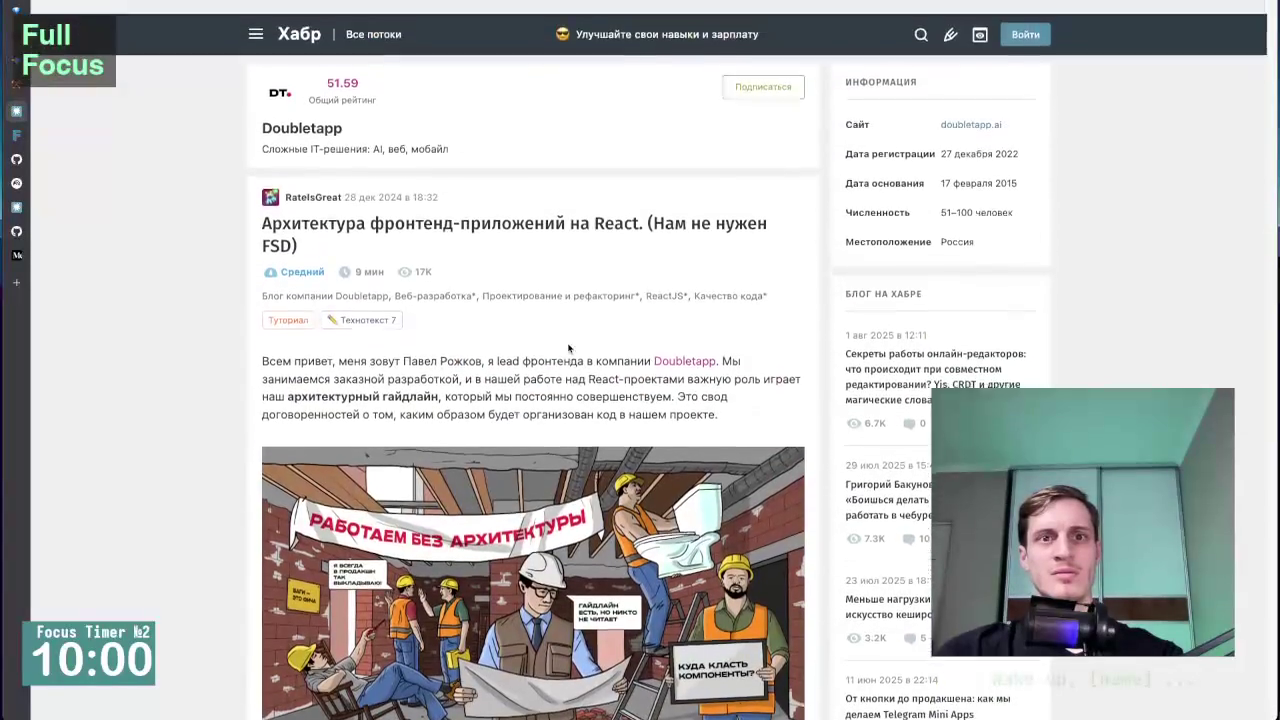
scroll(171, 420, "down", 1)
scroll(226, 425, "down", 3)
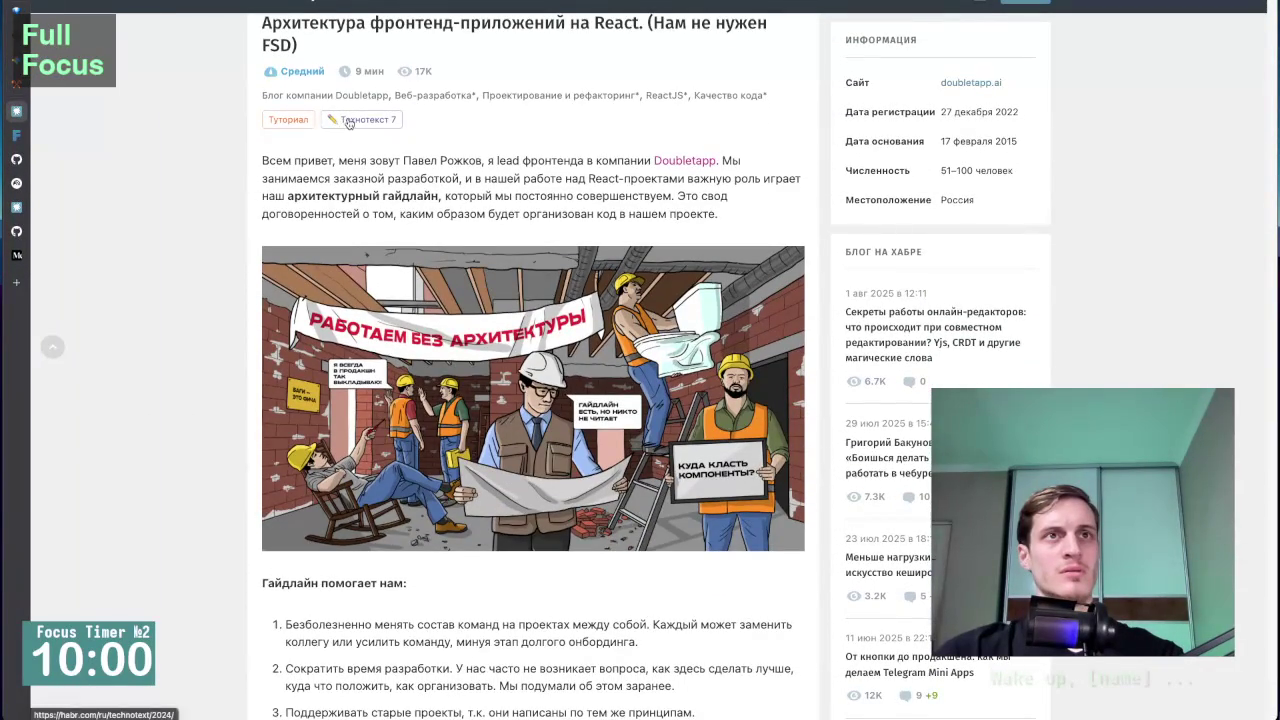
scroll(297, 113, "up", 3)
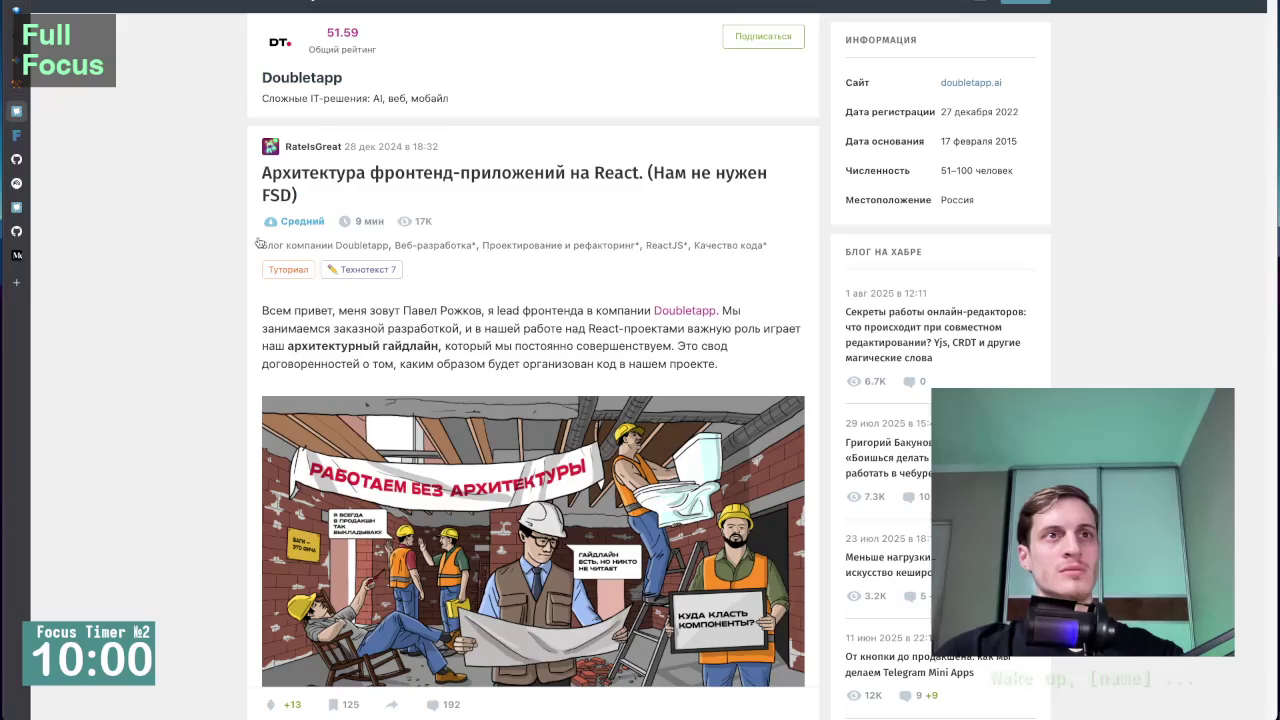
mouse_move(40, 160)
left_click(60, 182)
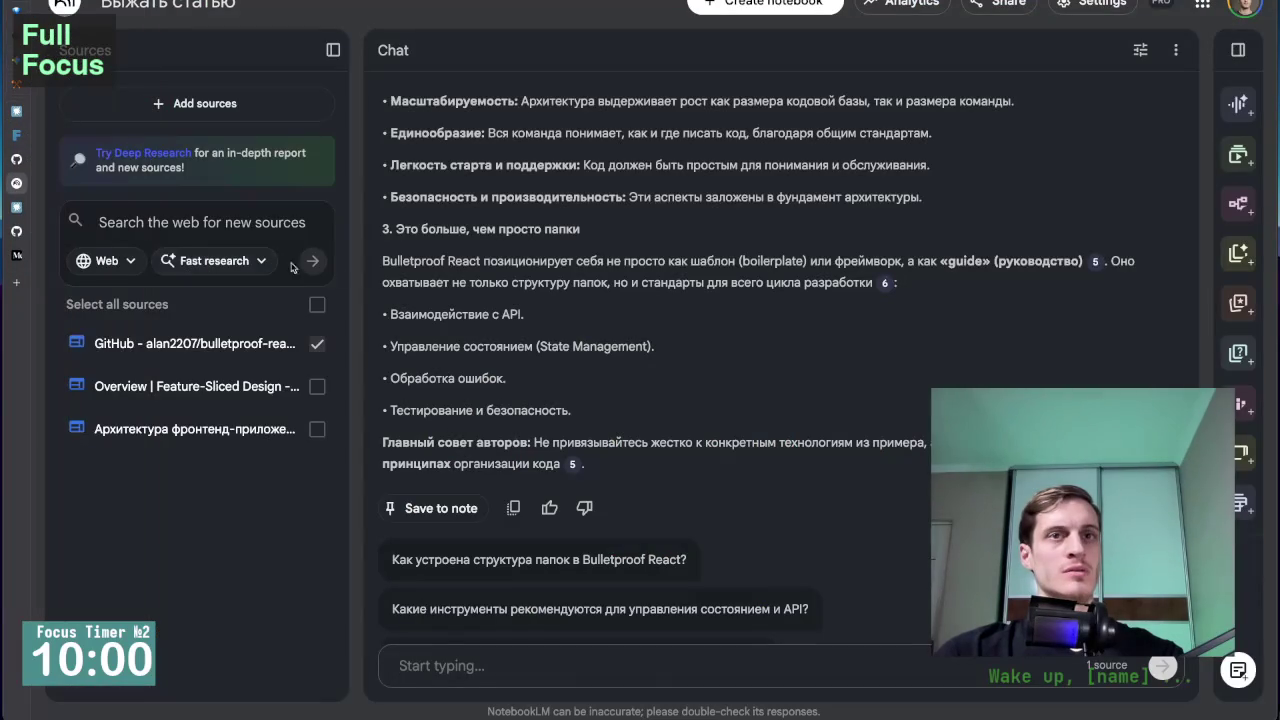
Zoom the page out and switch the chat source from bulletproof-react GitHub to the Habr article.
scroll(565, 352, "up", 1)
key("ctrl+minus")
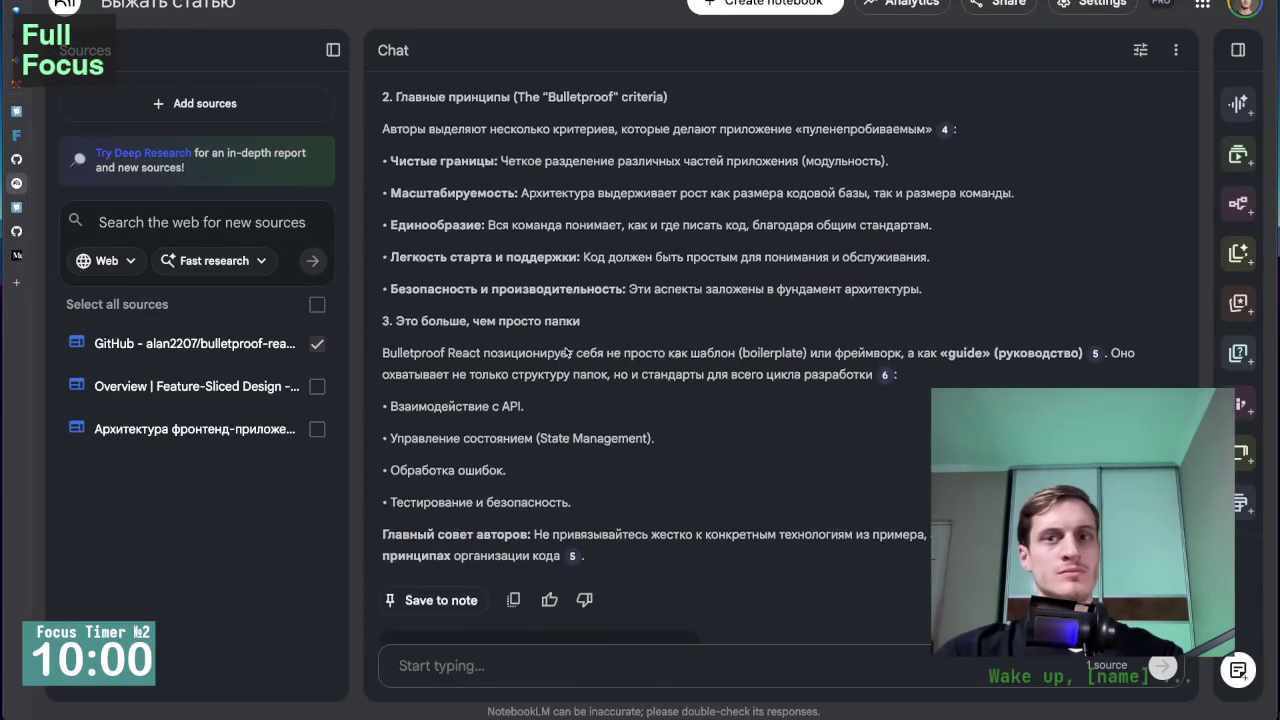
left_click(318, 320)
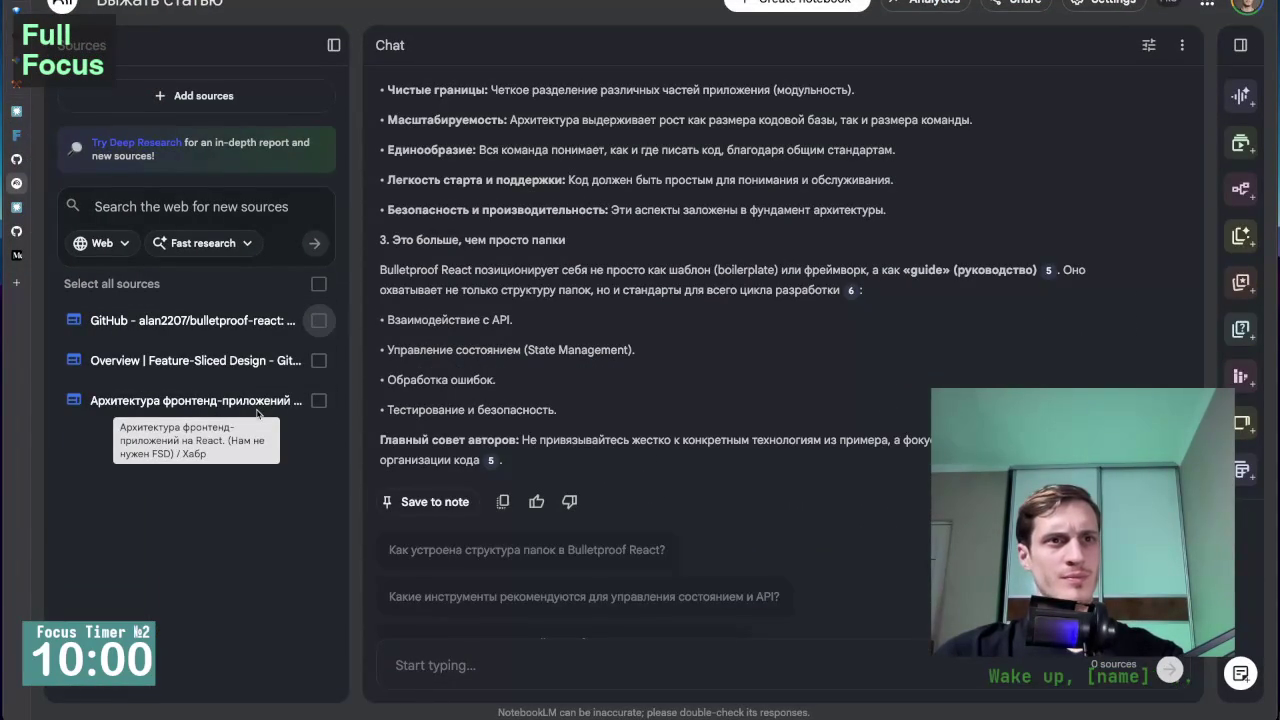
left_click(318, 400)
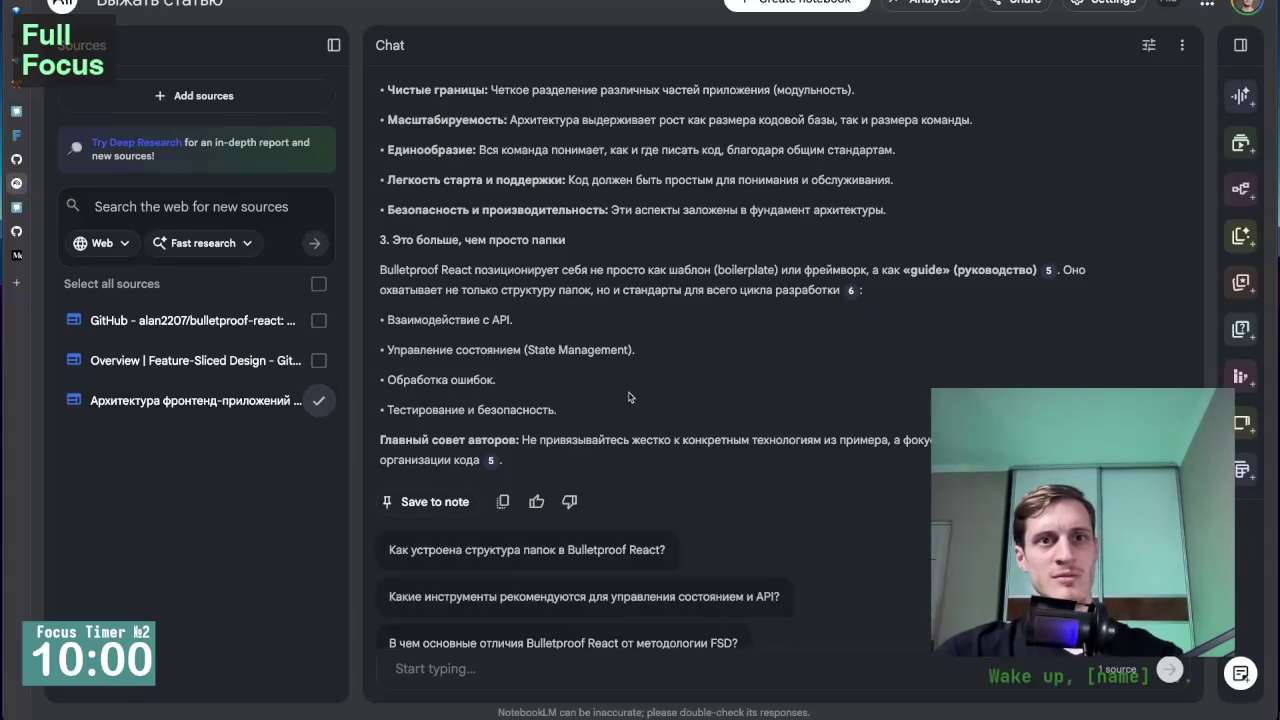
Scroll the chat up to the notebook title and source summary.
scroll(600, 430, "down", 2)
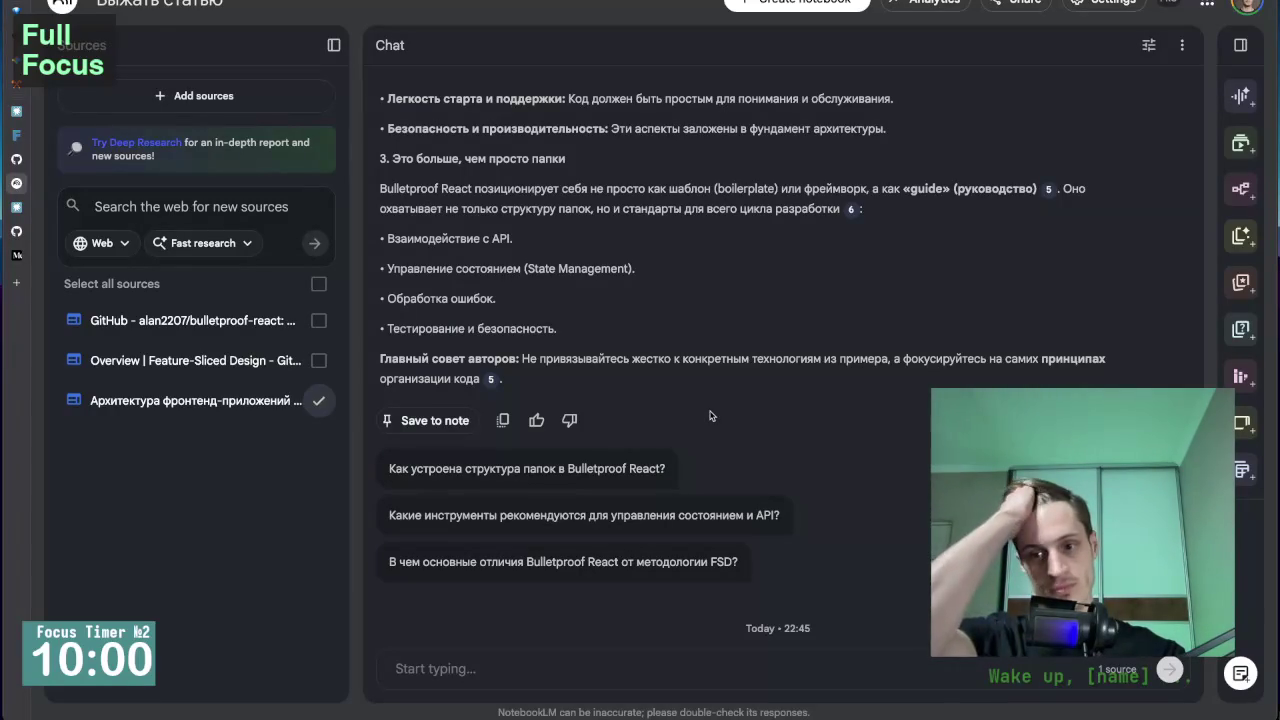
scroll(730, 375, "up", 3)
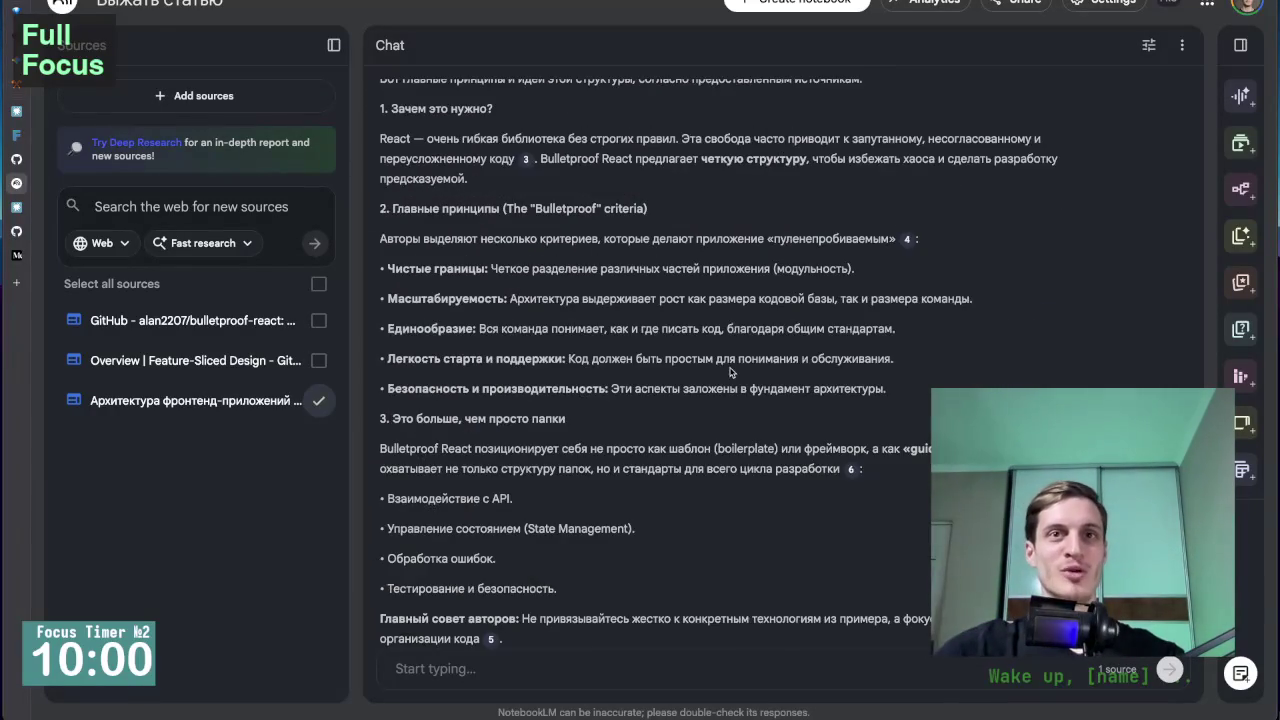
scroll(730, 372, "up", 10)
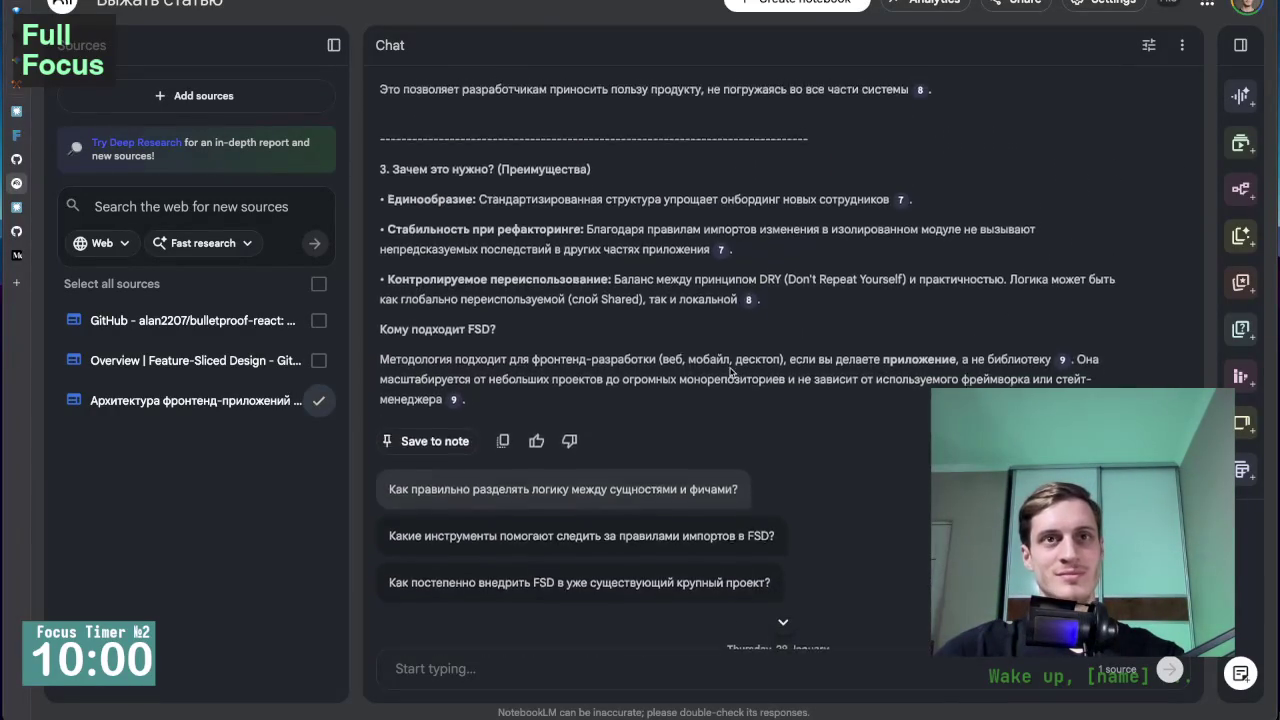
scroll(730, 372, "up", 5)
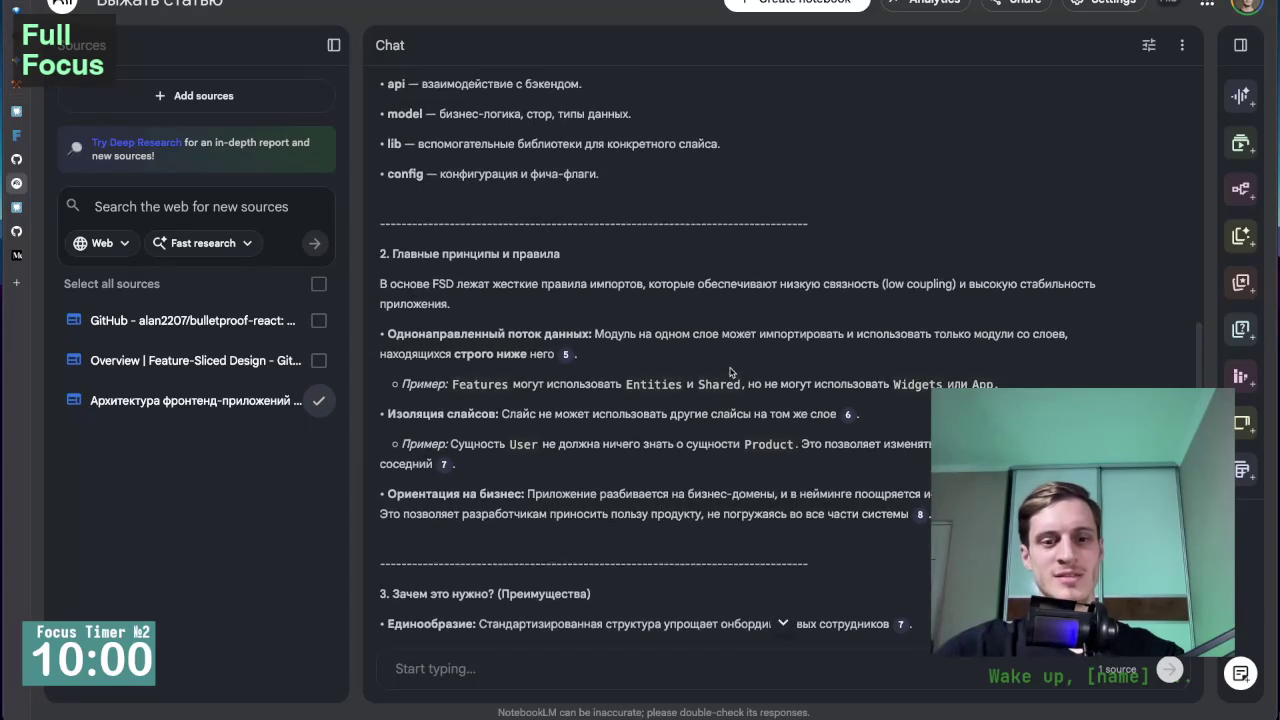
scroll(730, 372, "up", 4)
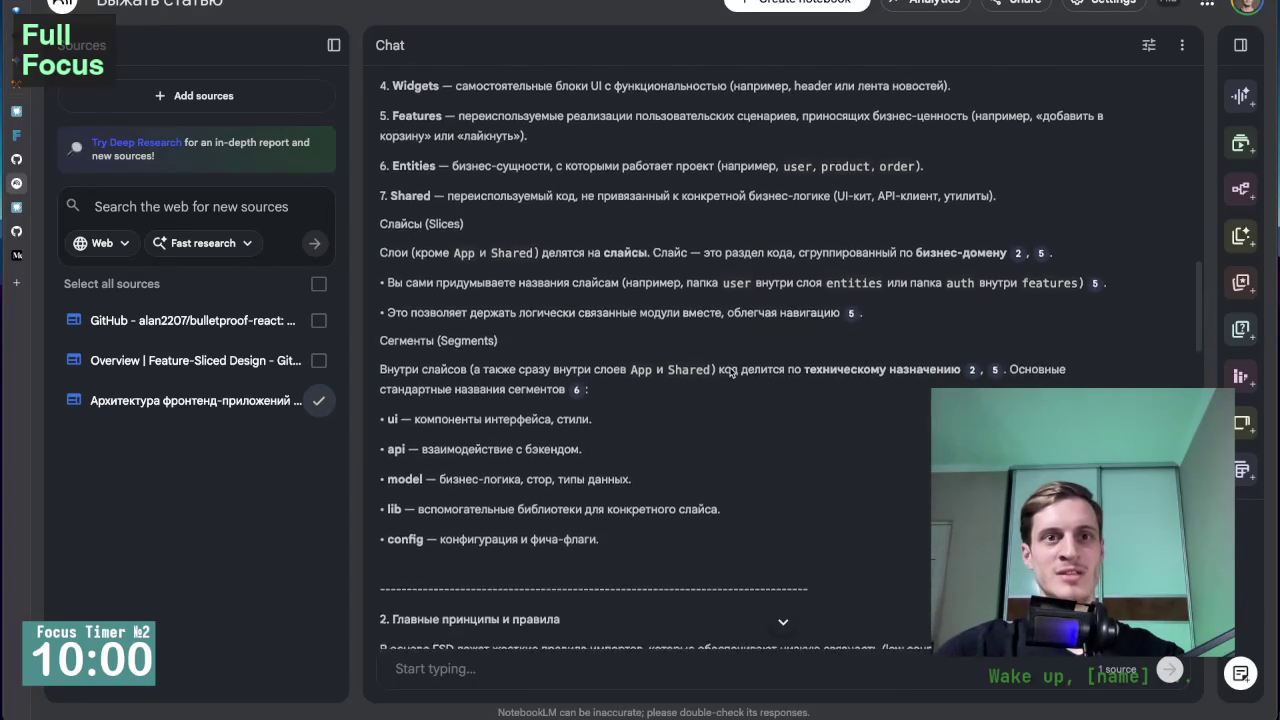
scroll(730, 372, "down", 3)
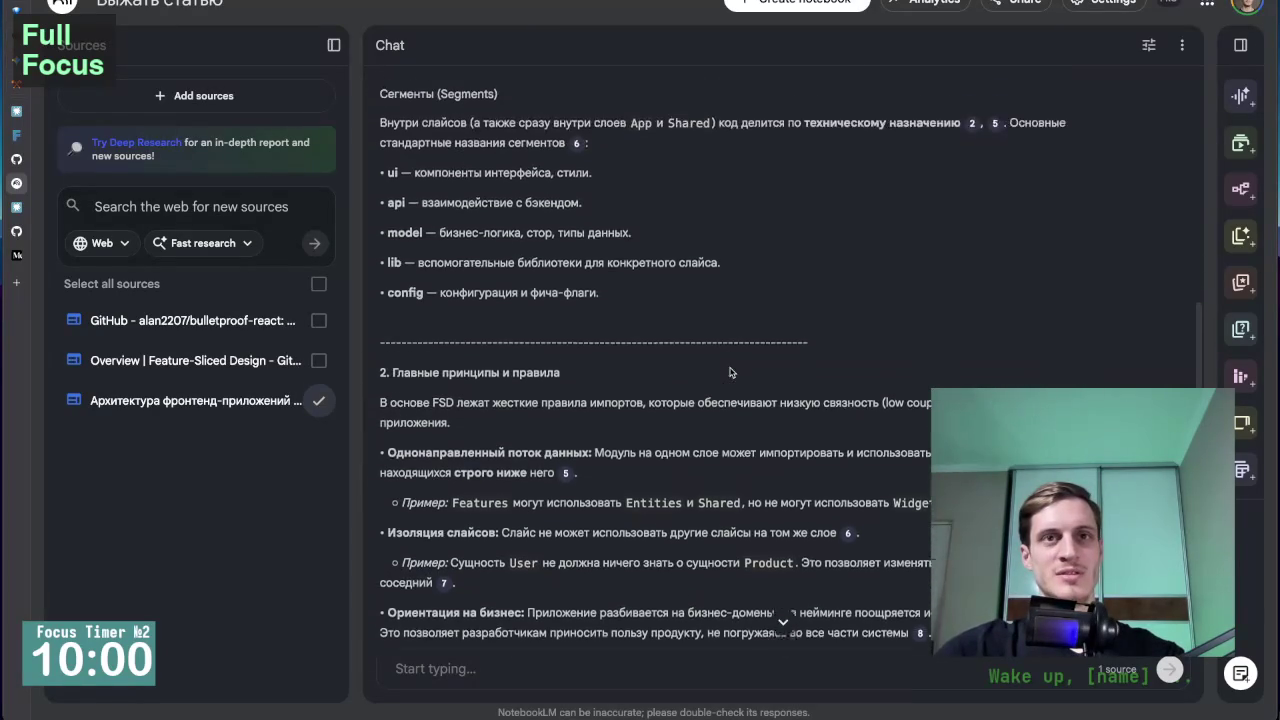
scroll(730, 372, "up", 4)
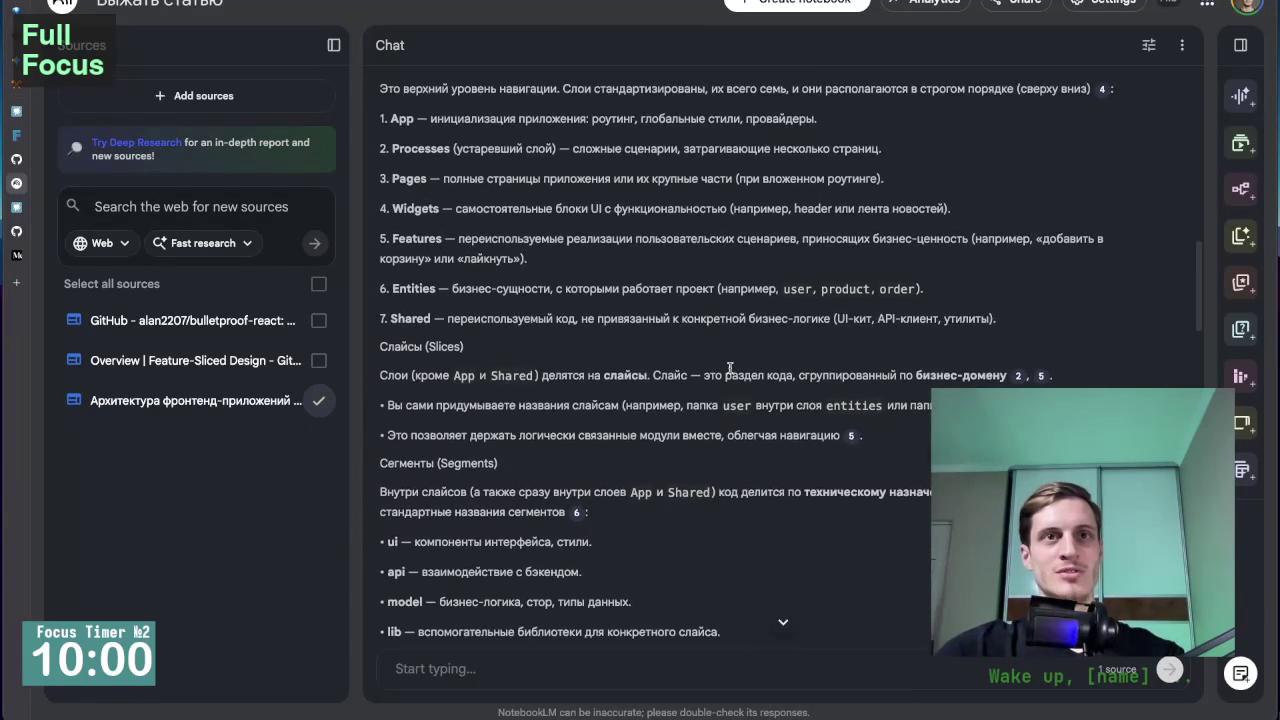
scroll(730, 367, "up", 5)
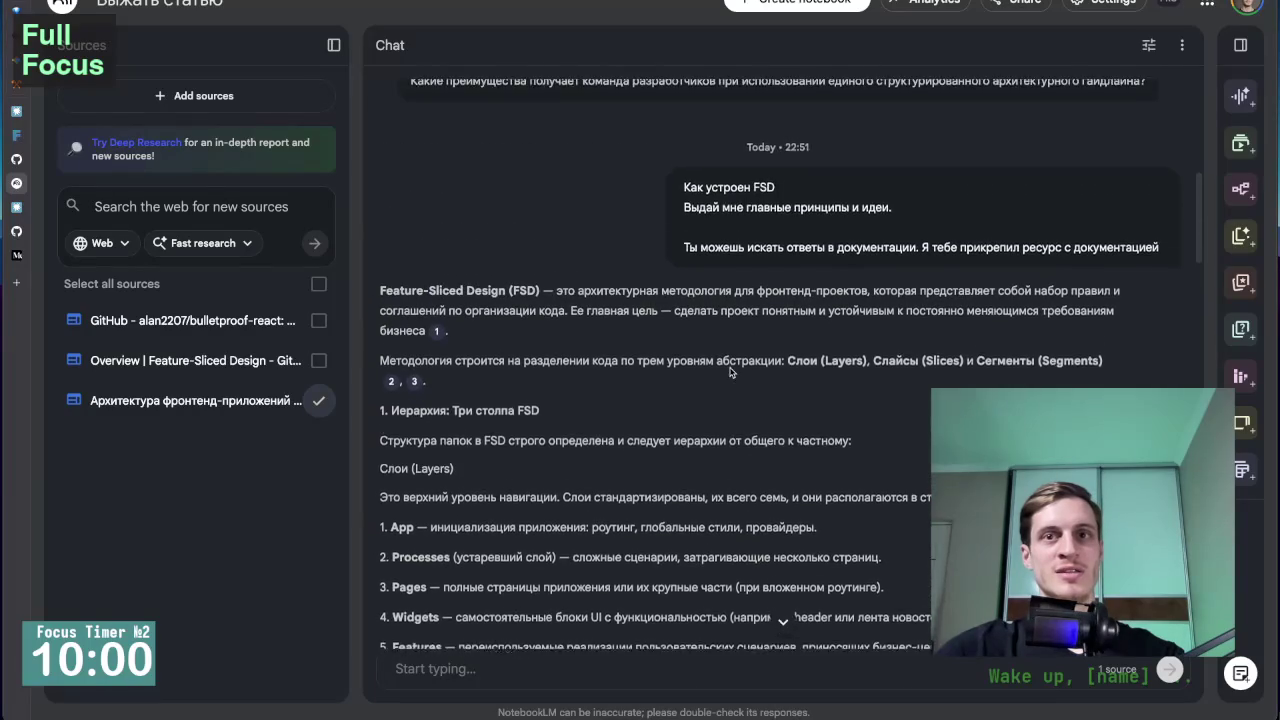
scroll(730, 372, "up", 1)
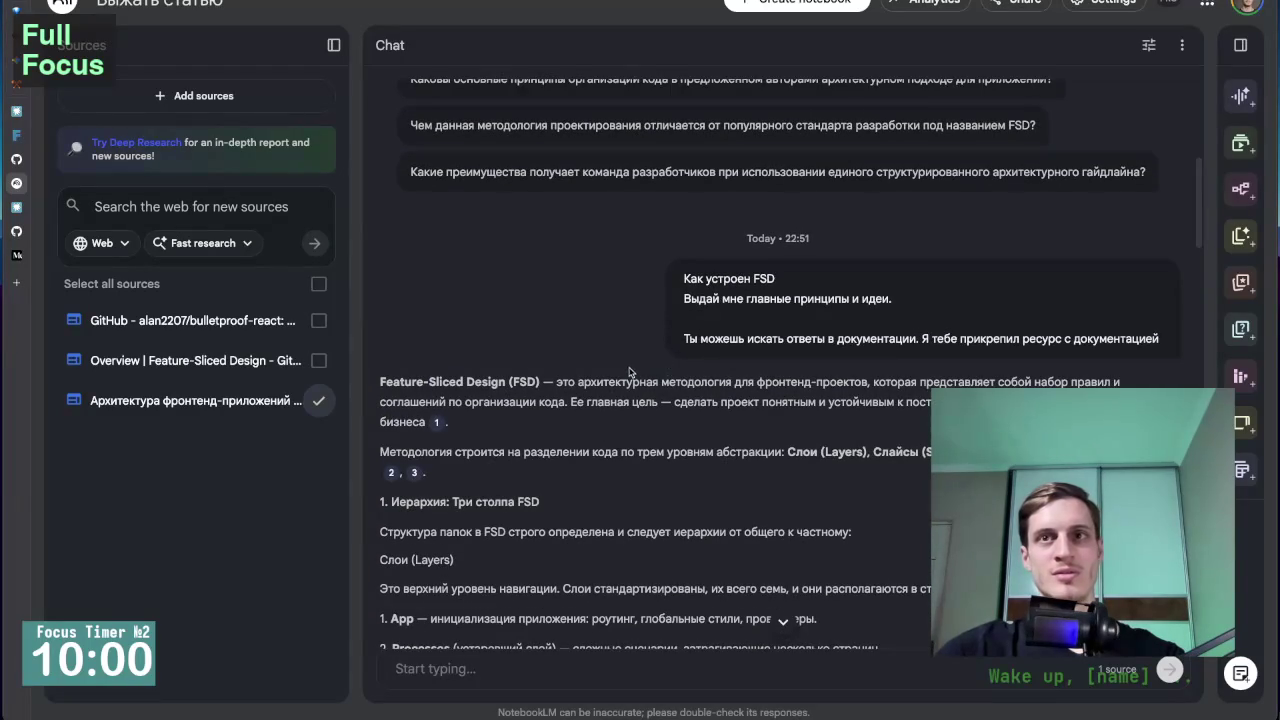
scroll(629, 372, "up", 3)
scroll(628, 368, "down", 3)
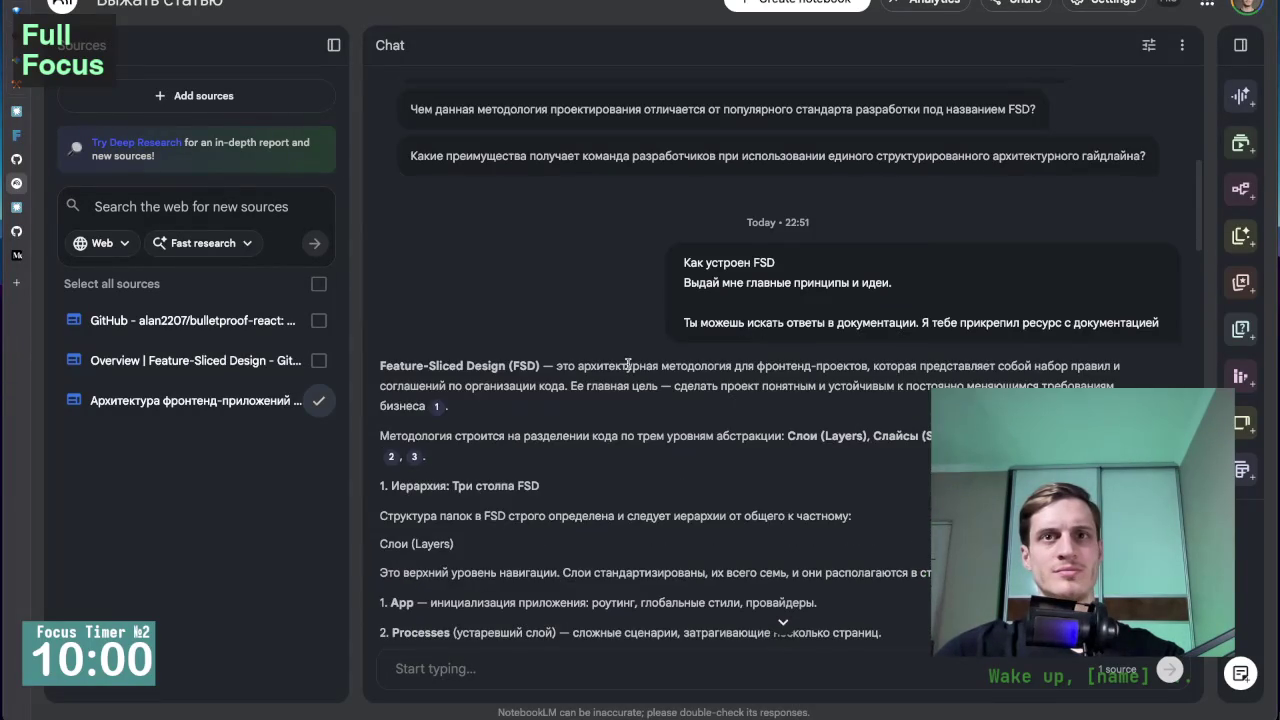
scroll(628, 365, "up", 5)
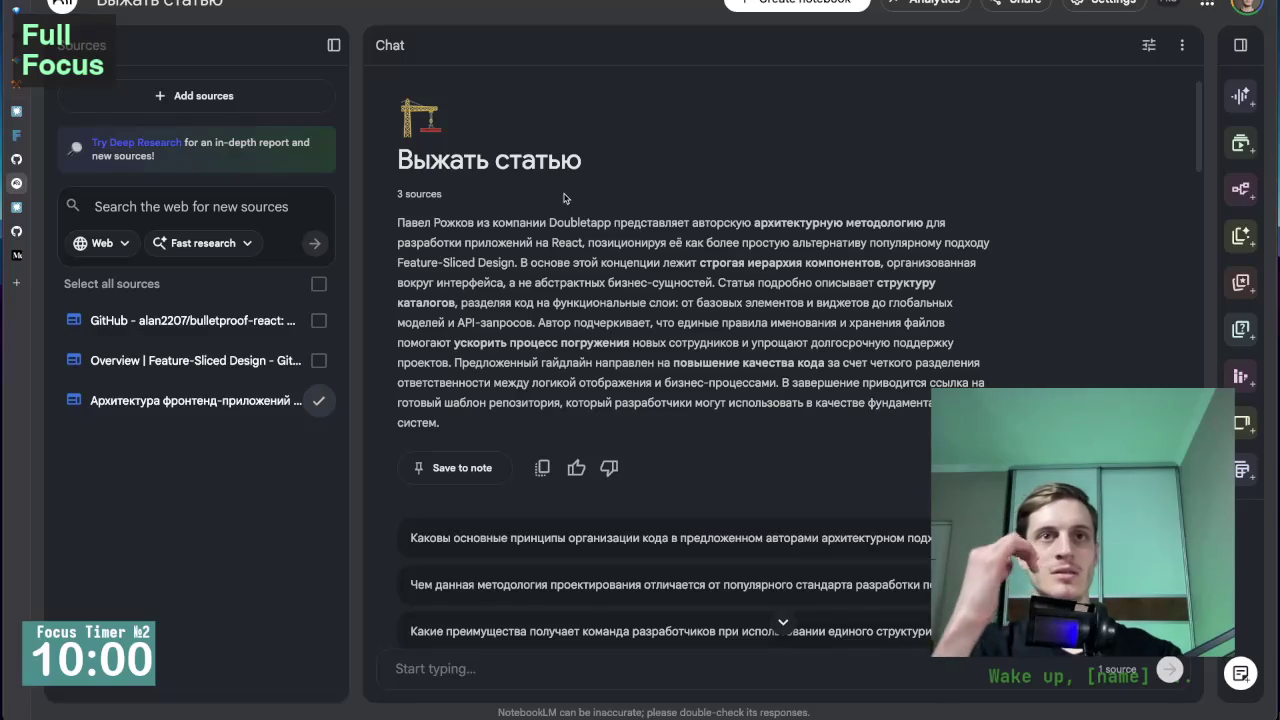
Draft a chat prompt starting «Изучи статью. И сначала выдай коротко о», asking for contents and main ideas.
left_click(440, 670)
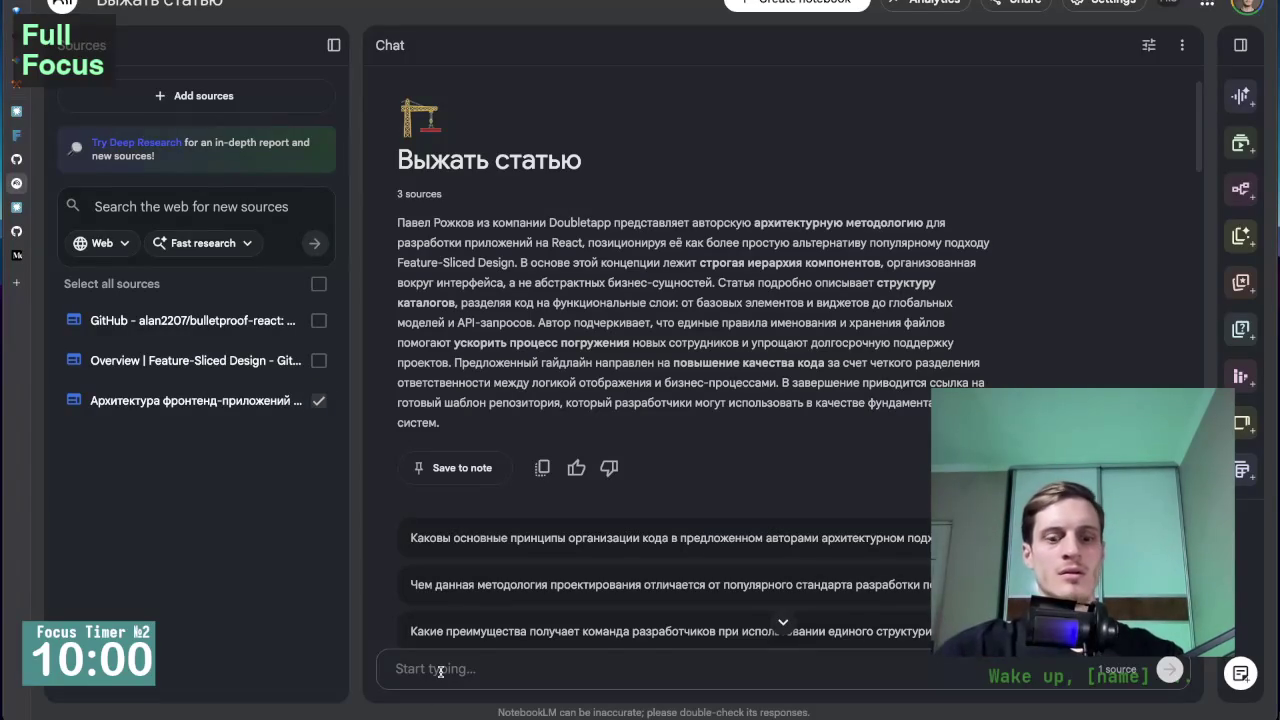
type("Иф")
key("BackSpace")
key("BackSpace")
type("И")
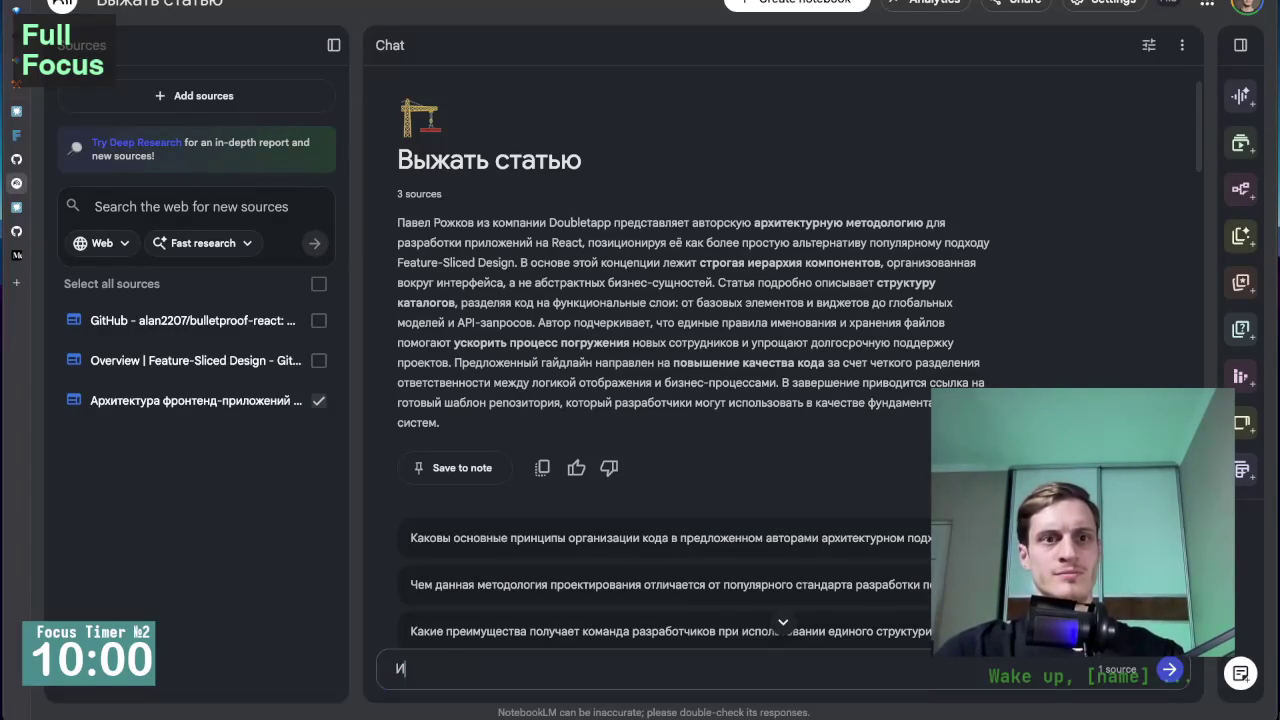
type("зучи")
type(" статью. ")
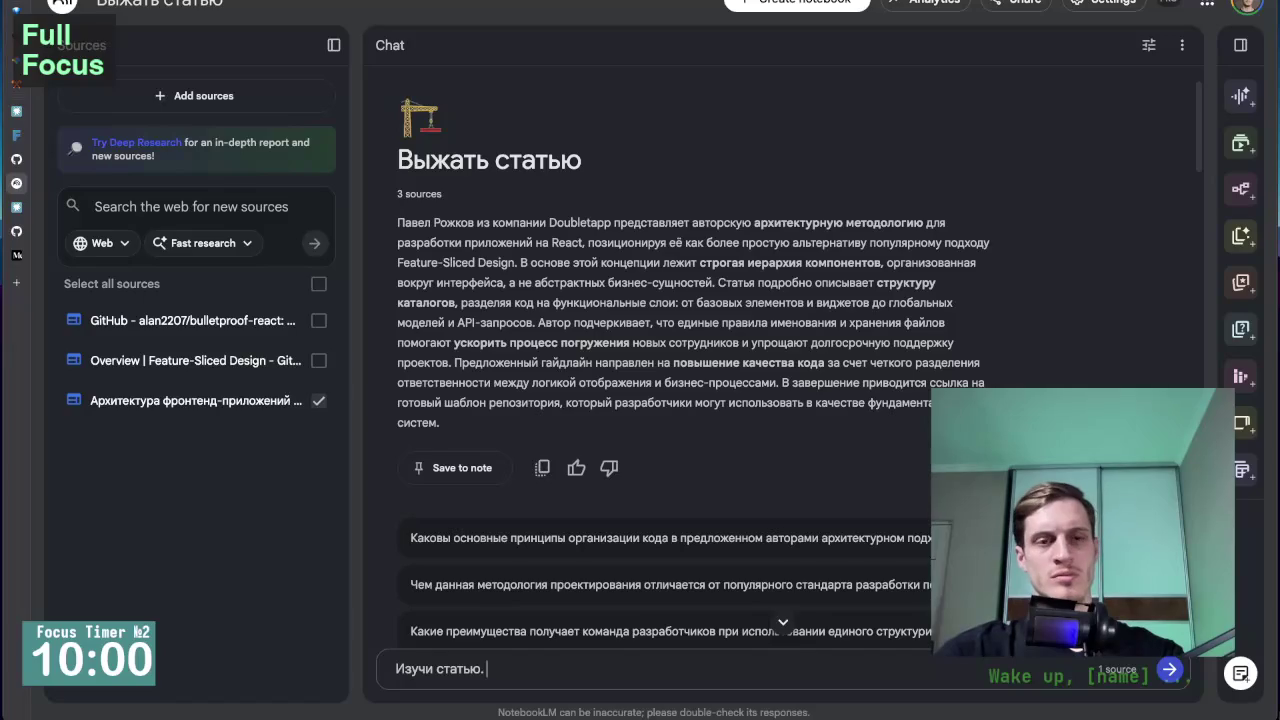
type("И сначала вы")
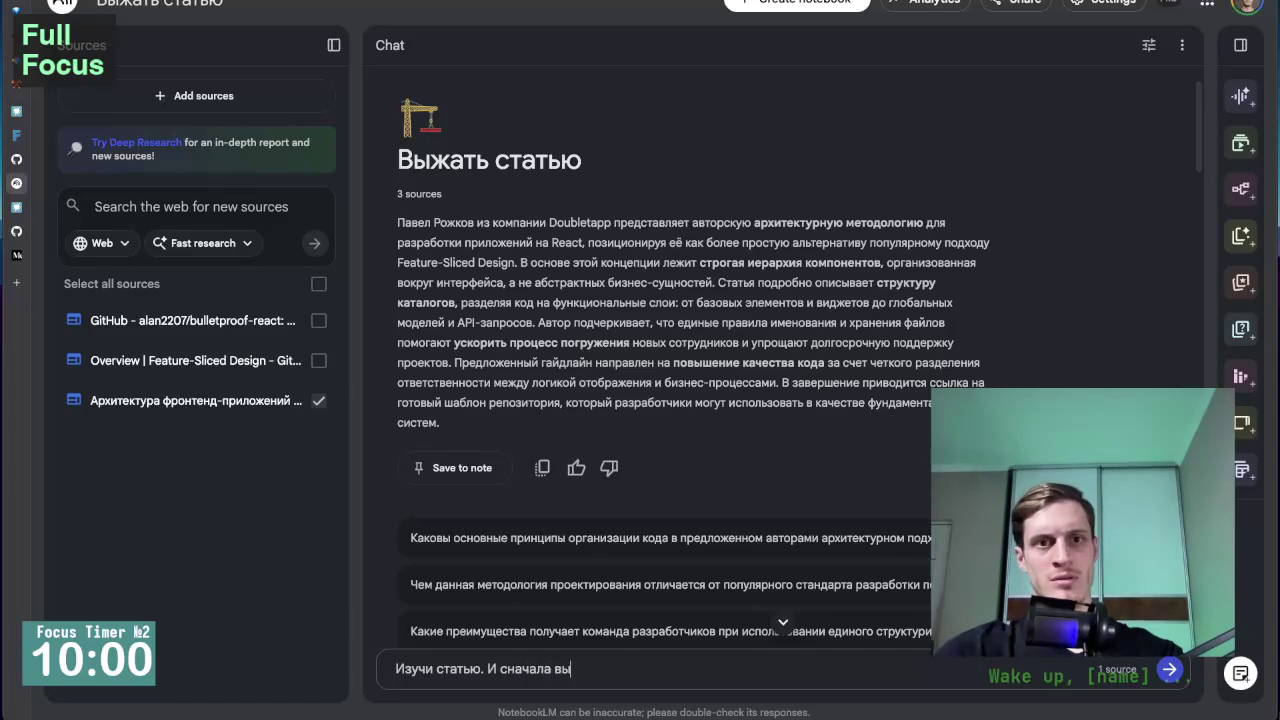
type("жай ")
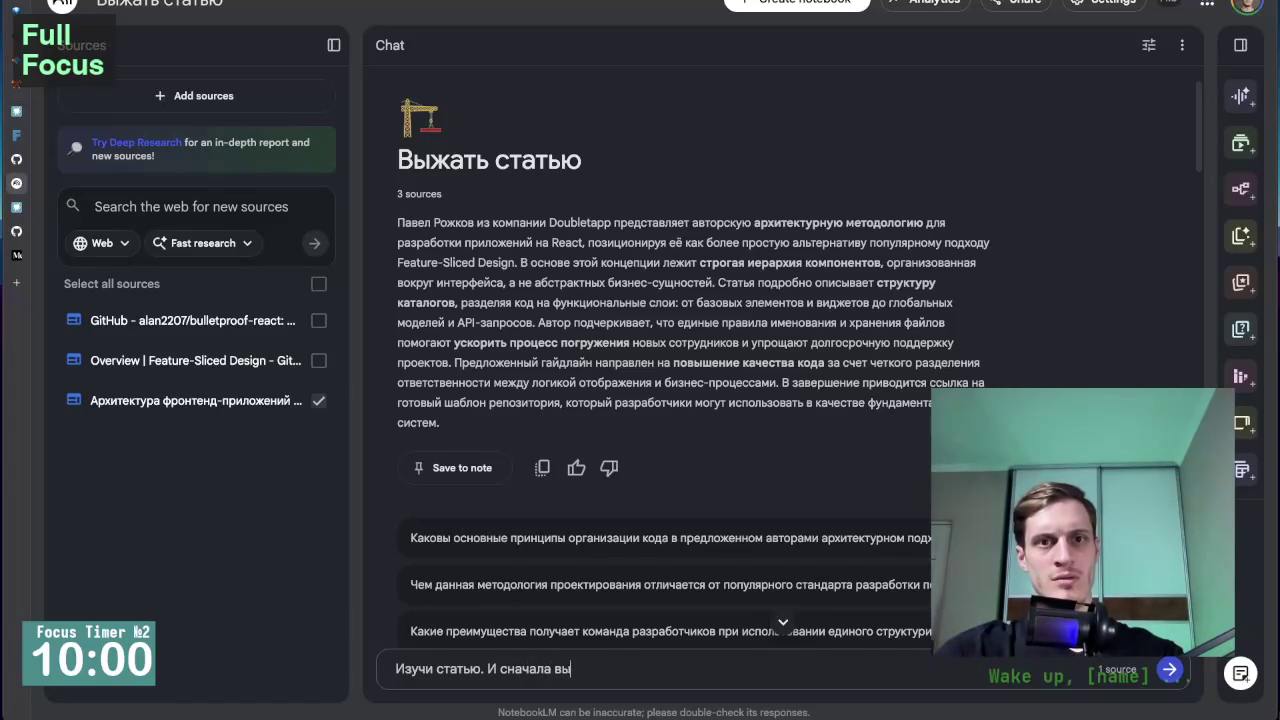
type("ай ")
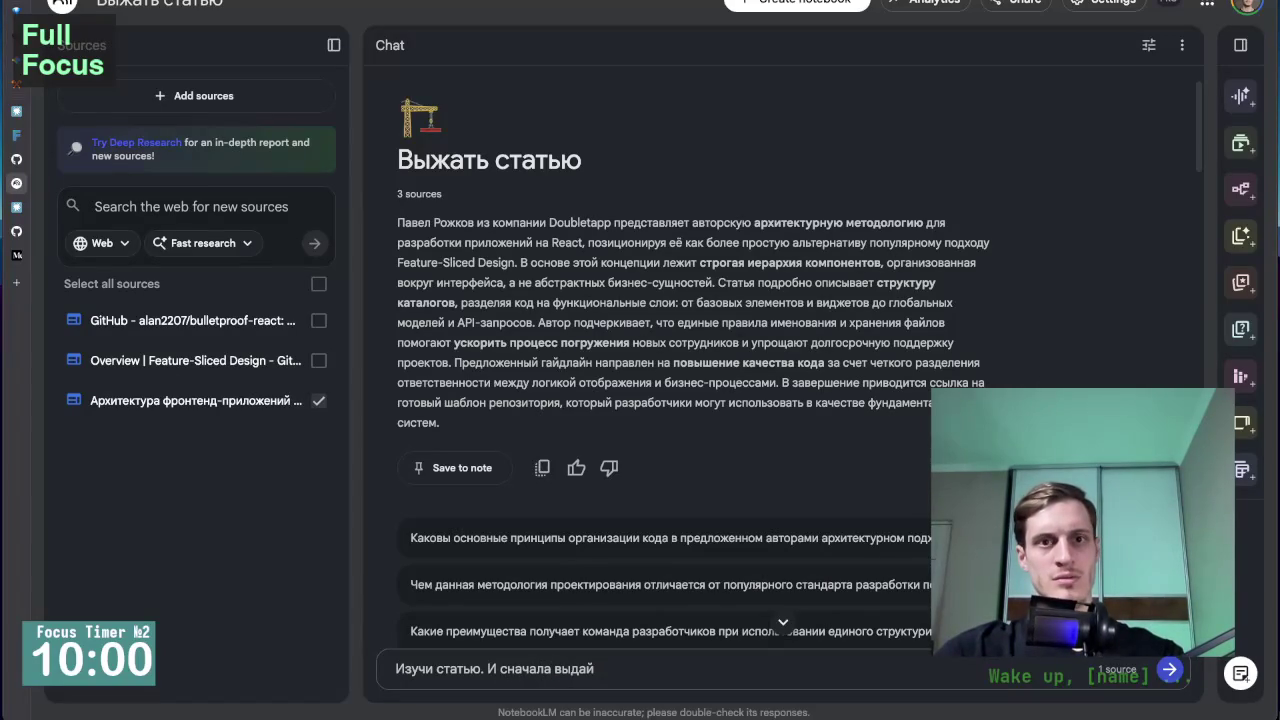
type("коротк")
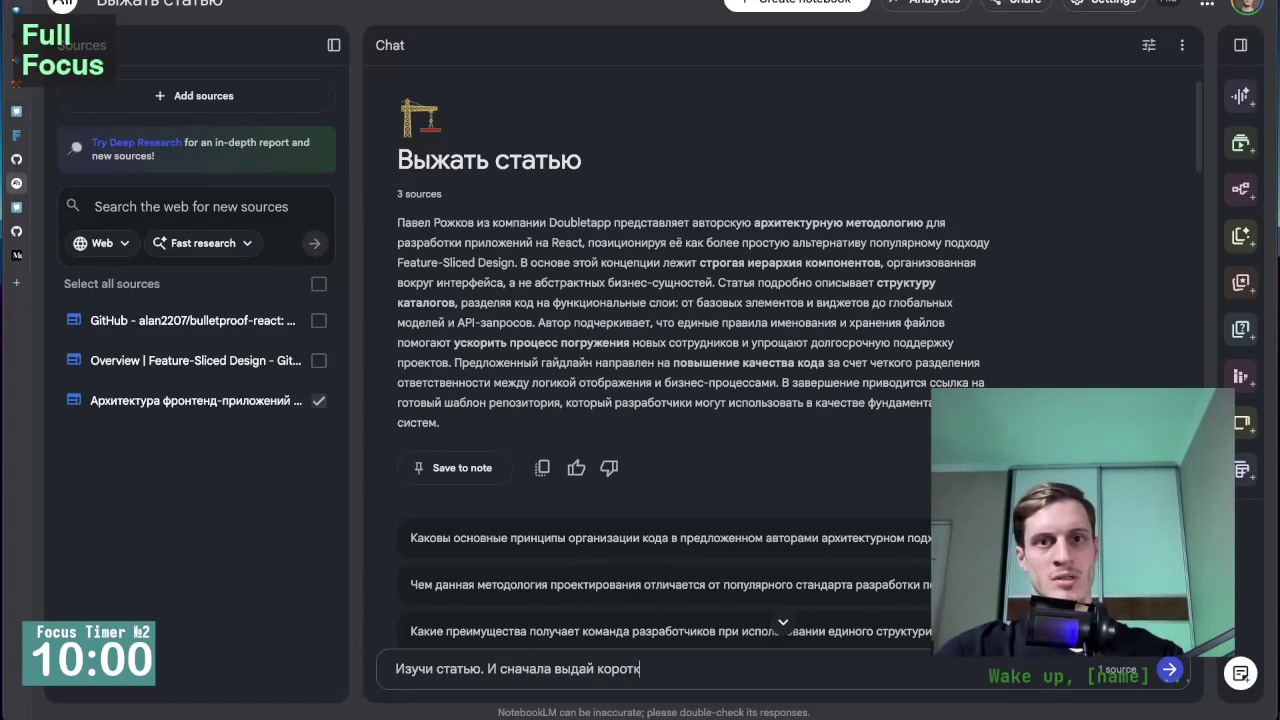
type("о о шг")
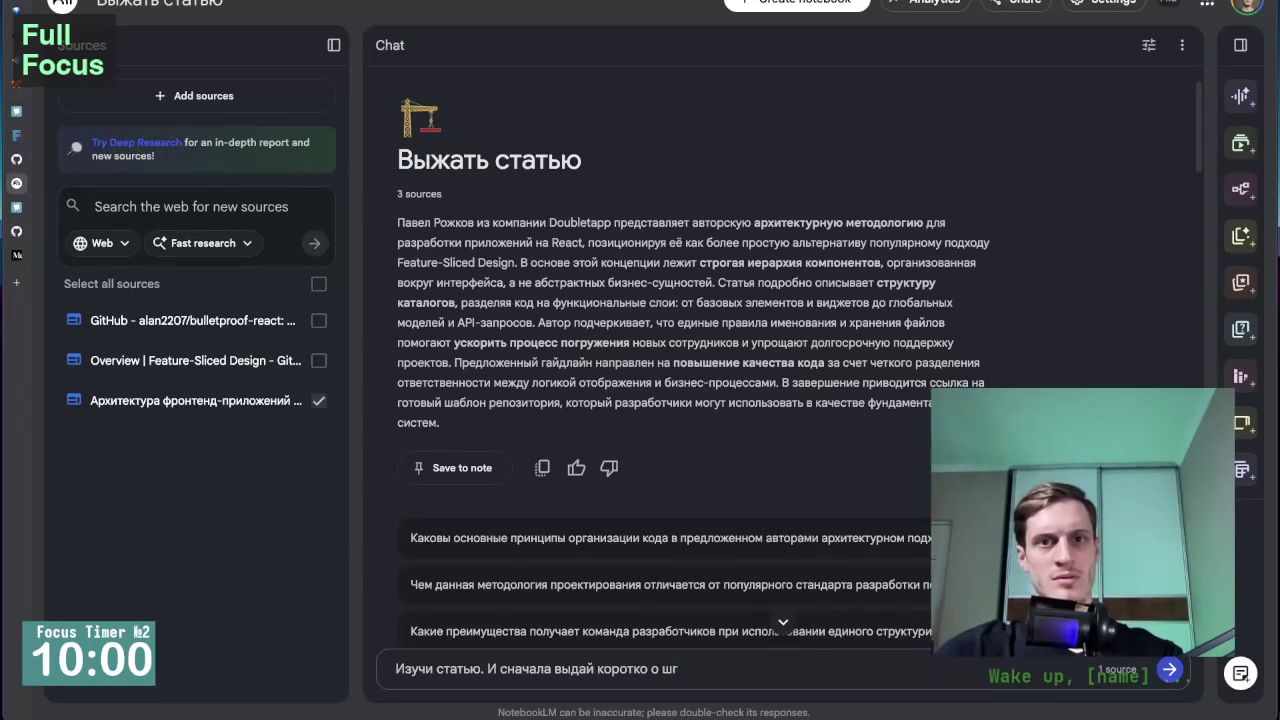
type("лда главн")
key("BackSpace")
key("BackSpace")
key("BackSpace")
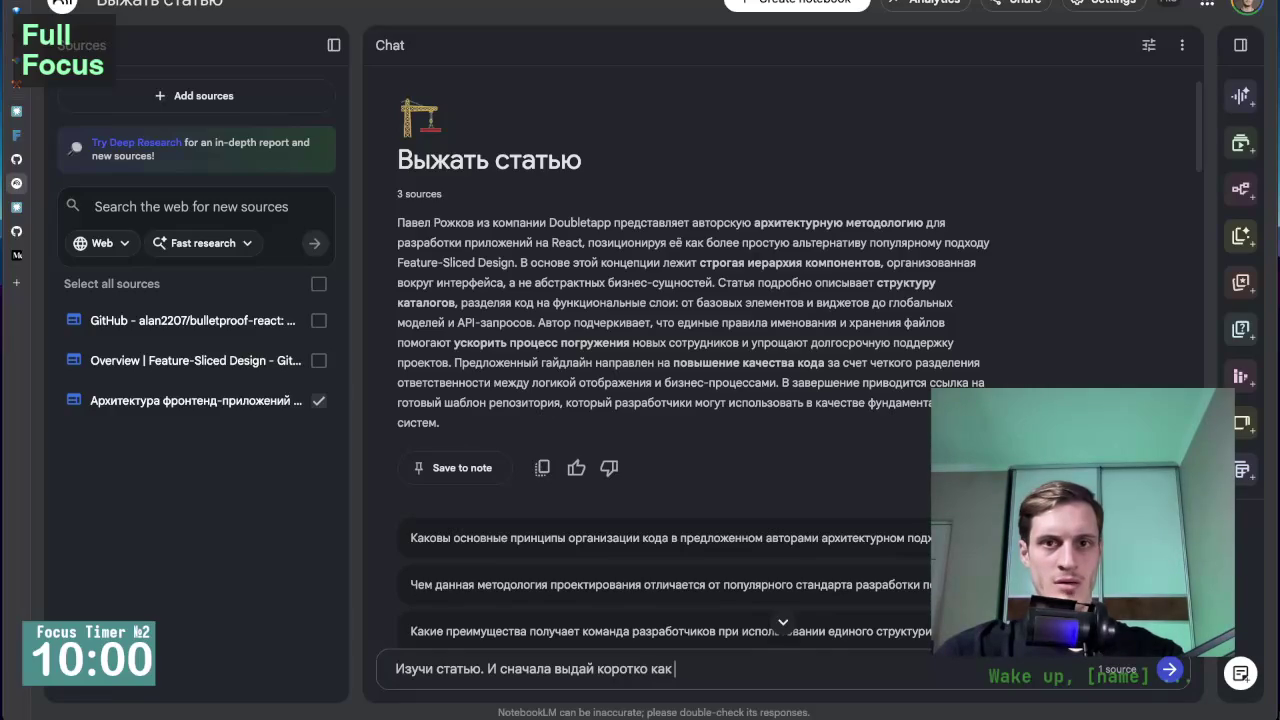
type("о")
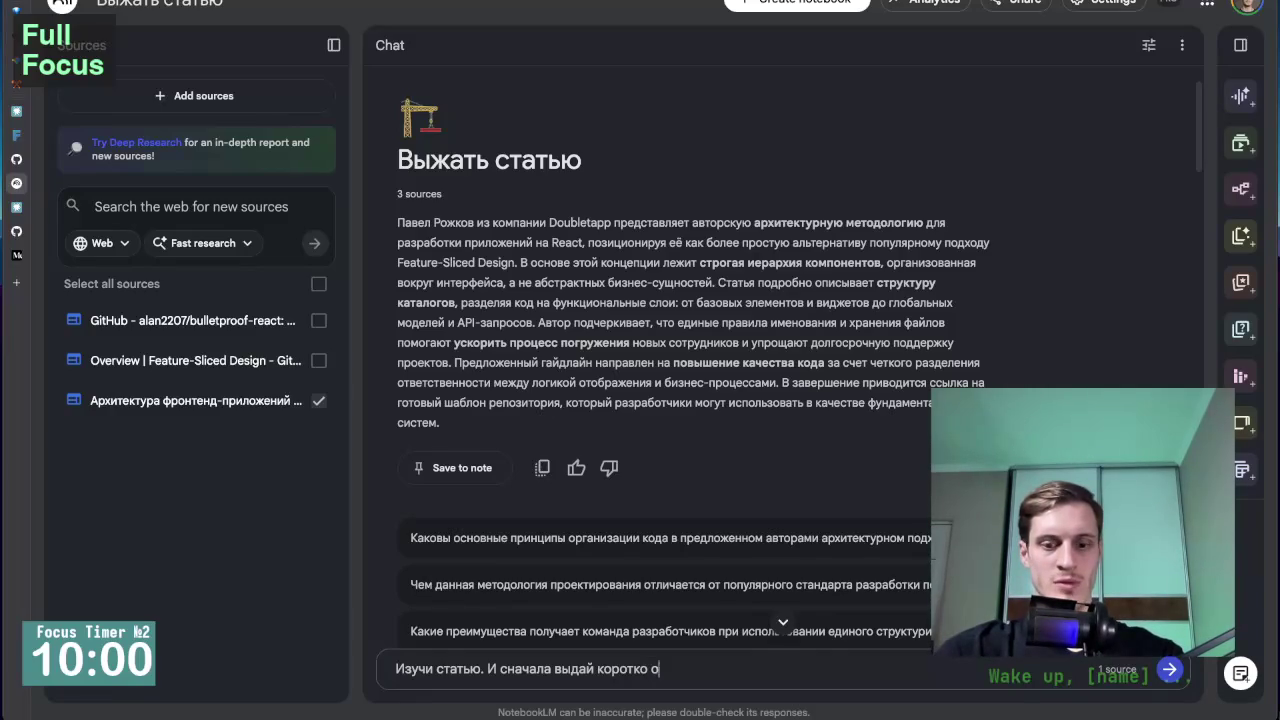
type("главление очем стать")
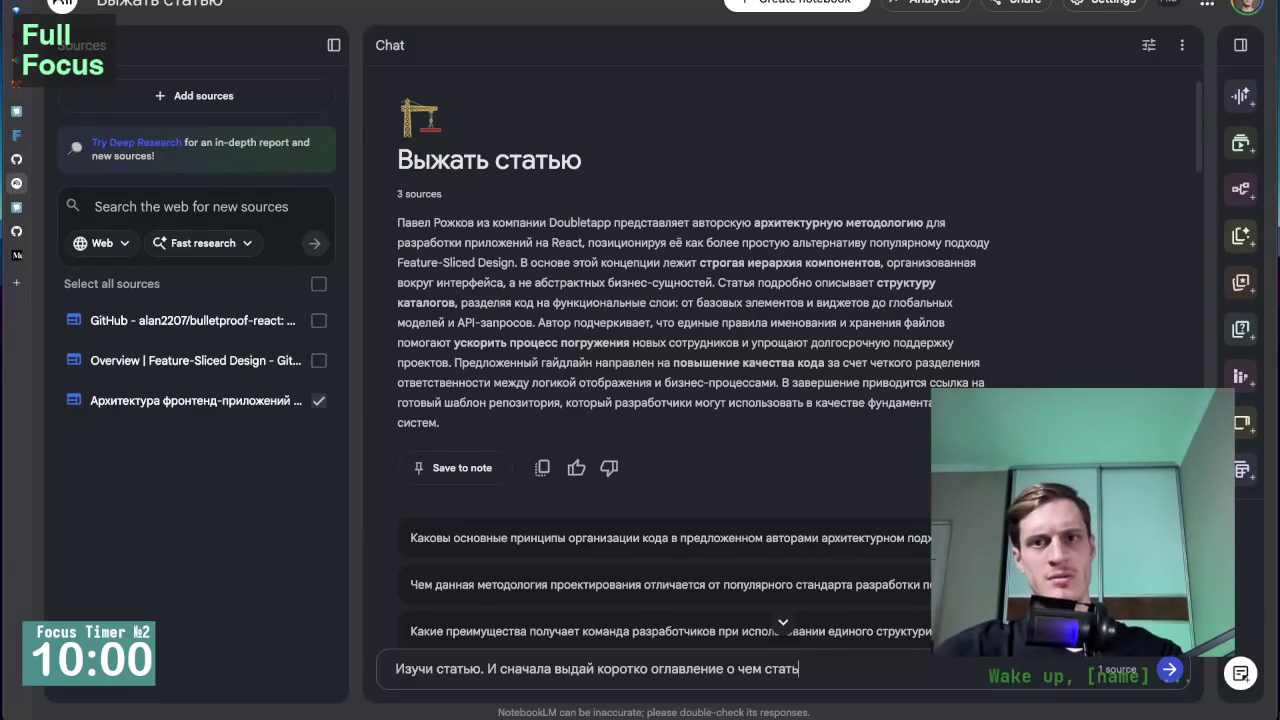
type("ся главные")
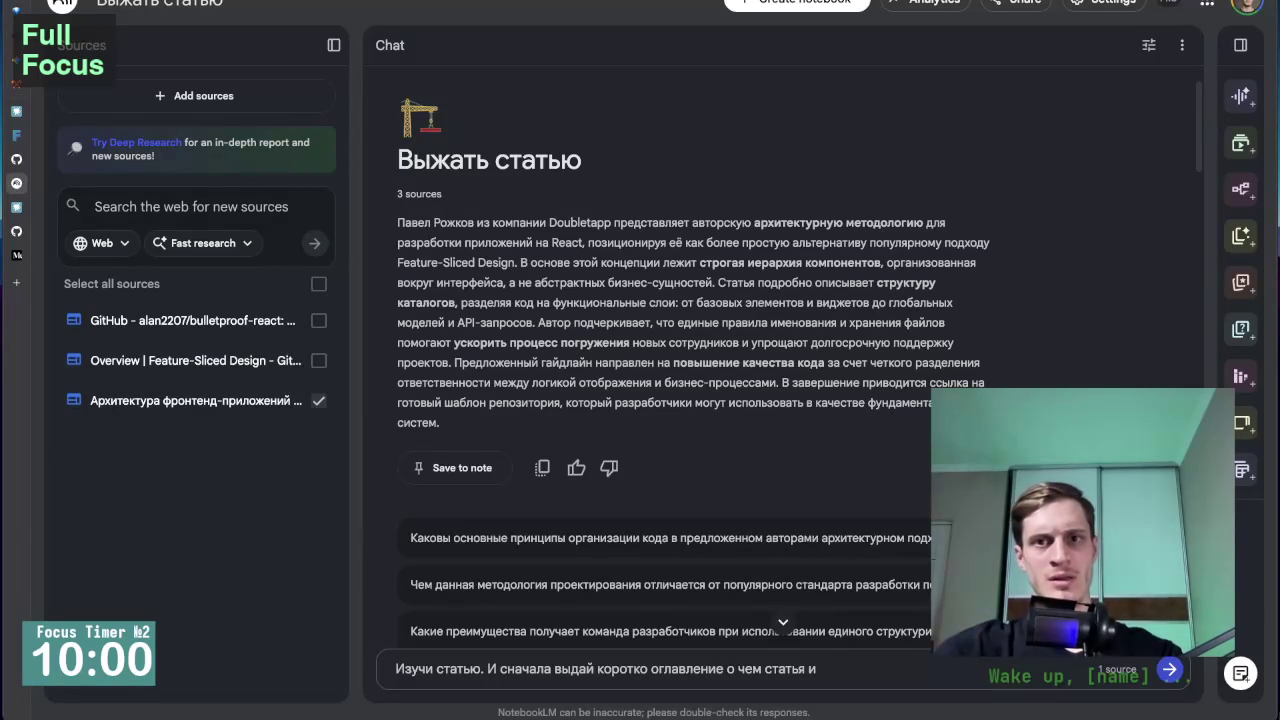
type("мысли и суть.")
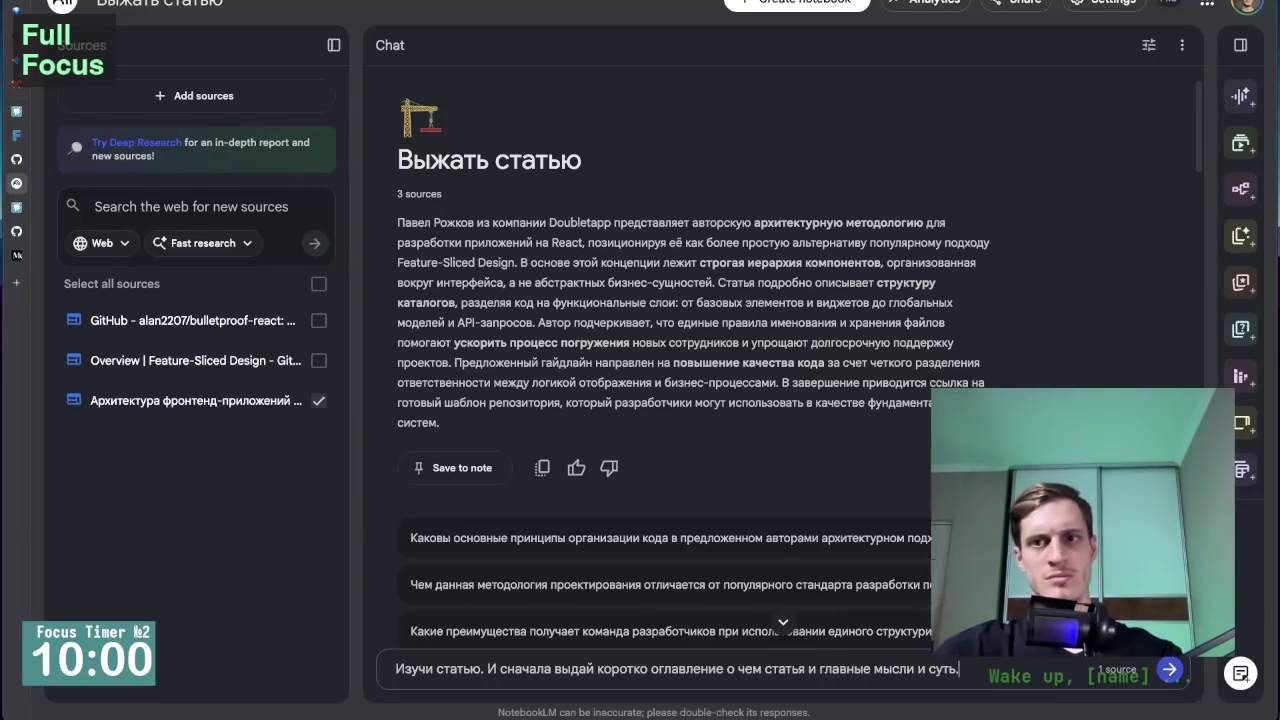
Send the prompt and read the answer's 'Оглавление статьи' and 'Суть и главные мысли' sections.
key("Return")
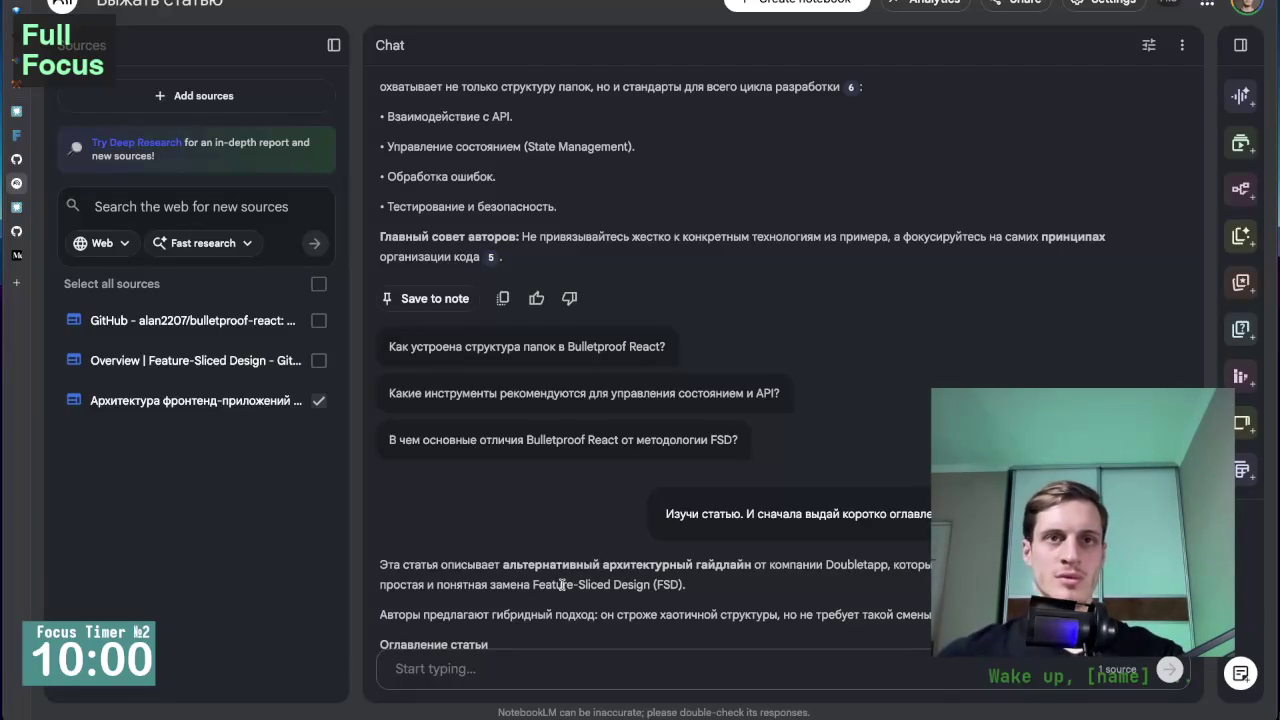
scroll(530, 434, "down", 2)
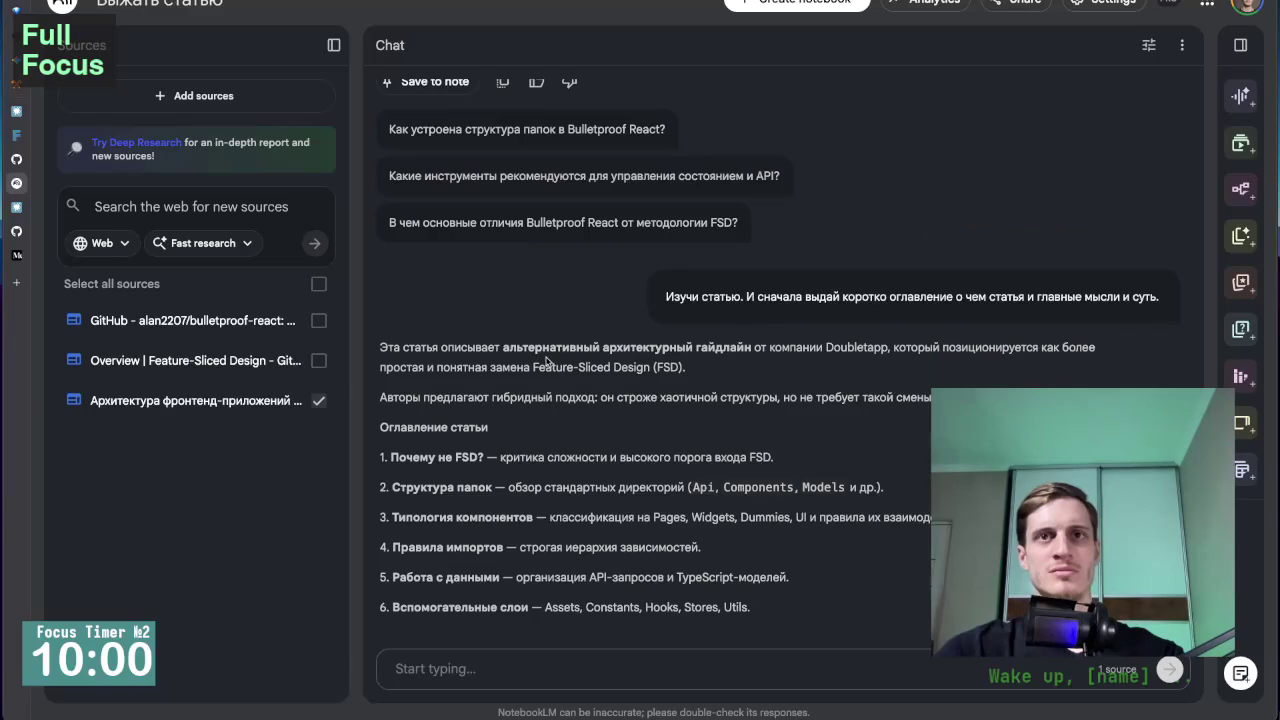
scroll(546, 362, "down", 3)
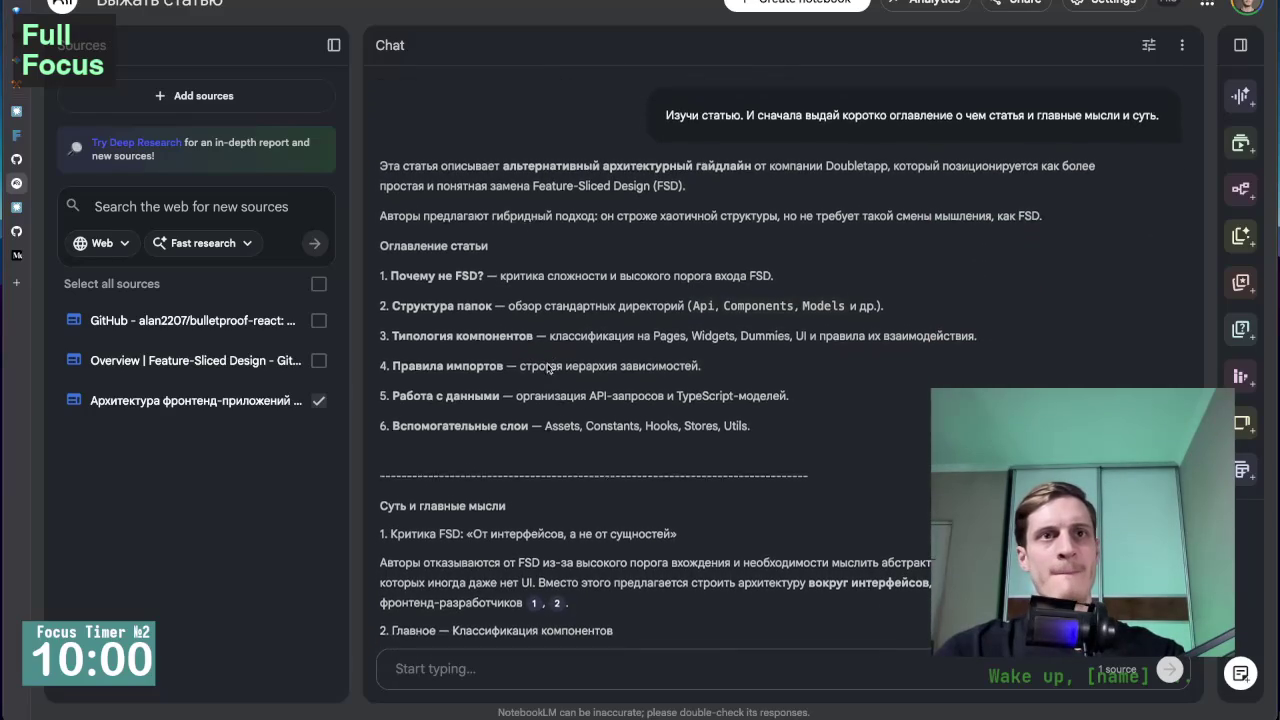
scroll(458, 235, "up", 1)
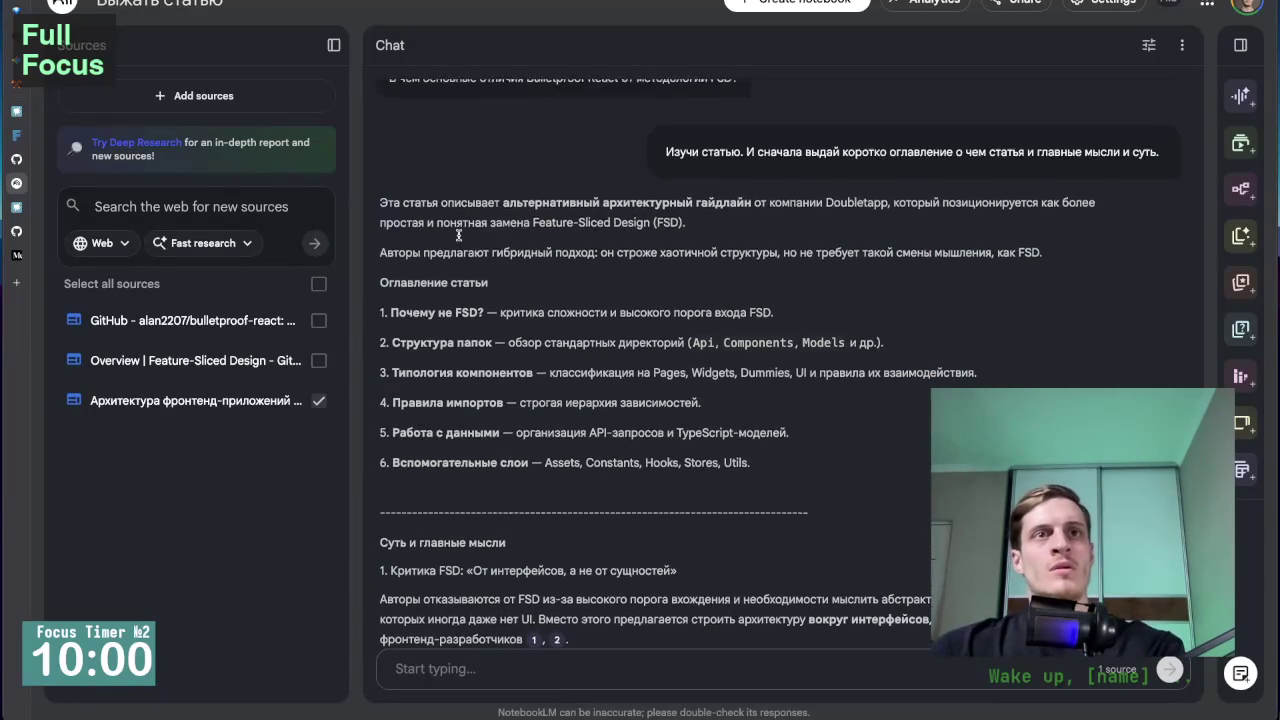
scroll(460, 235, "down", 1)
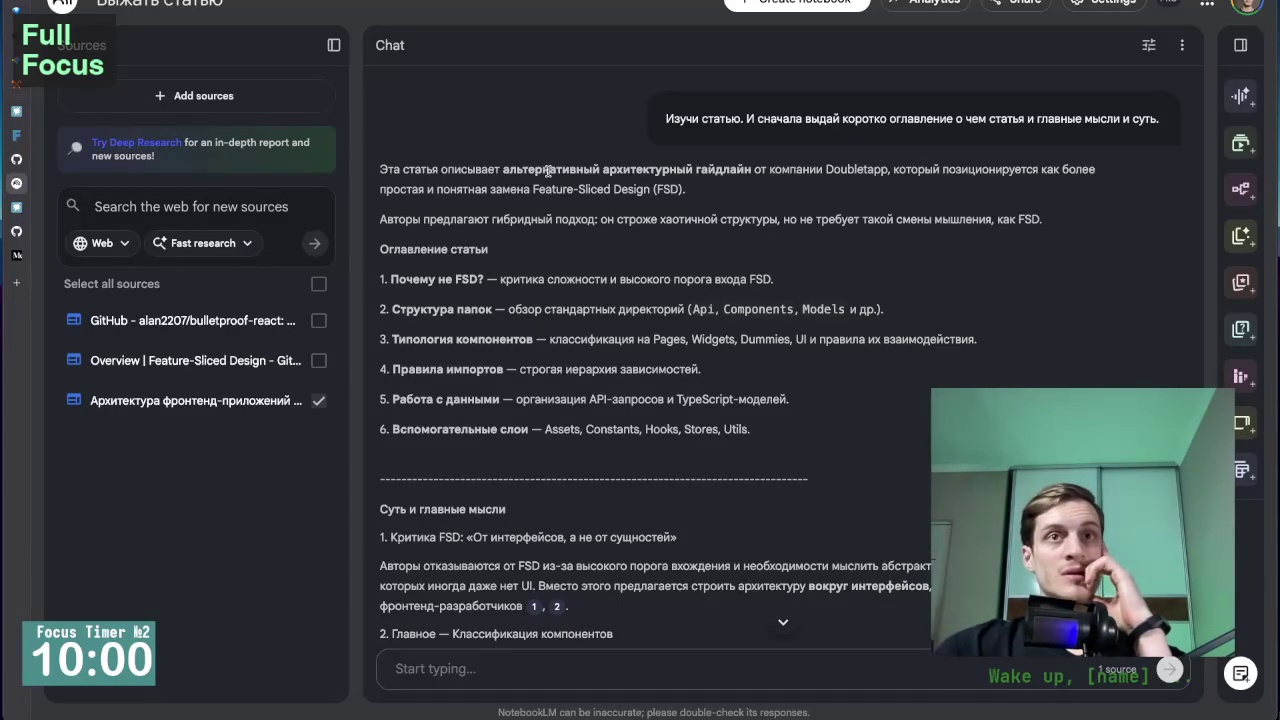
scroll(571, 219, "up", 1)
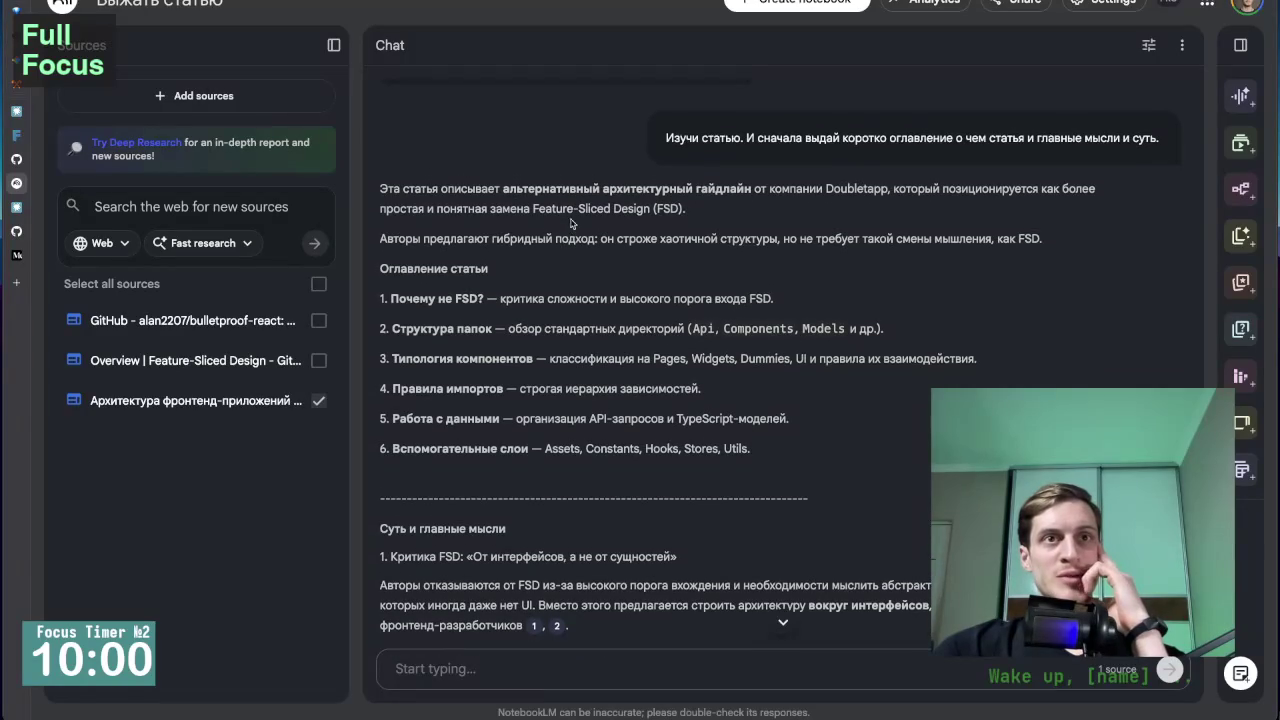
scroll(568, 250, "down", 1)
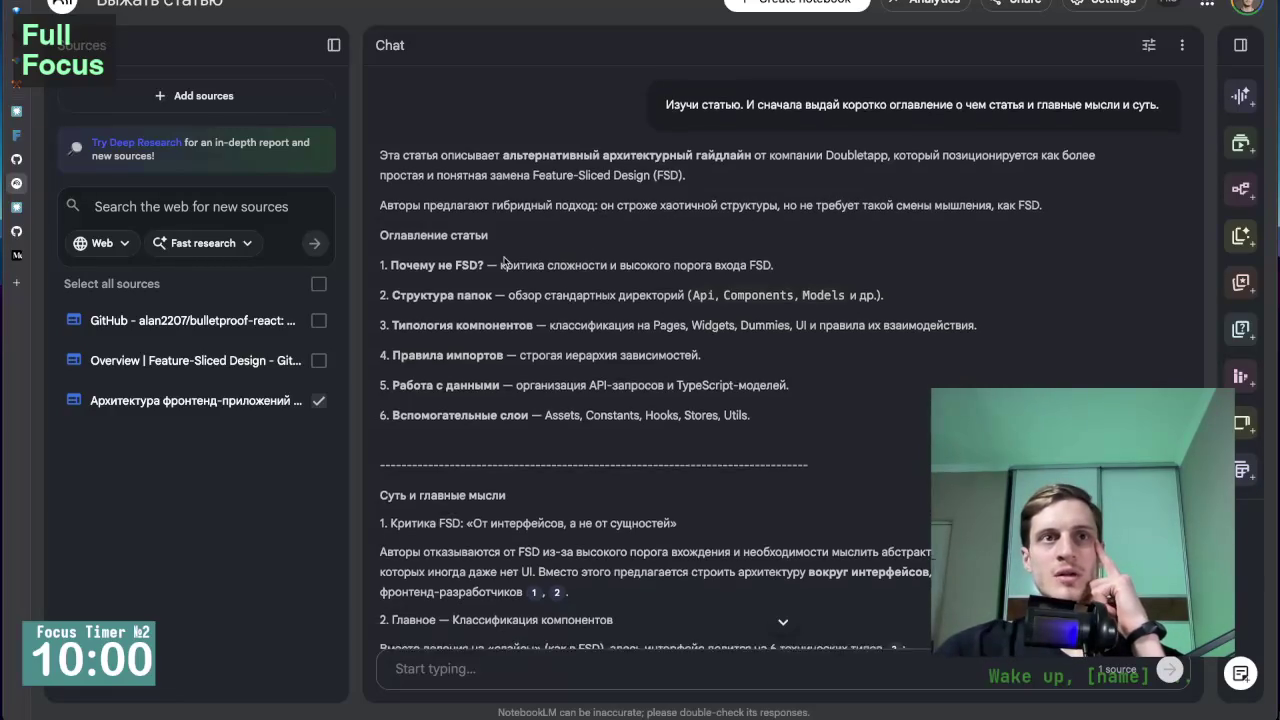
scroll(444, 250, "down", 1)
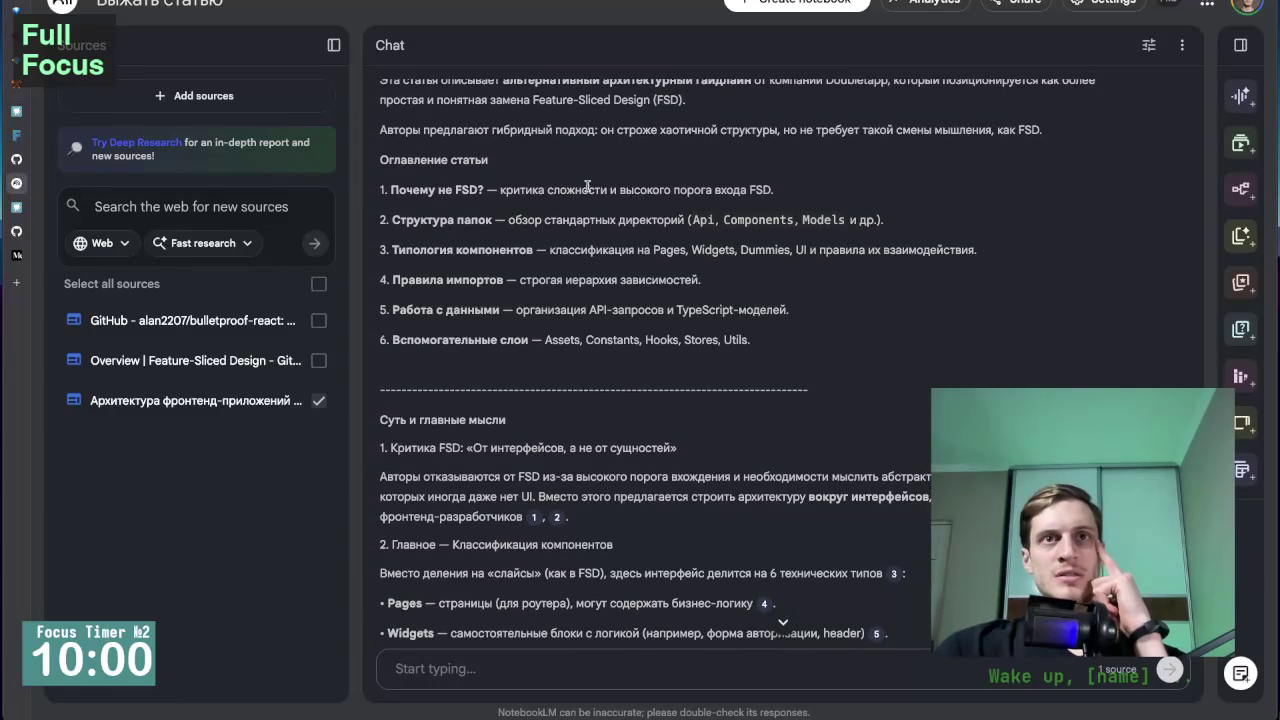
left_click(751, 189)
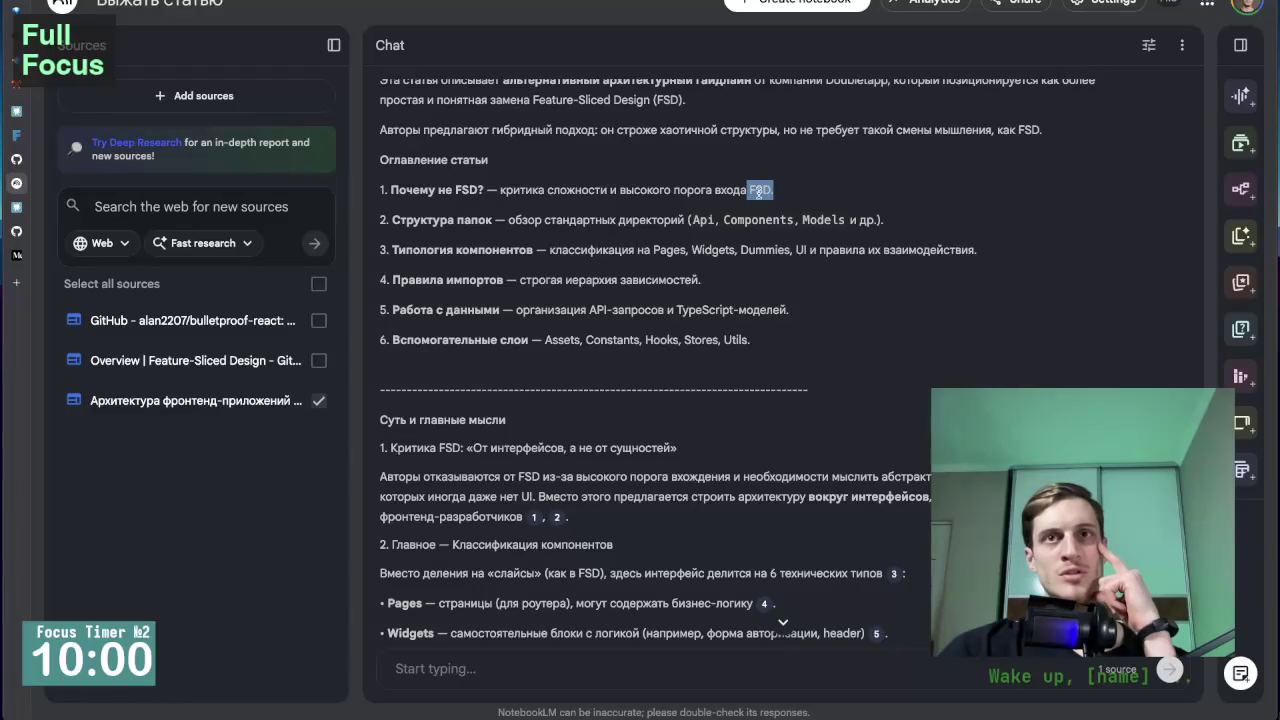
scroll(444, 250, "down", 1)
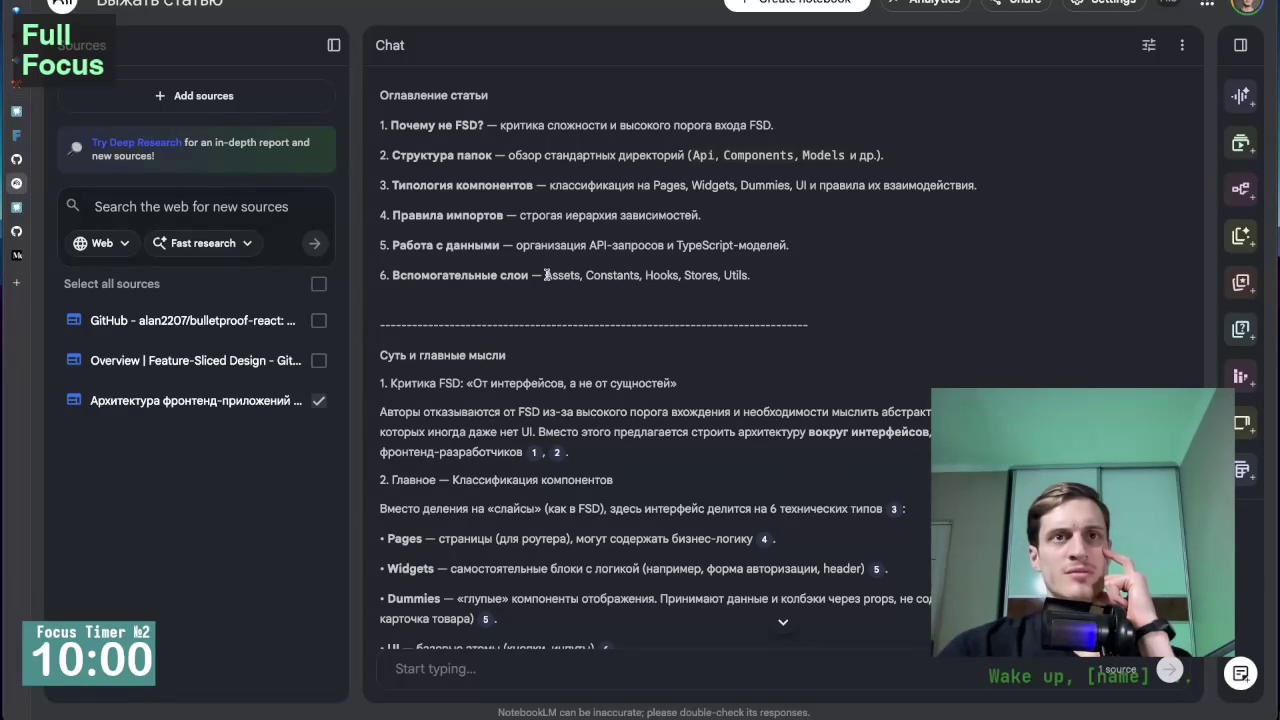
left_click_drag(546, 275, 760, 275)
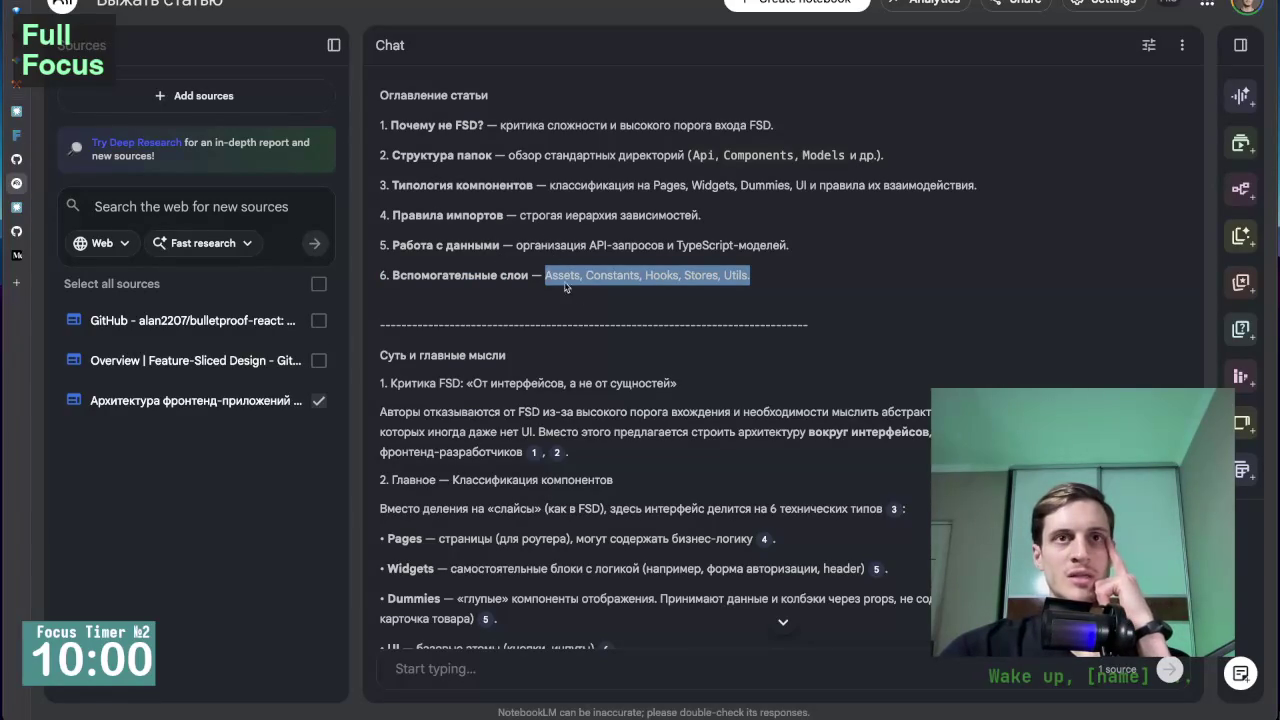
left_click_drag(549, 276, 779, 285)
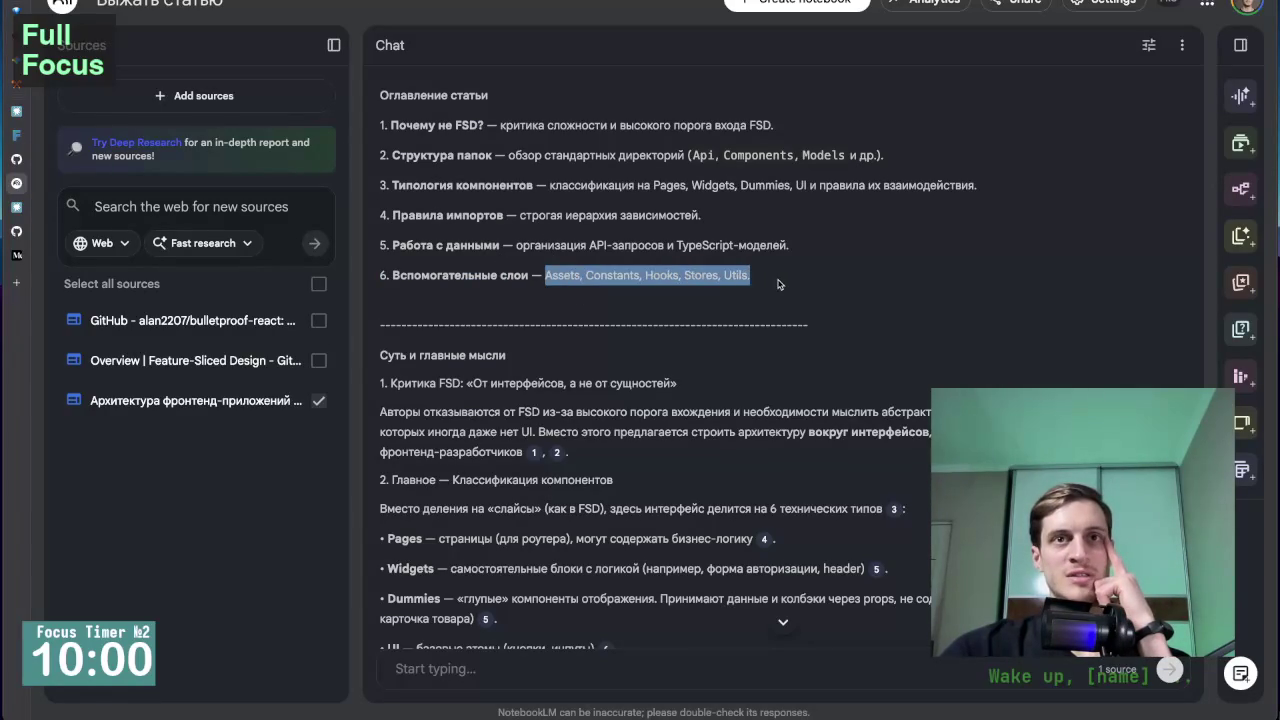
left_click(647, 292)
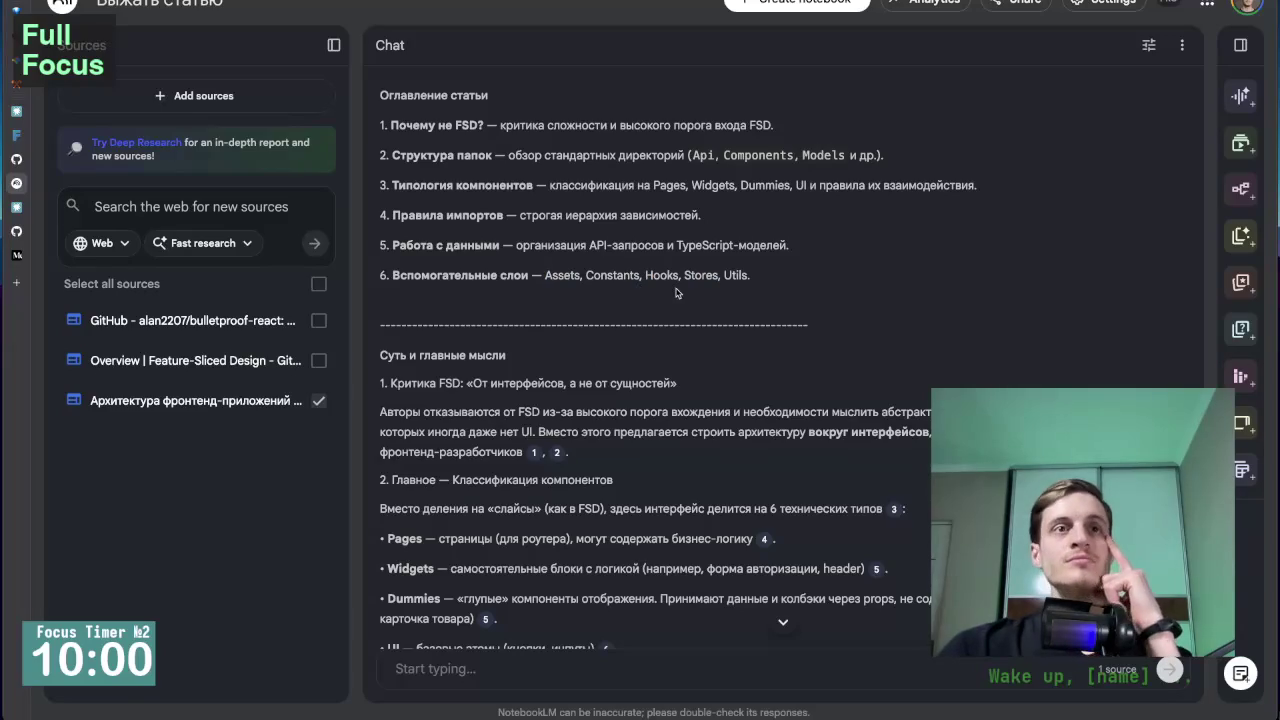
left_click_drag(645, 276, 677, 275)
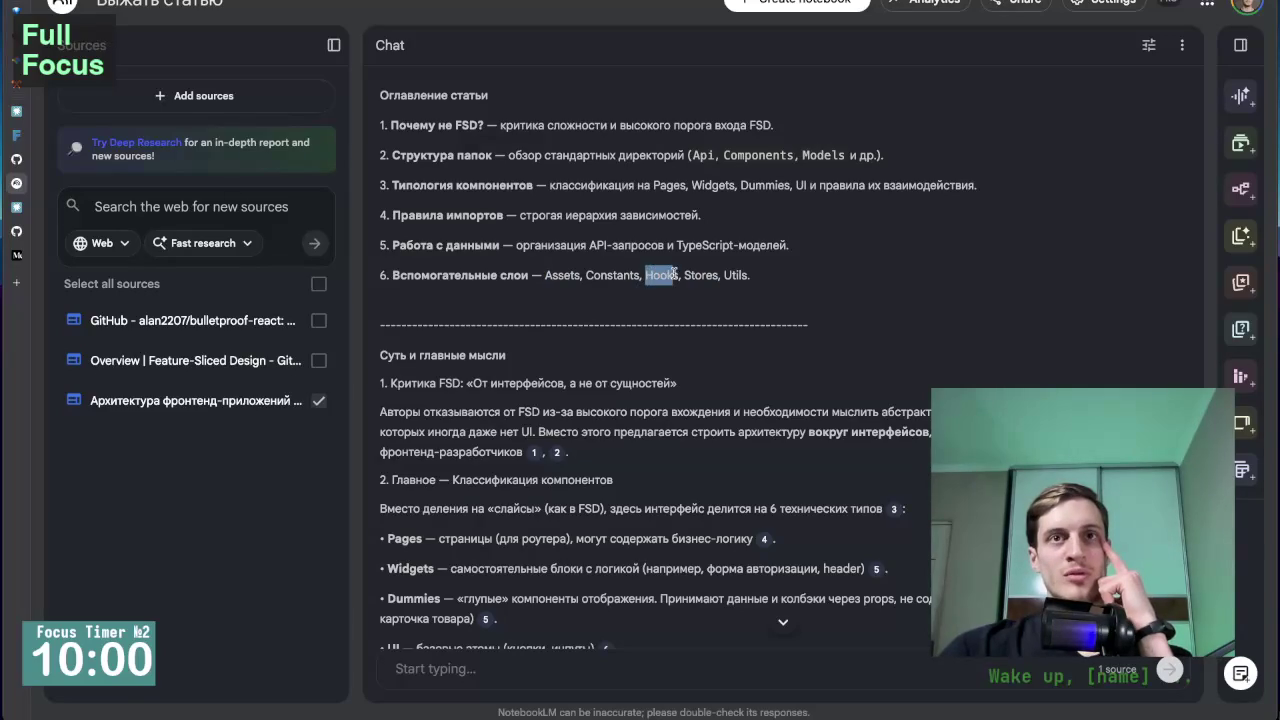
double_click(618, 280)
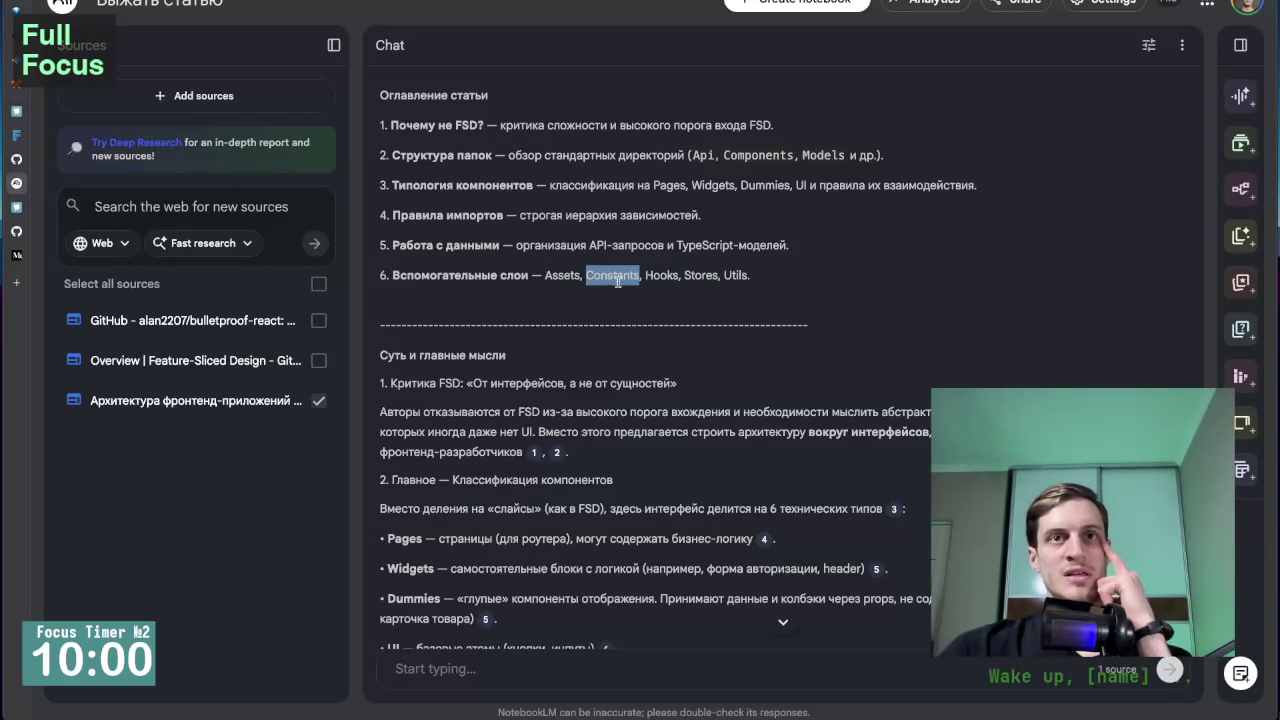
scroll(600, 250, "down", 3)
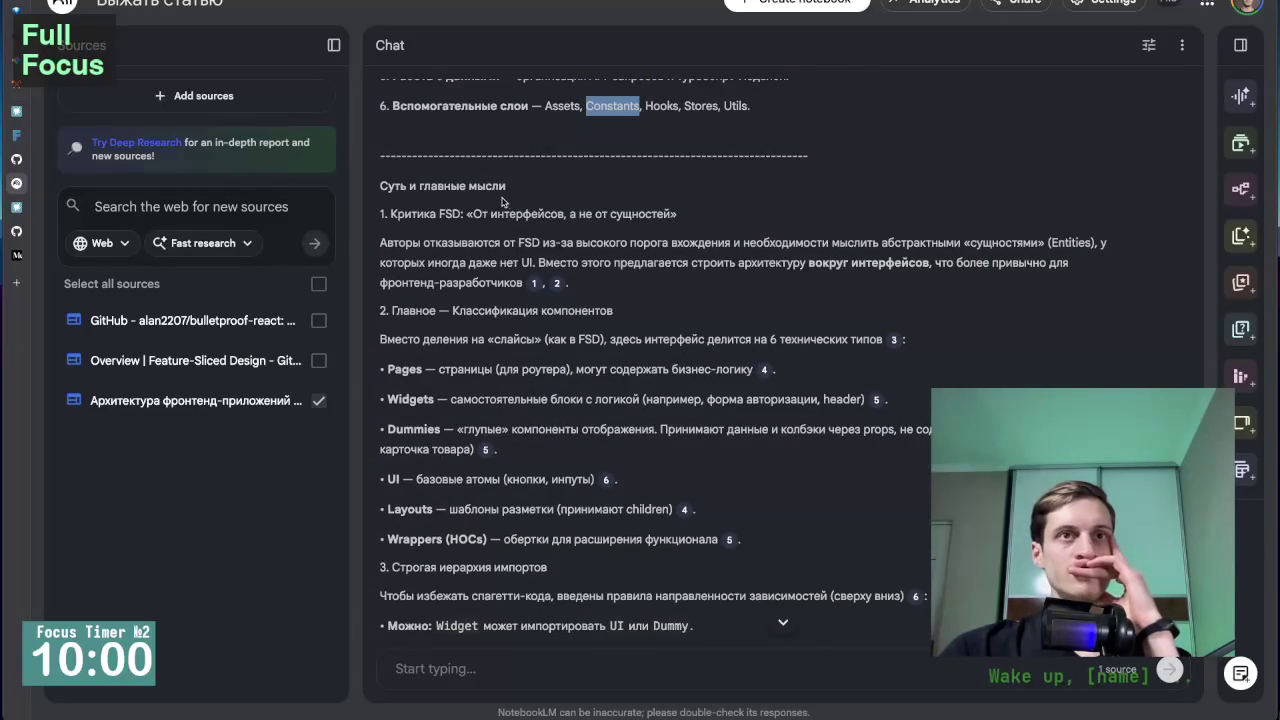
scroll(505, 204, "up", 1)
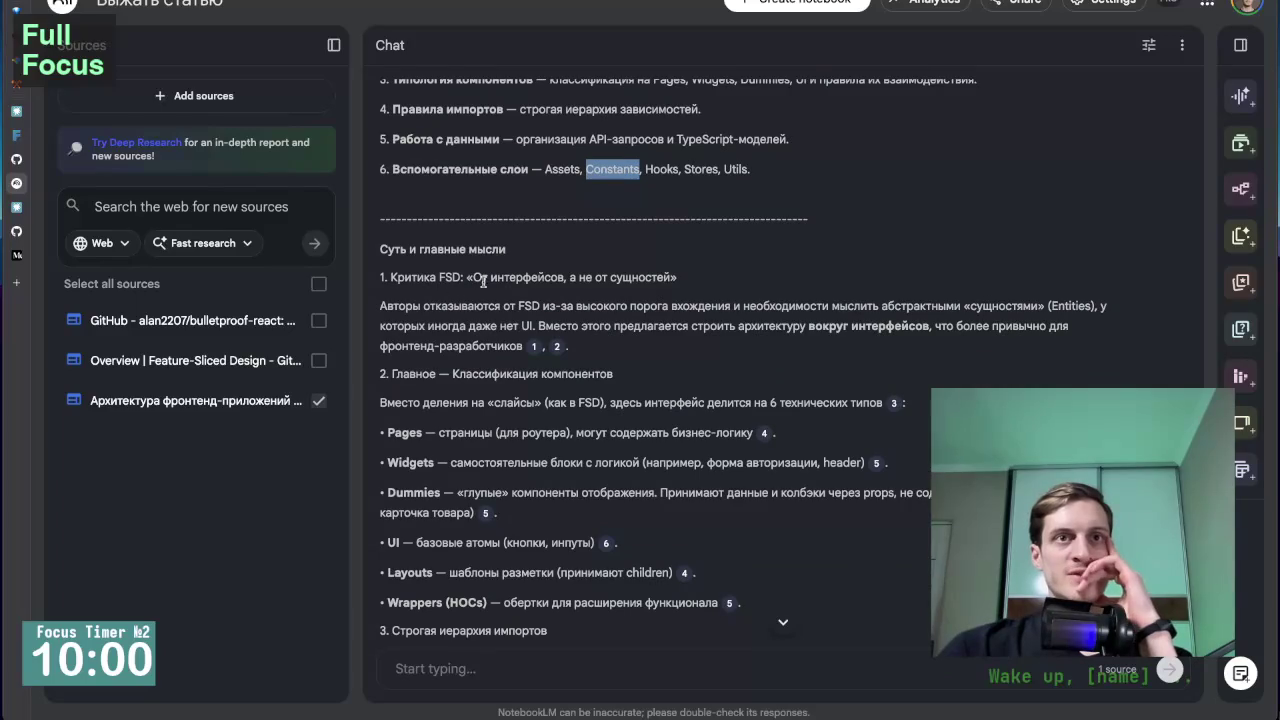
scroll(484, 282, "down", 1)
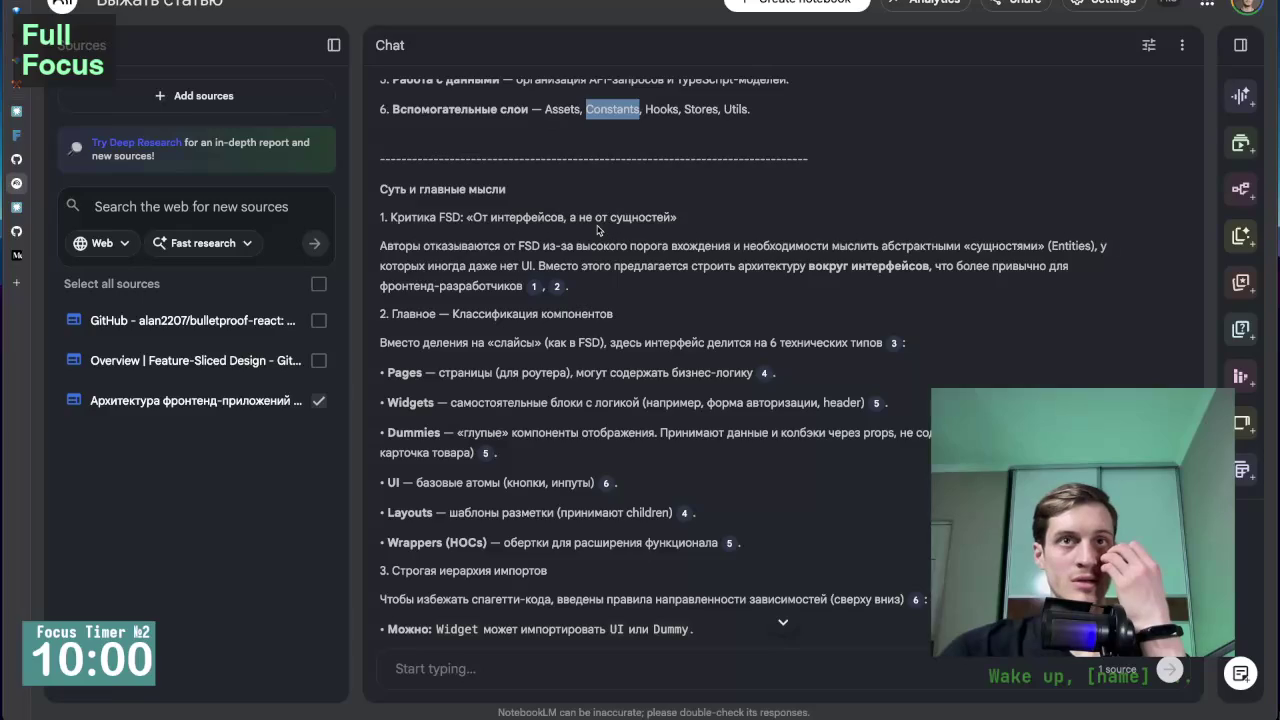
scroll(600, 250, "down", 2)
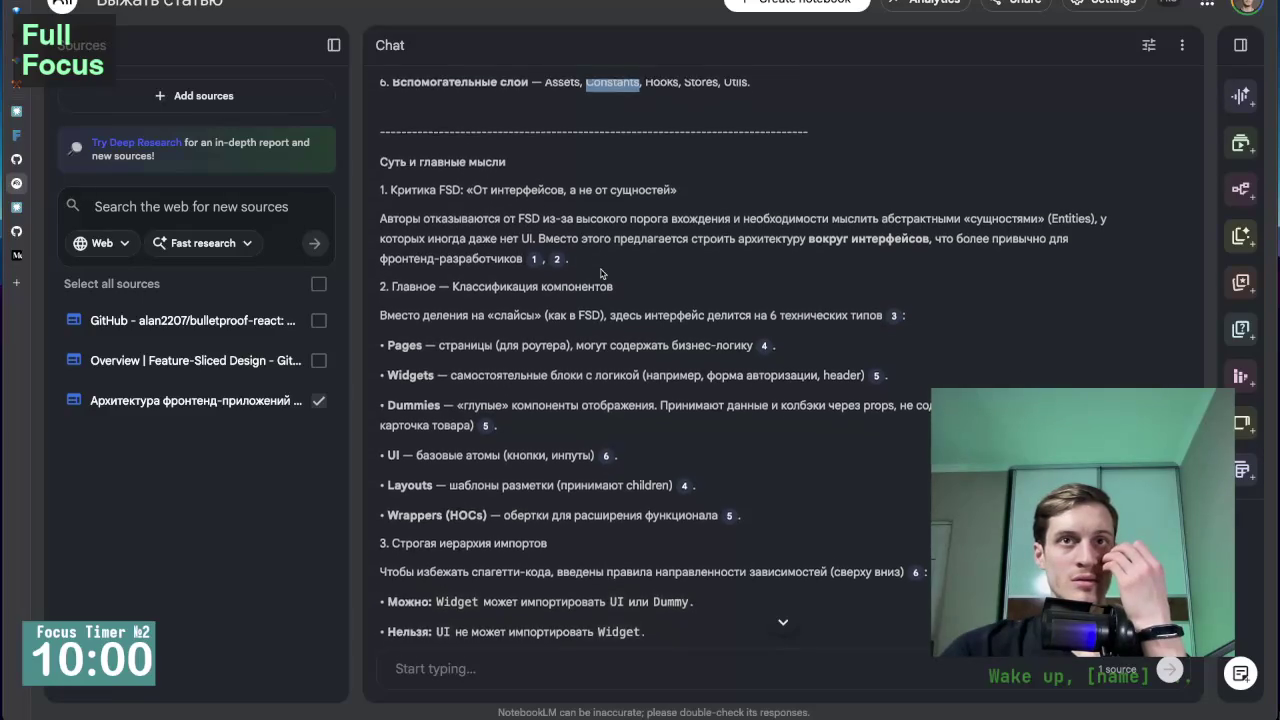
scroll(603, 273, "down", 1)
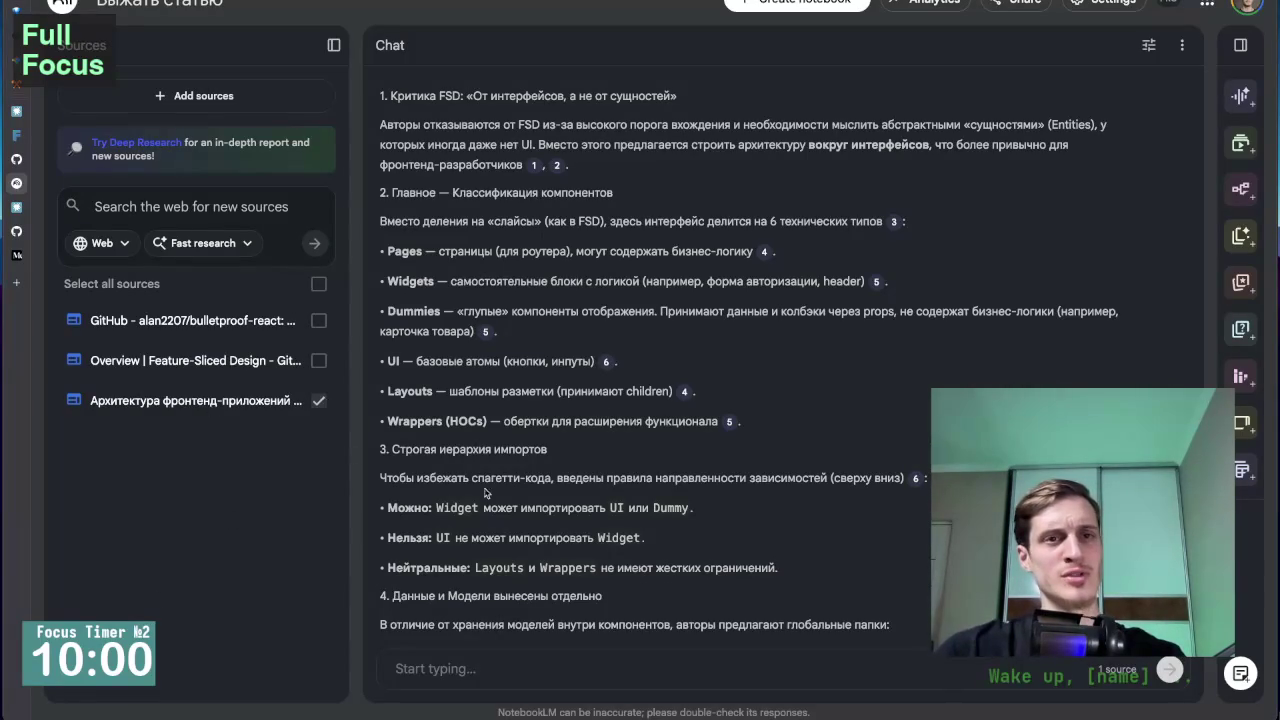
scroll(559, 520, "down", 1)
scroll(559, 520, "down", 1)
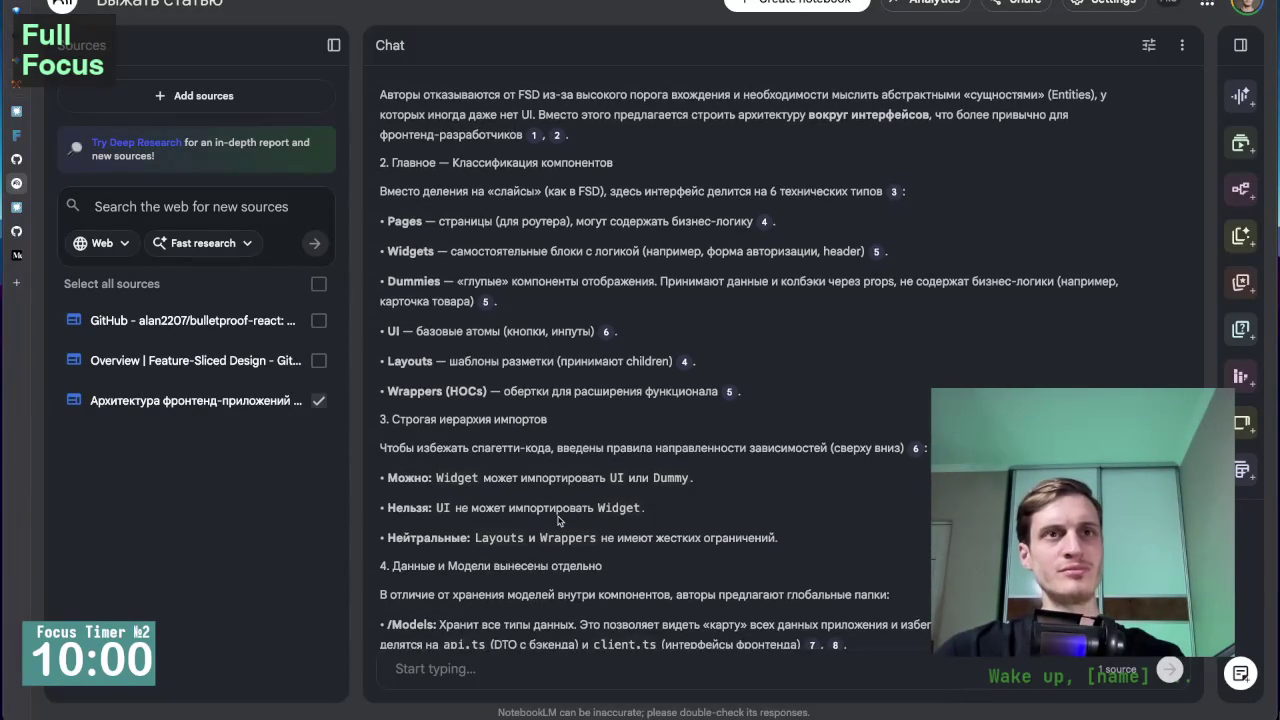
scroll(559, 520, "up", 2)
scroll(559, 520, "down", 5)
scroll(559, 520, "up", 10)
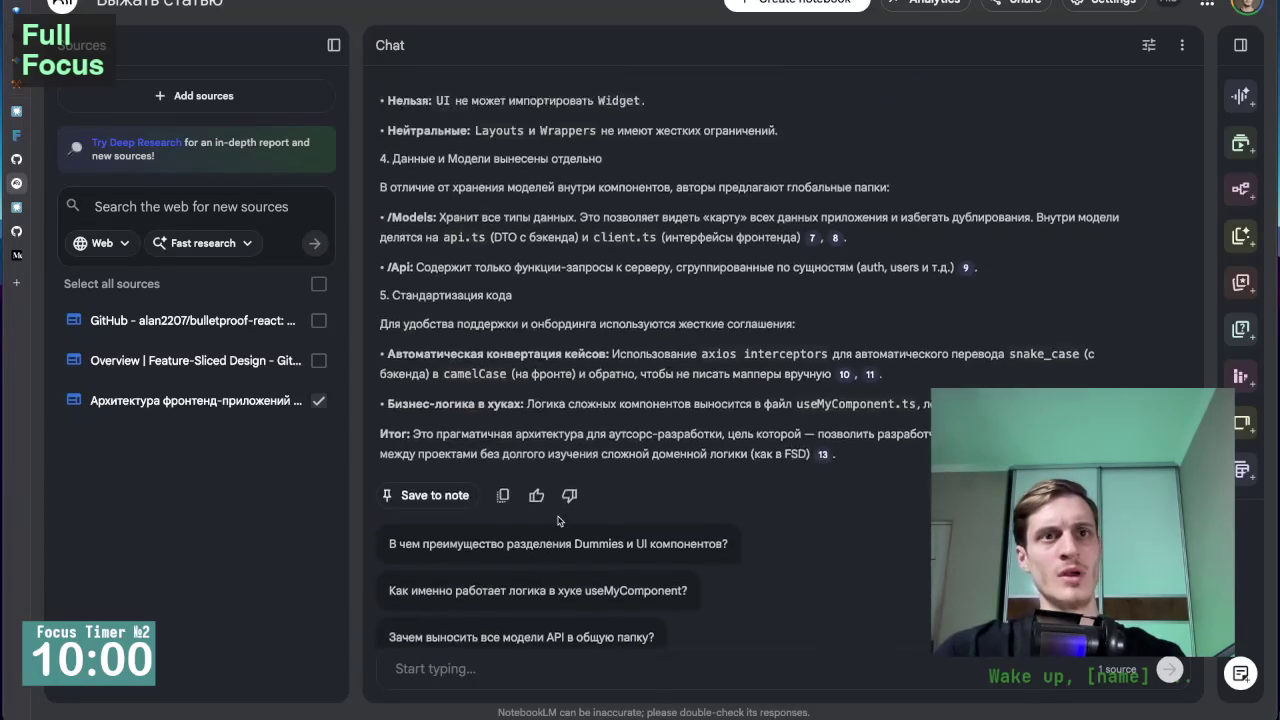
scroll(559, 519, "down", 2)
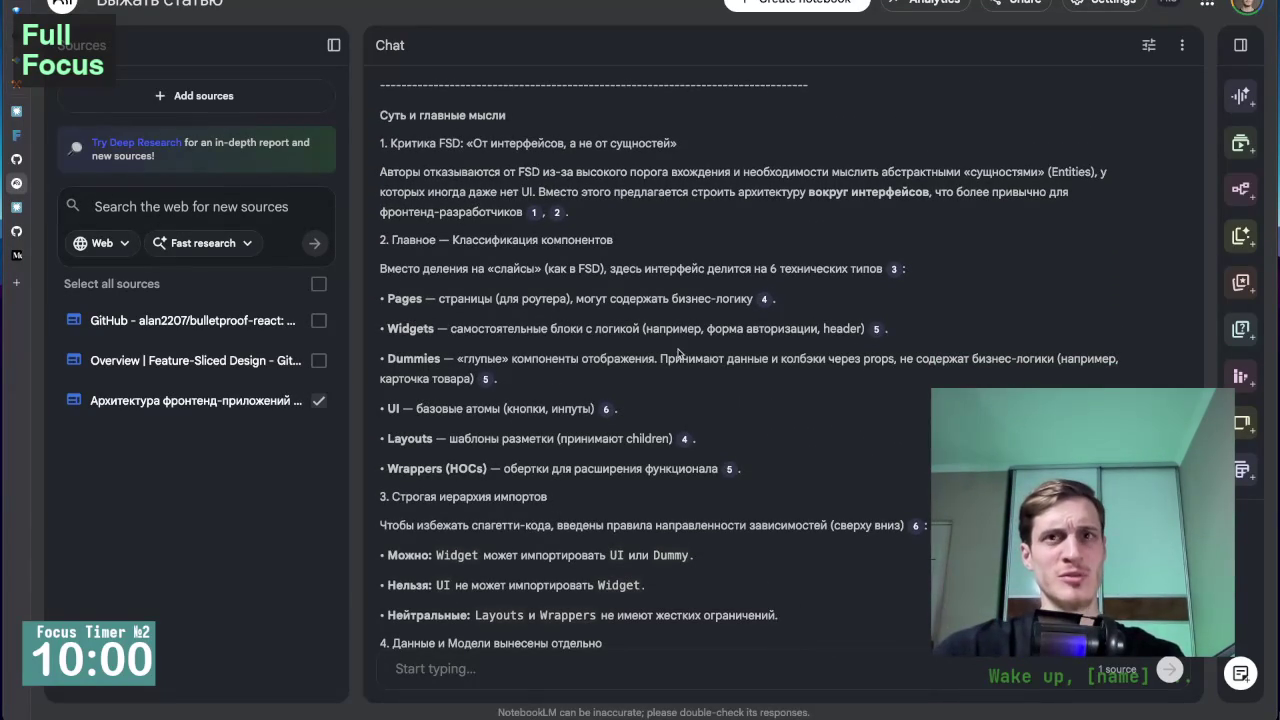
Expand the Studio panel, clear the Constants text selection and scroll down the answer.
left_click(1240, 45)
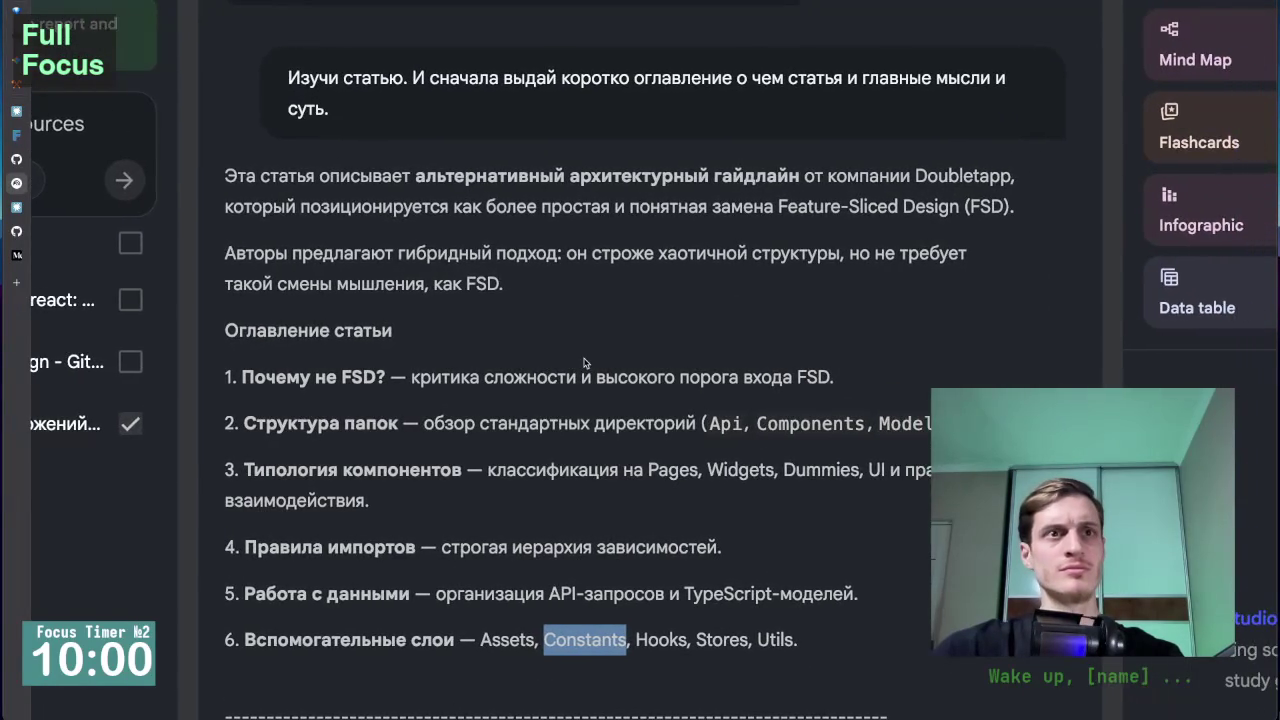
scroll(585, 363, "down", 3)
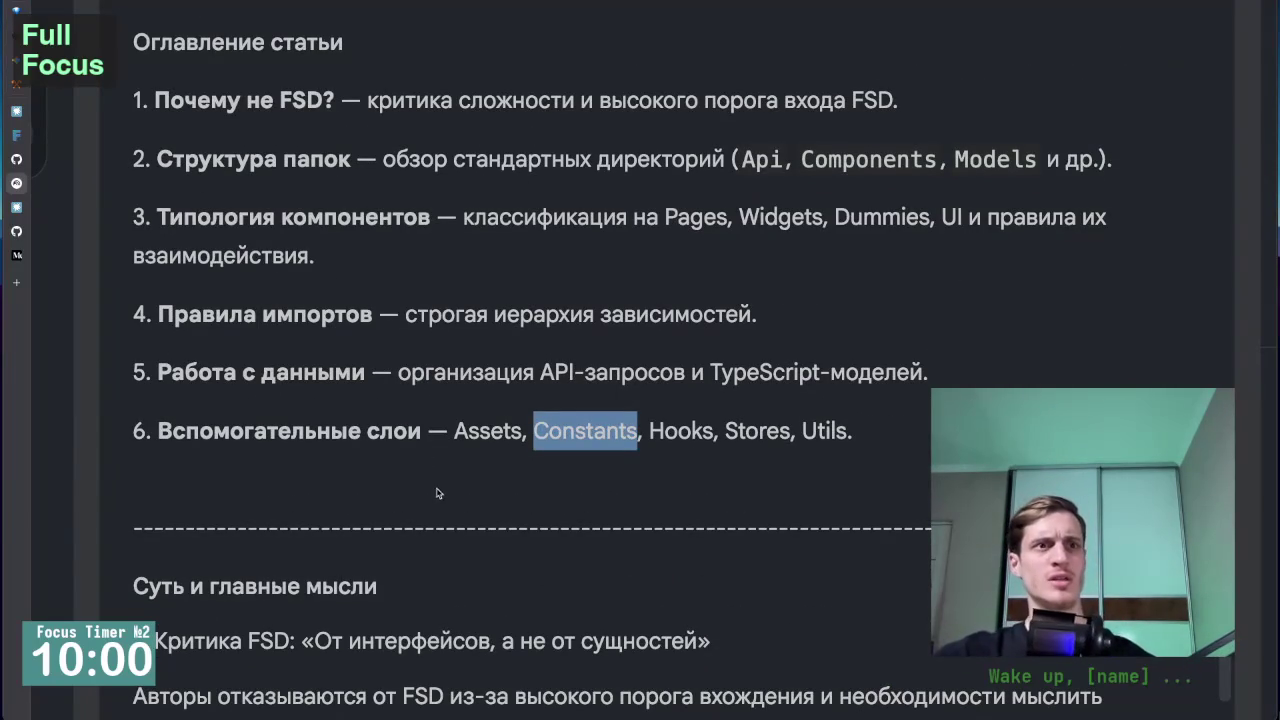
left_click(419, 420)
scroll(472, 486, "down", 2)
scroll(472, 486, "down", 5)
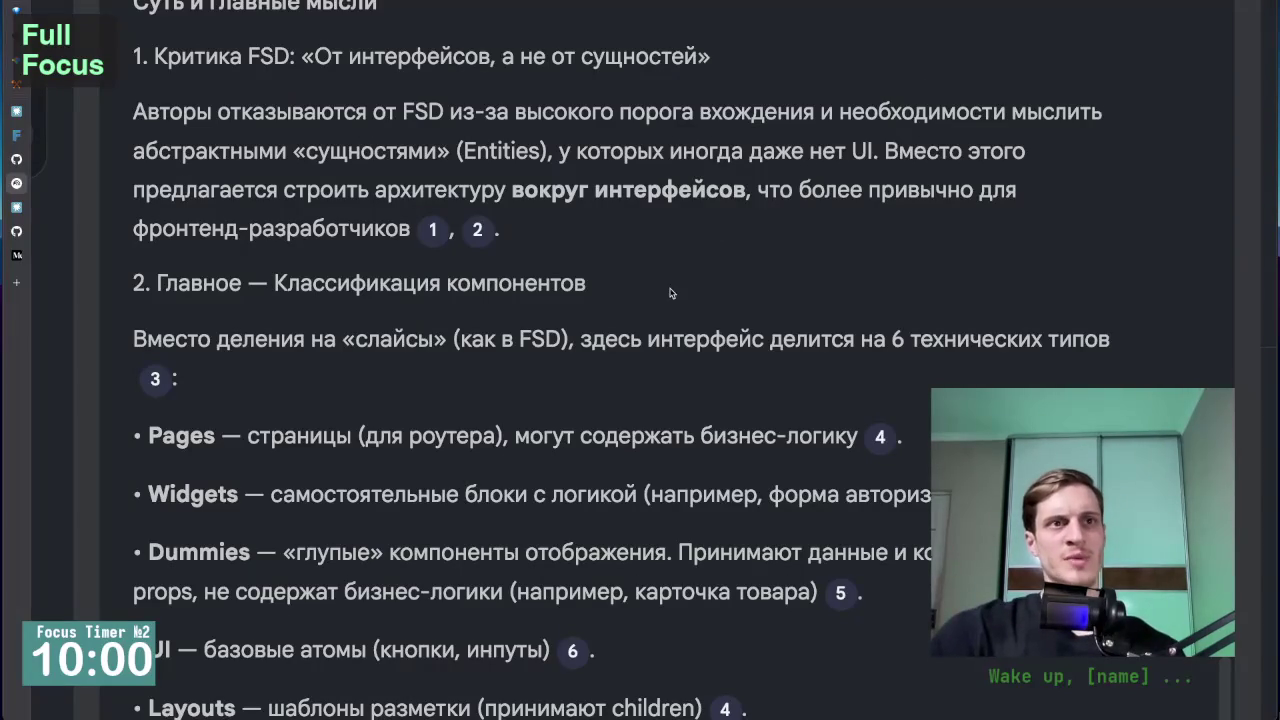
scroll(670, 300, "down", 3)
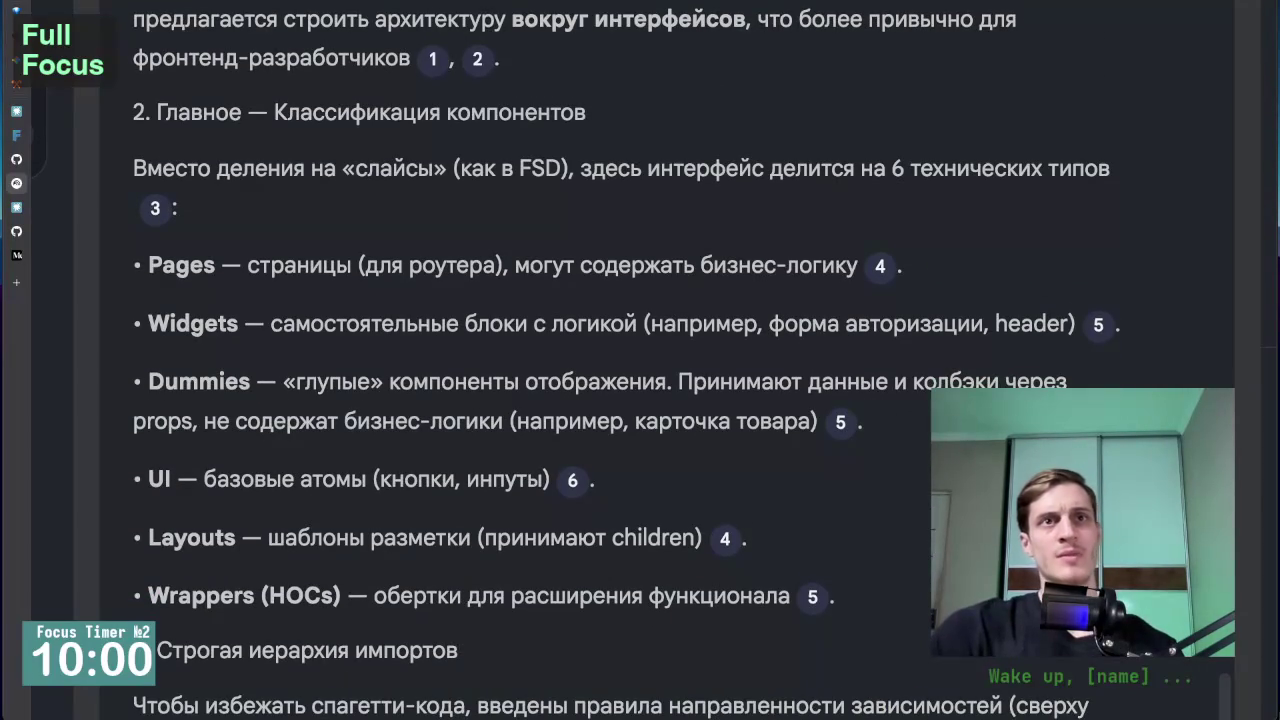
scroll(875, 405, "down", 1)
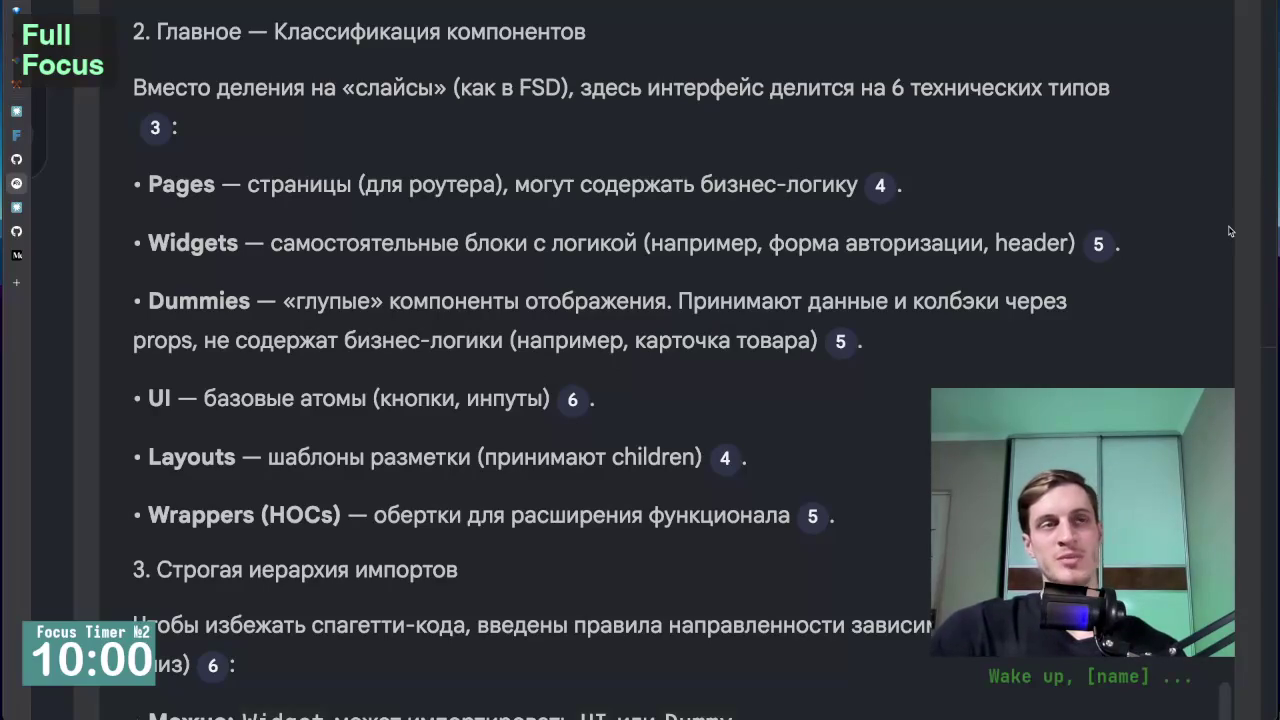
scroll(1228, 278, "down", 1)
scroll(1197, 357, "down", 1)
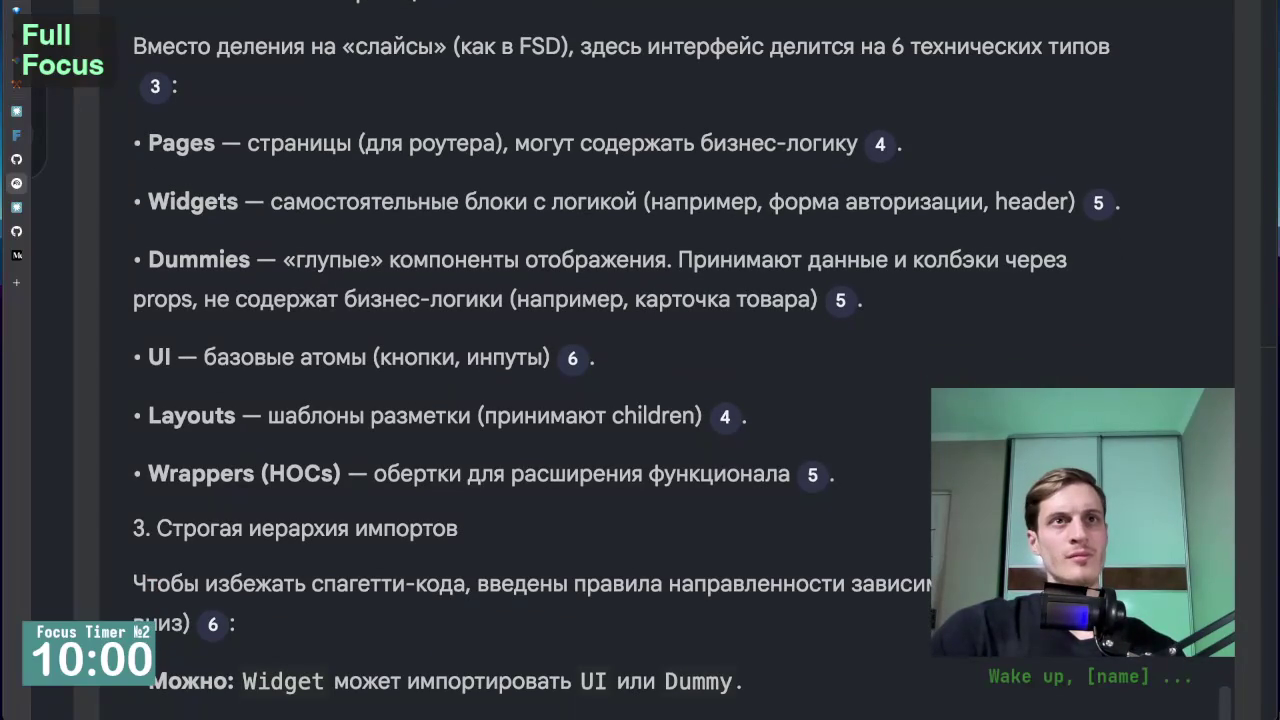
scroll(626, 359, "down", 2)
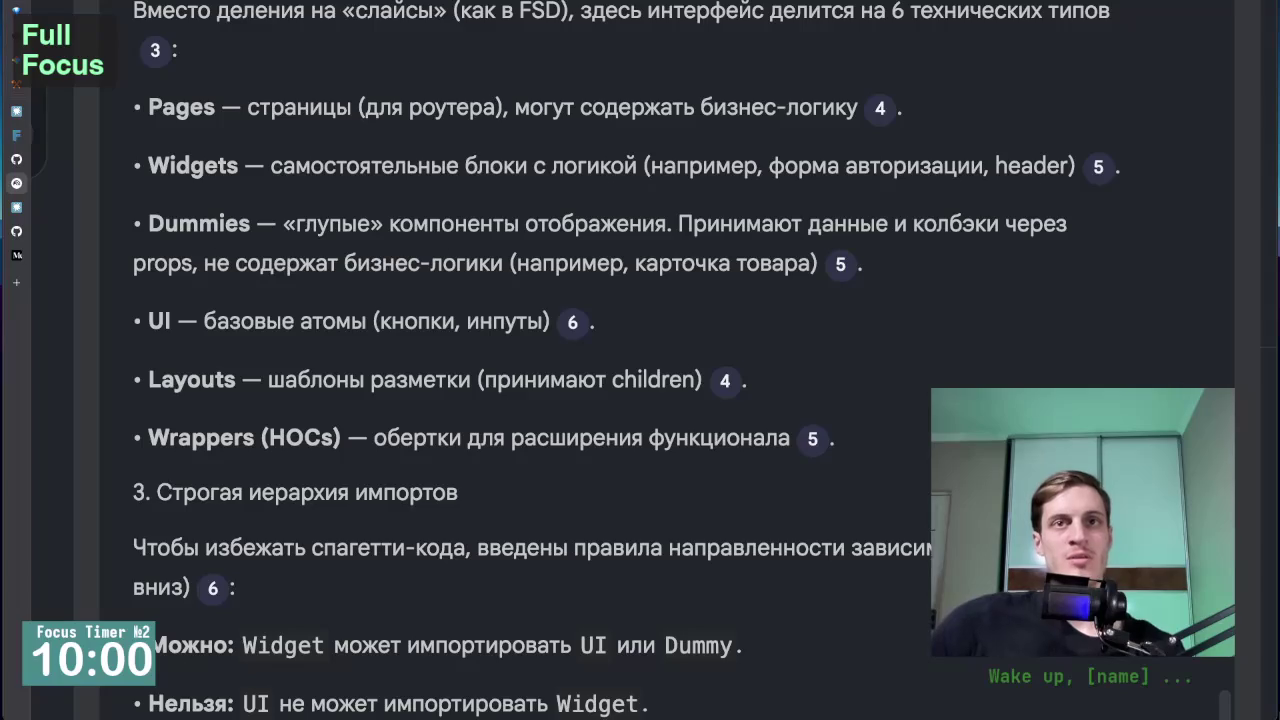
Scroll the answer to the sections on strict import hierarchy and separate data models.
scroll(1128, 364, "down", 2)
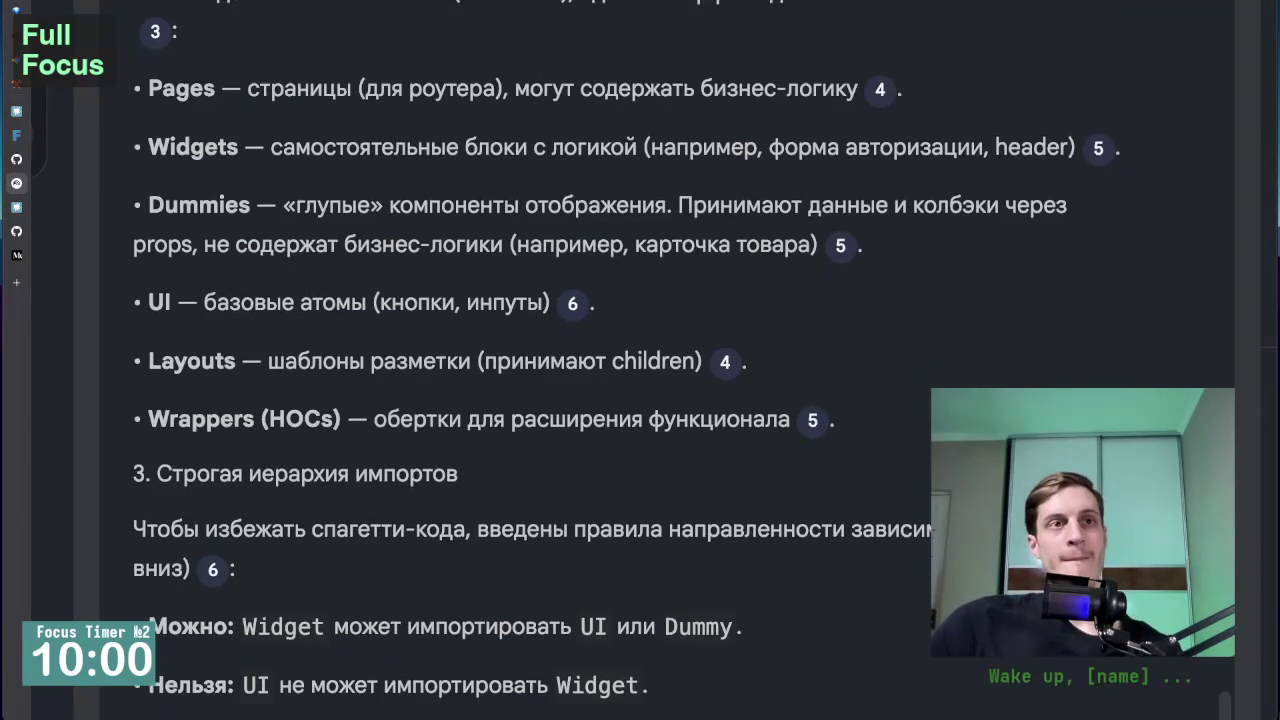
scroll(626, 360, "down", 1)
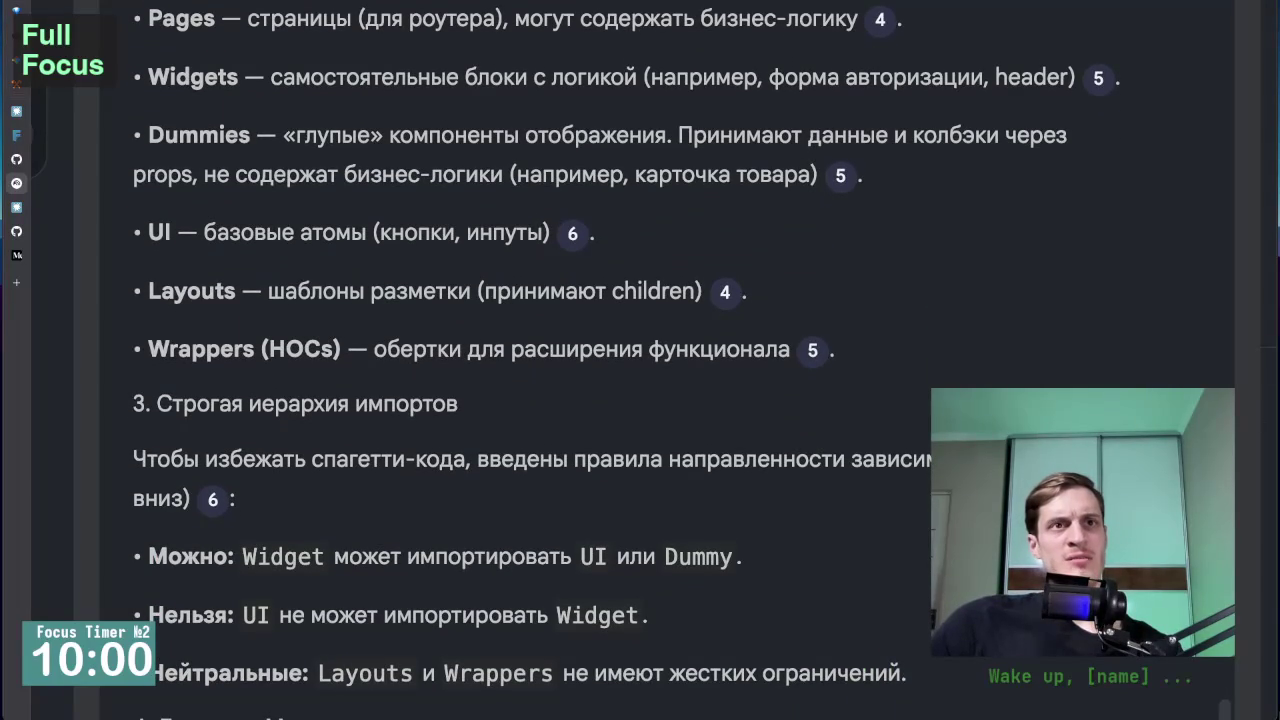
scroll(1066, 328, "down", 1)
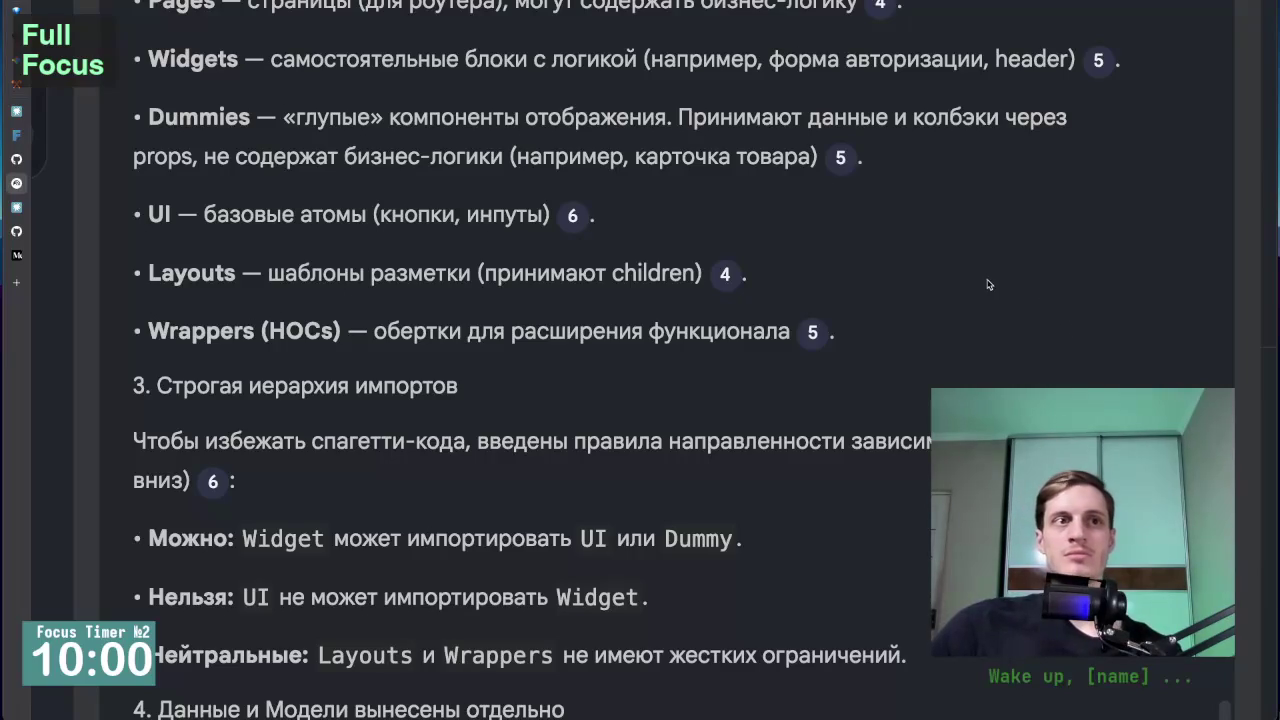
scroll(1006, 323, "down", 1)
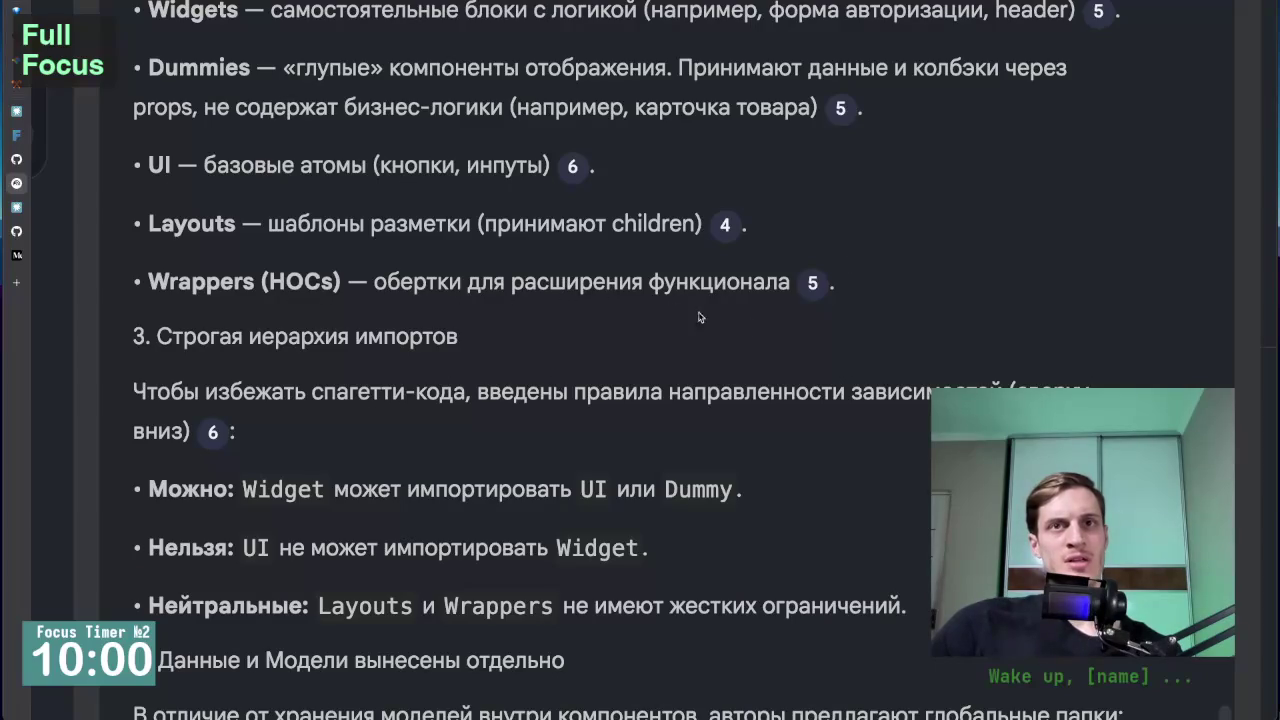
scroll(907, 307, "down", 1)
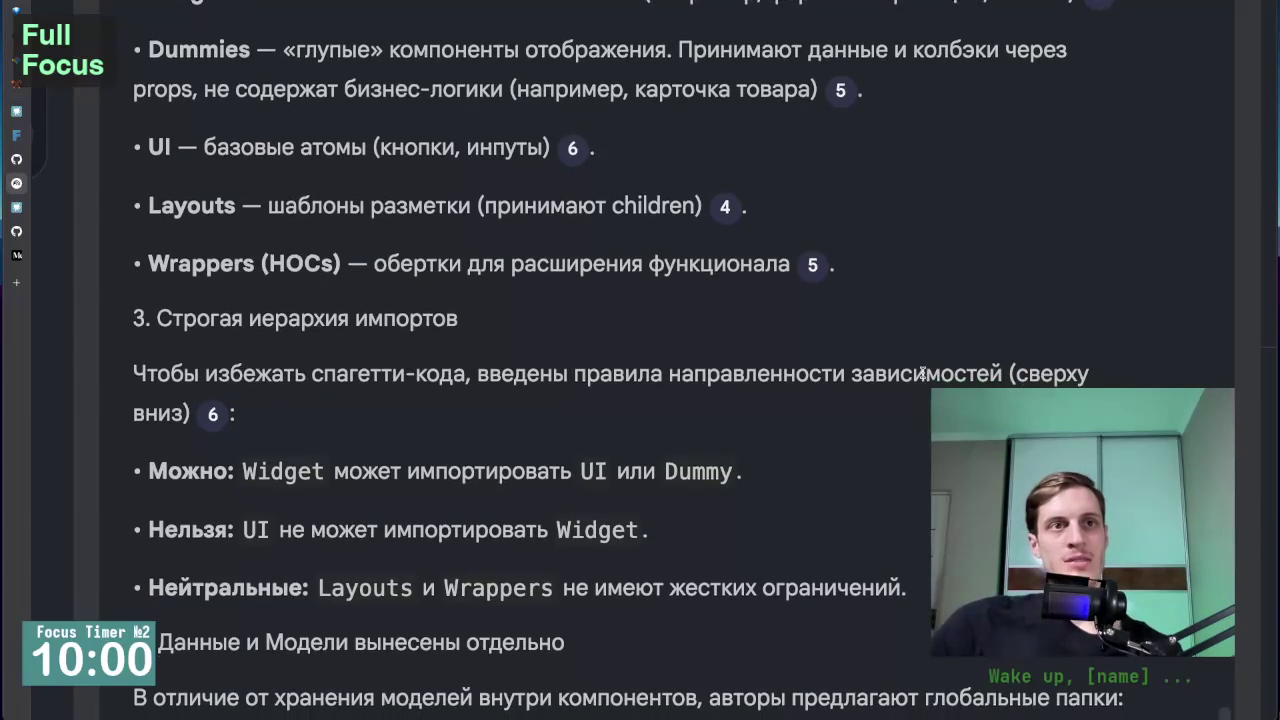
scroll(922, 372, "down", 1)
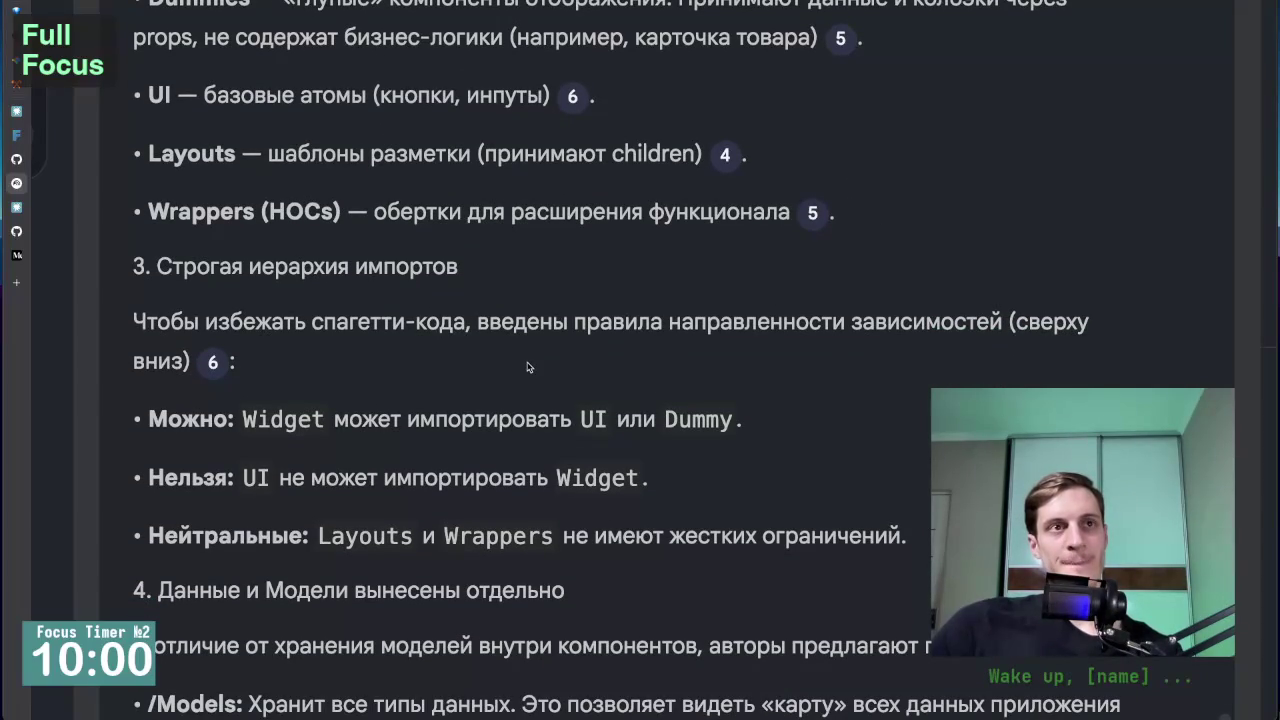
scroll(531, 370, "up", 1)
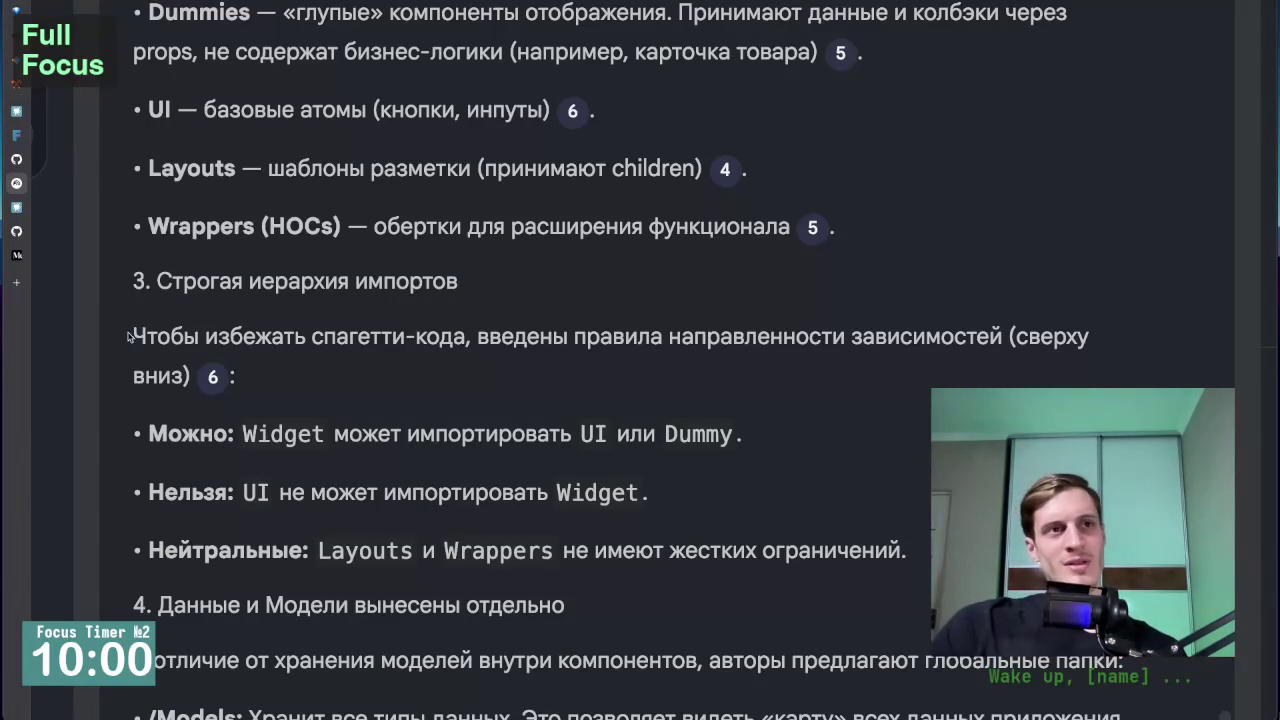
scroll(119, 399, "down", 2)
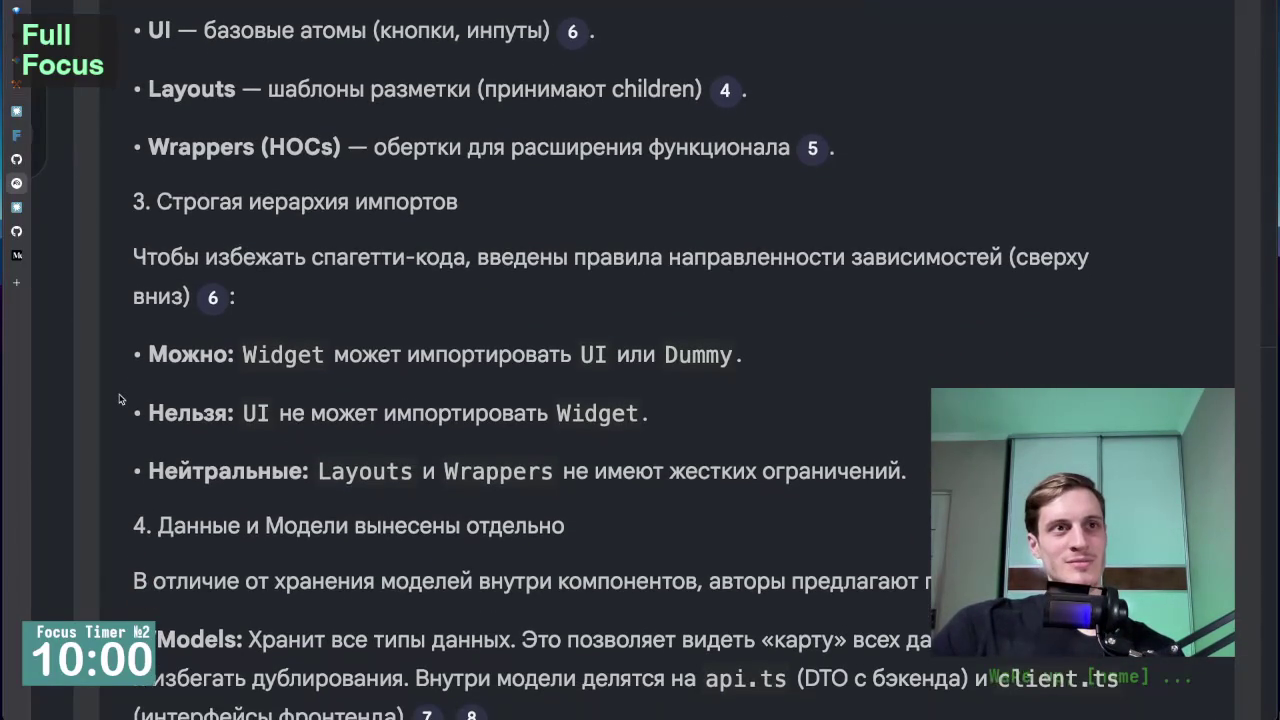
scroll(119, 399, "up", 1)
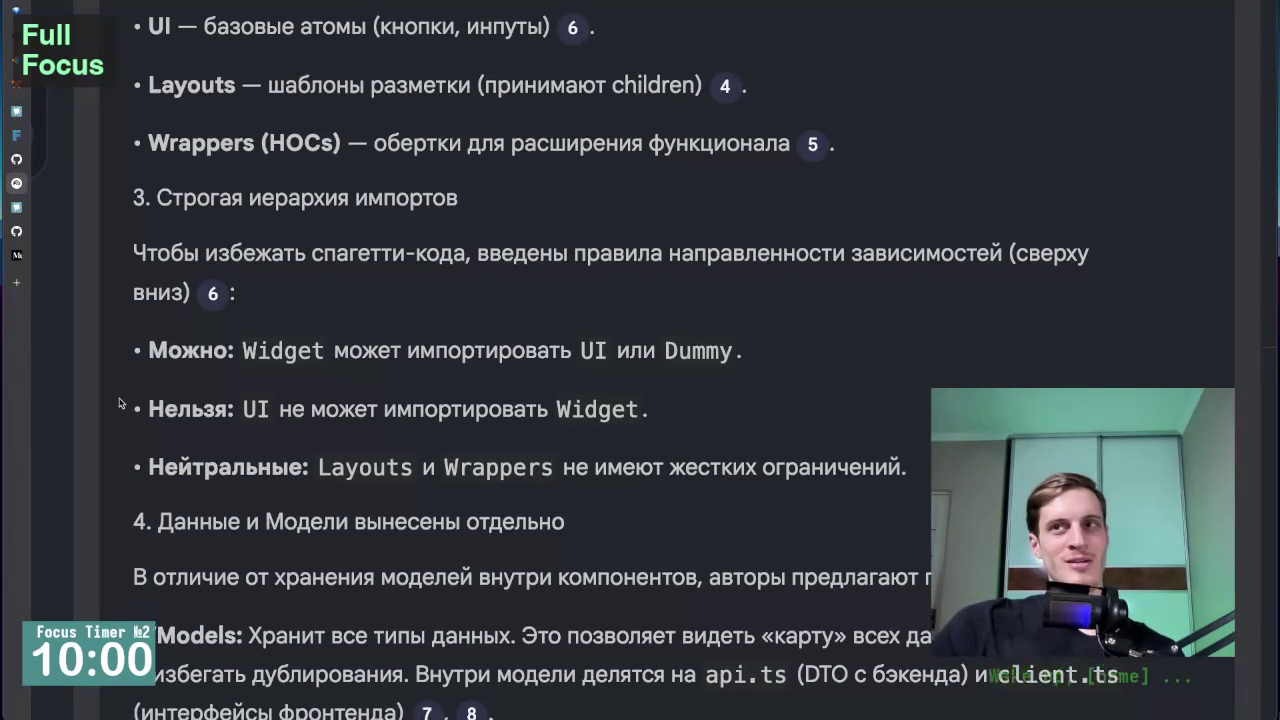
scroll(119, 401, "down", 1)
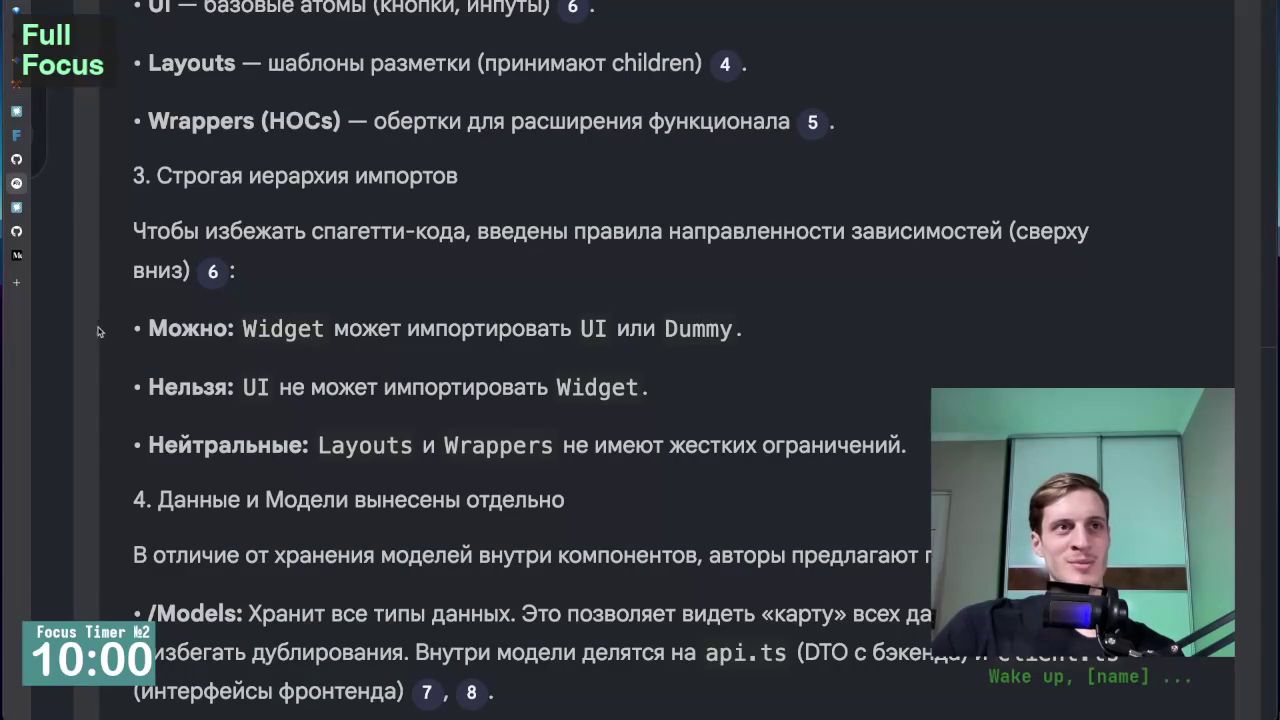
scroll(100, 340, "up", 1)
scroll(102, 336, "up", 1)
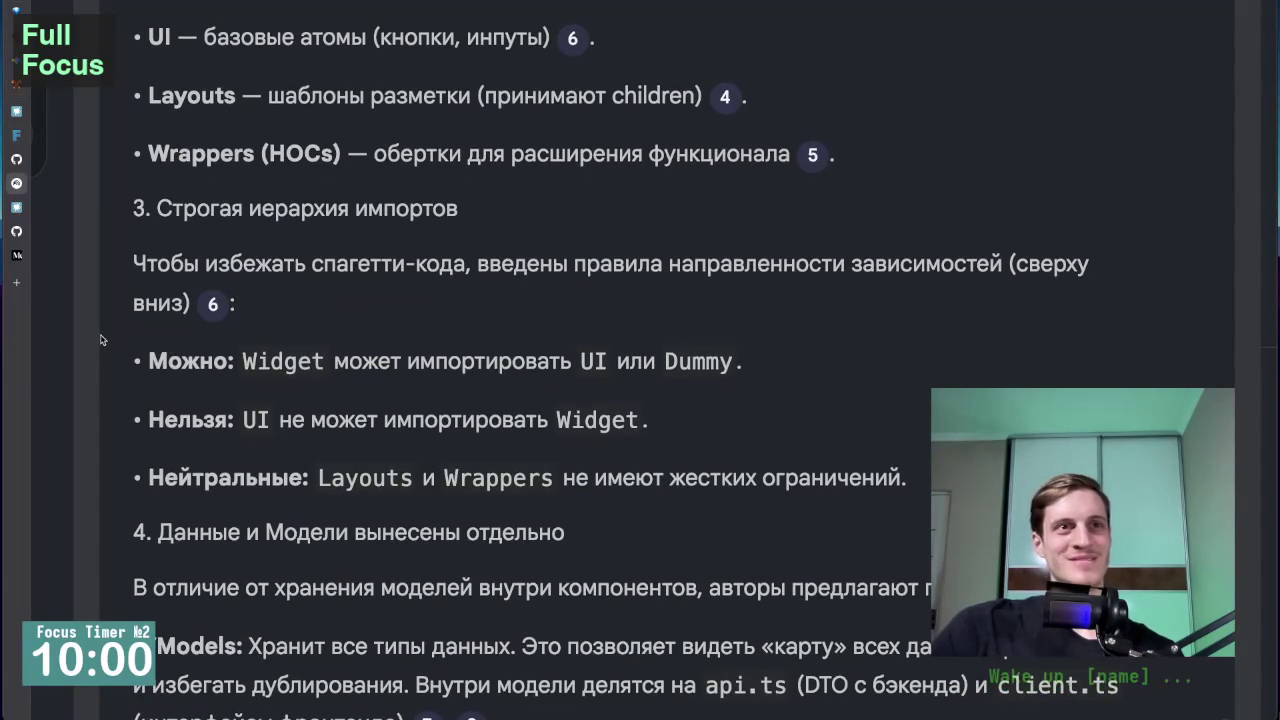
scroll(112, 359, "up", 1)
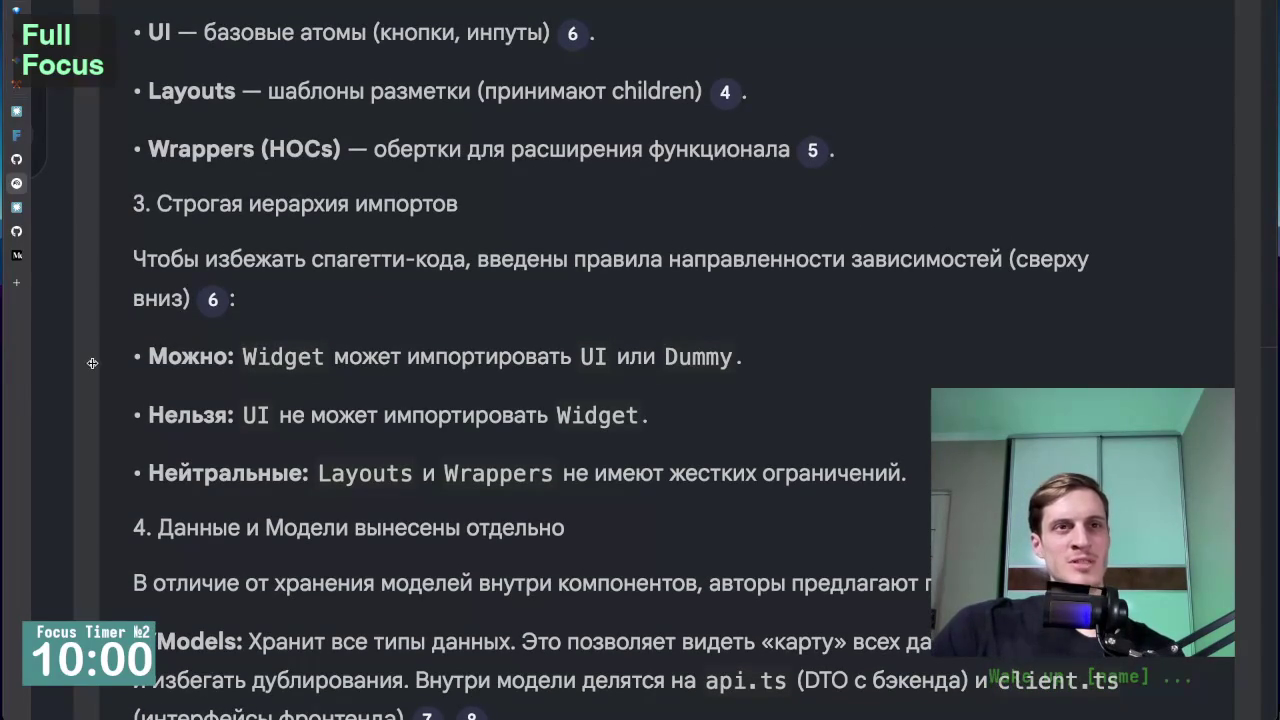
scroll(93, 364, "up", 1)
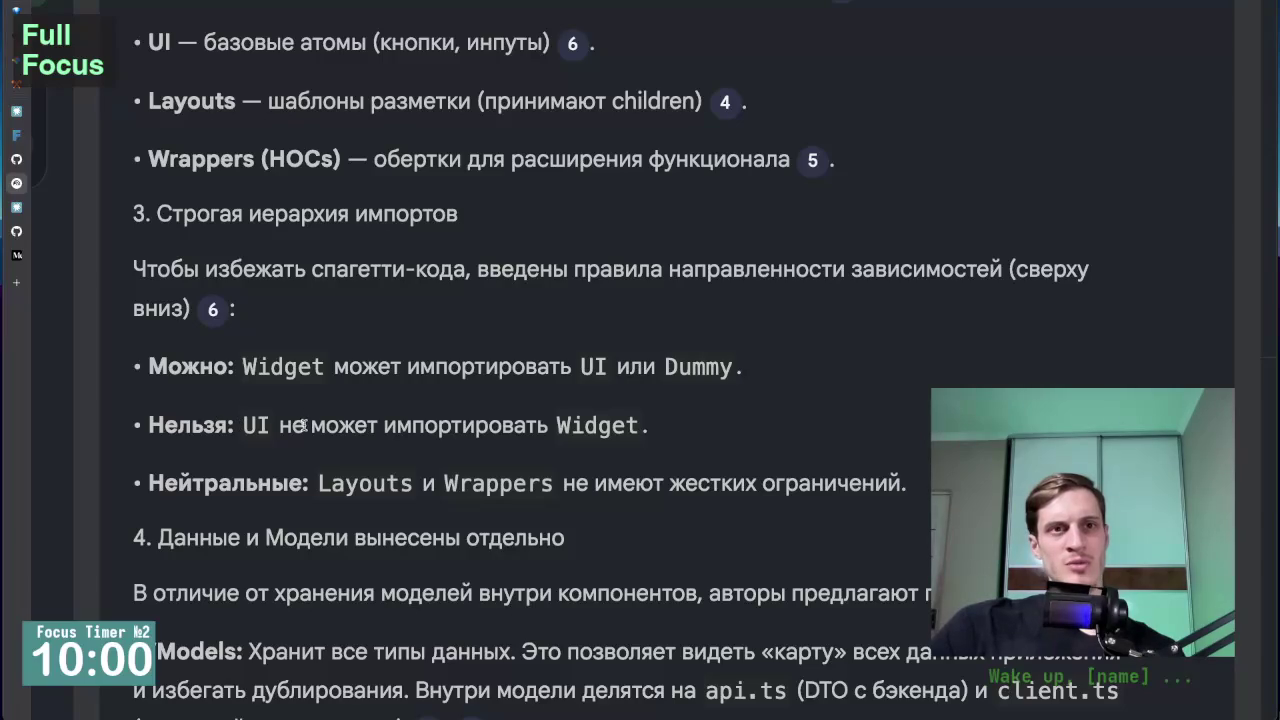
Read the /Models and /Api folders description, briefly highlighting the /Models text.
scroll(271, 475, "down", 1)
scroll(271, 475, "down", 4)
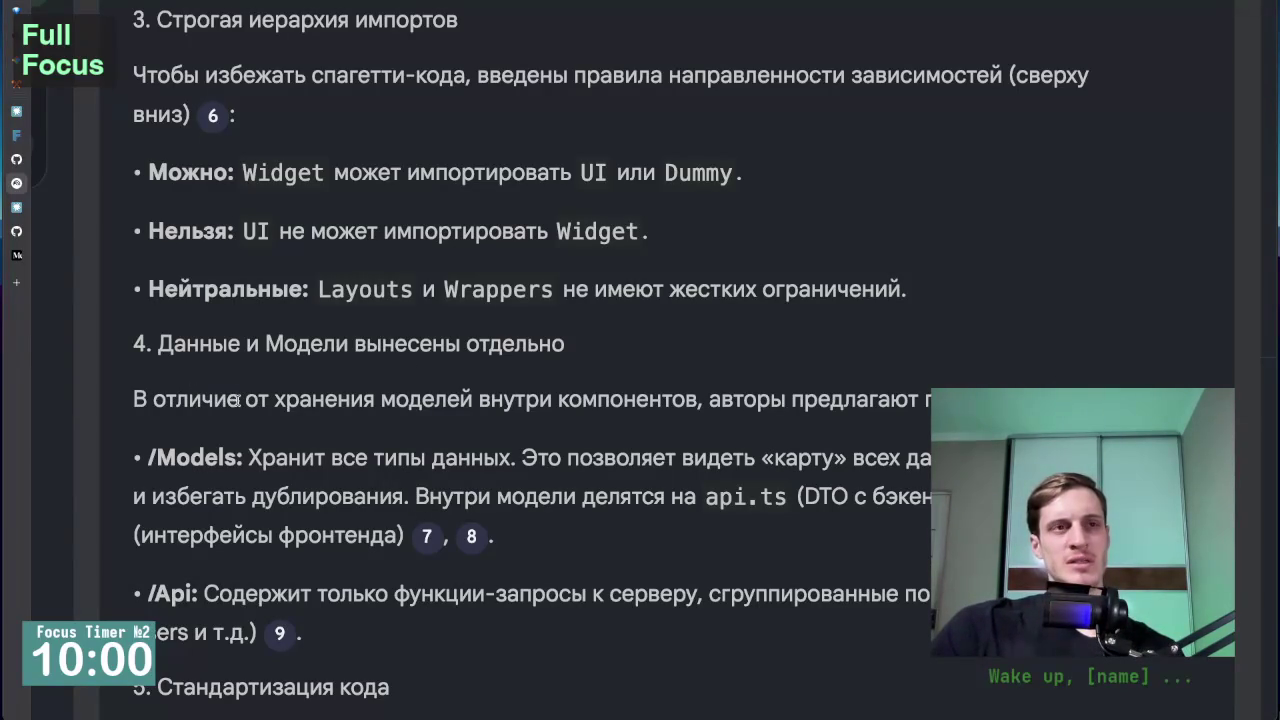
scroll(220, 446, "down", 1)
scroll(133, 443, "down", 1)
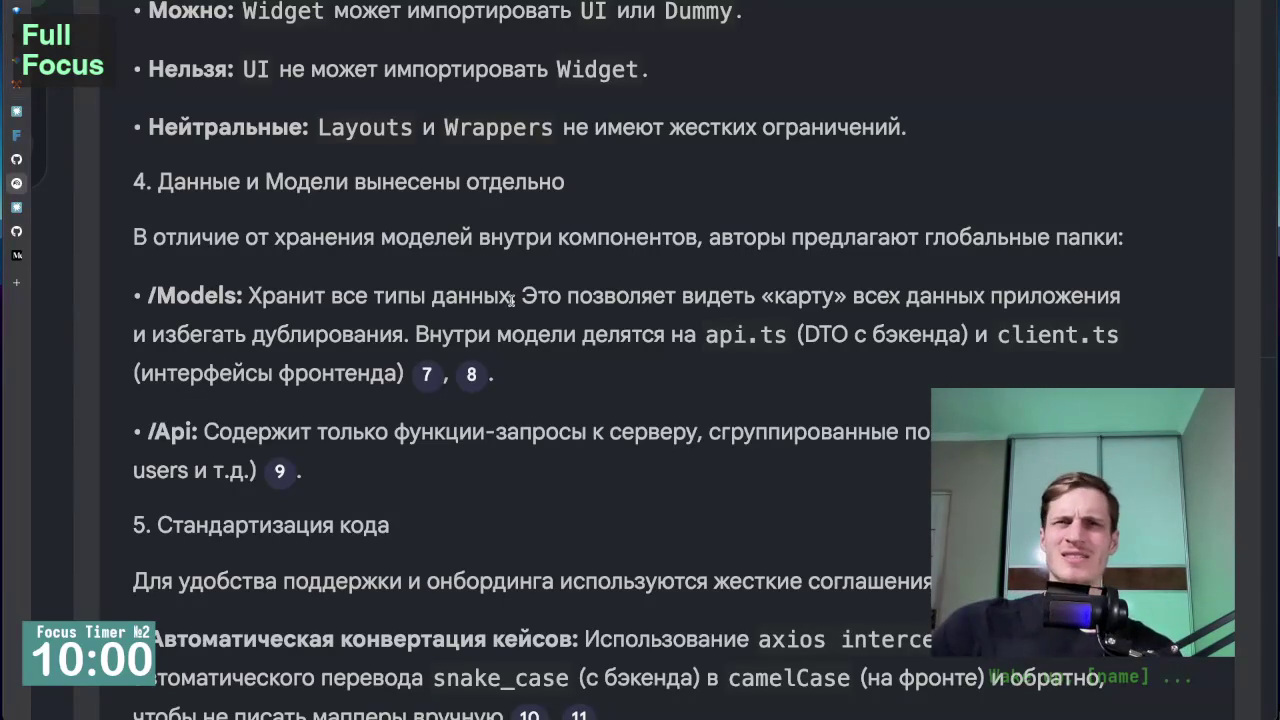
mouse_move(519, 296)
left_mouse_down()
mouse_move(316, 334)
mouse_move(130, 296)
left_mouse_up()
left_click(232, 309)
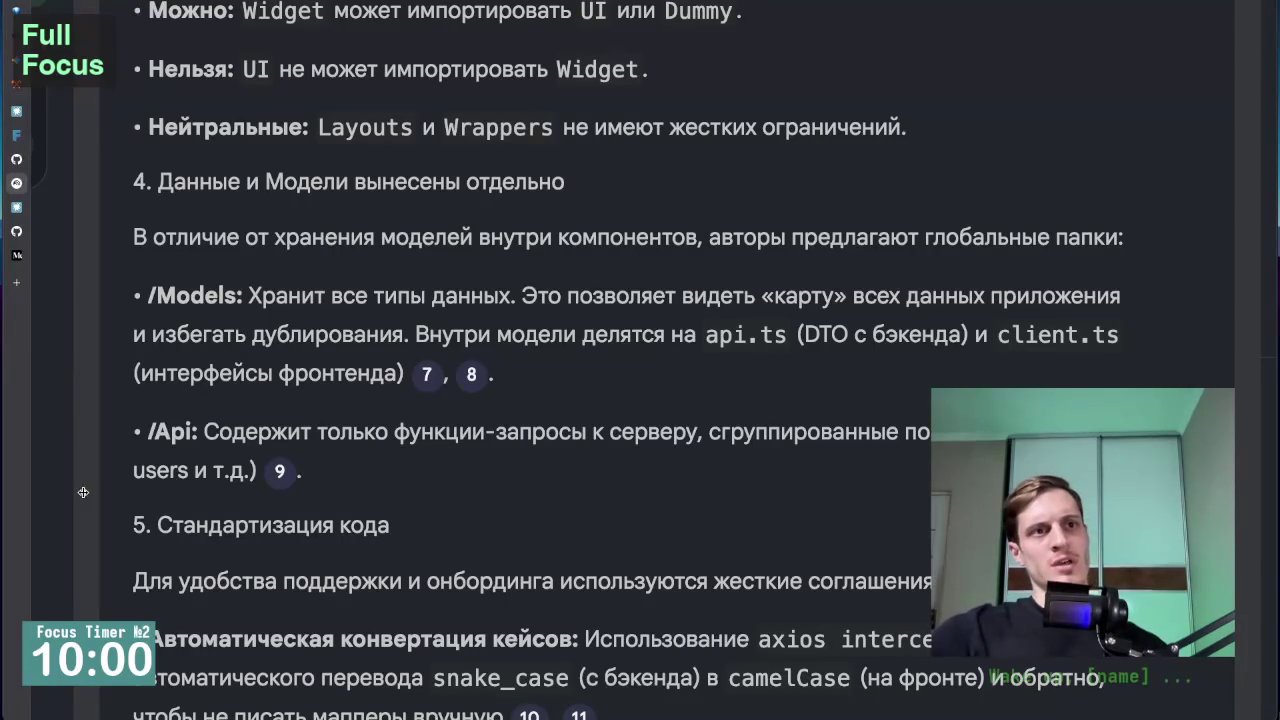
Scroll to the answer's 'Итог' summary and the first suggested follow-up question.
scroll(170, 516, "down", 3)
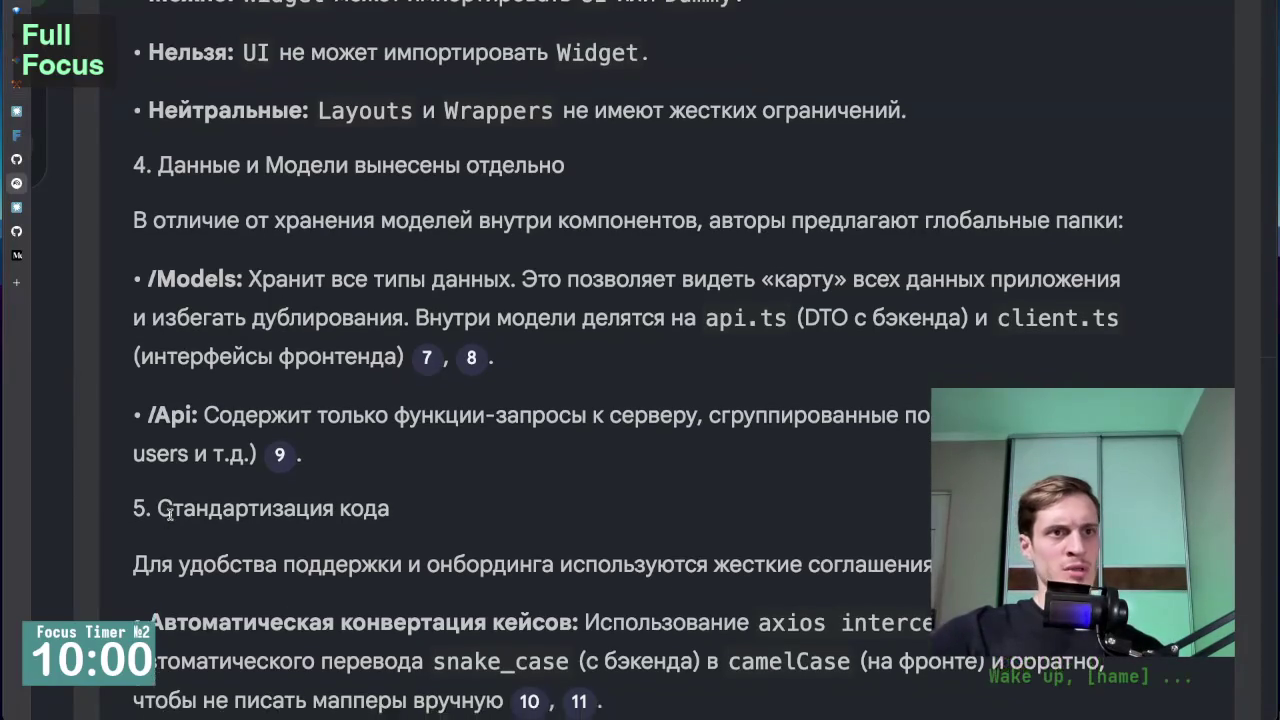
scroll(114, 460, "down", 1)
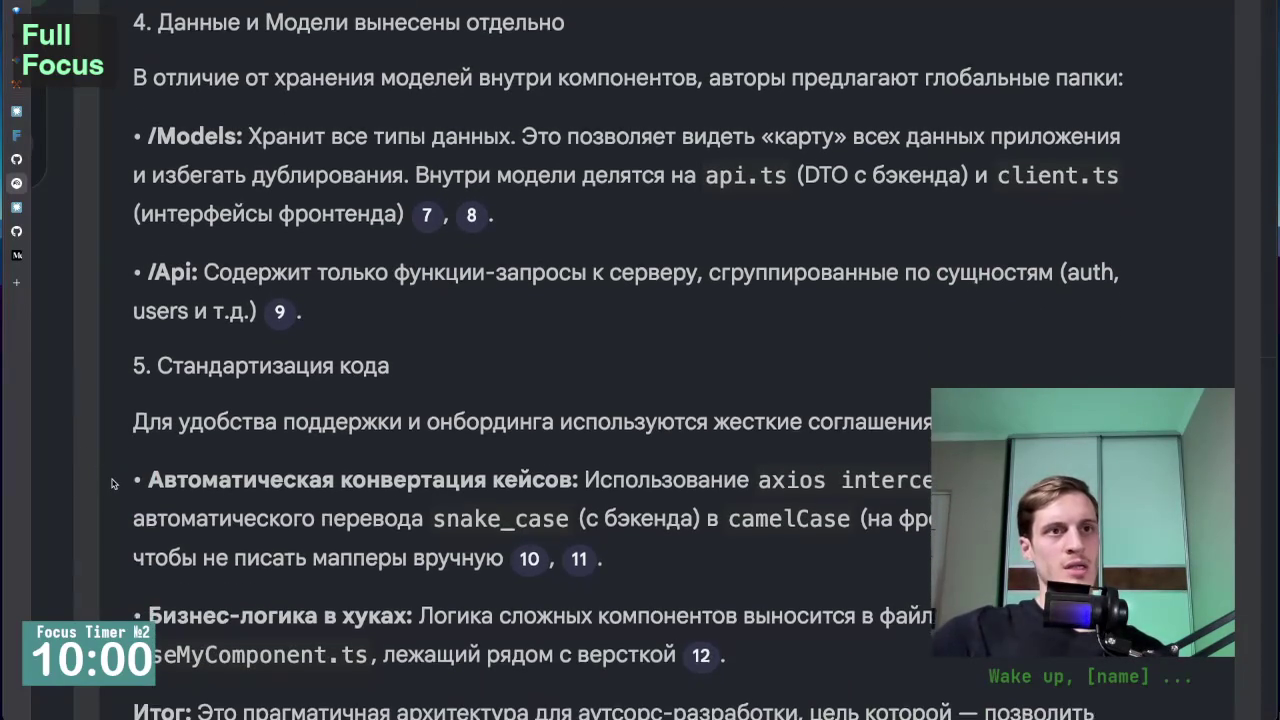
scroll(121, 395, "down", 2)
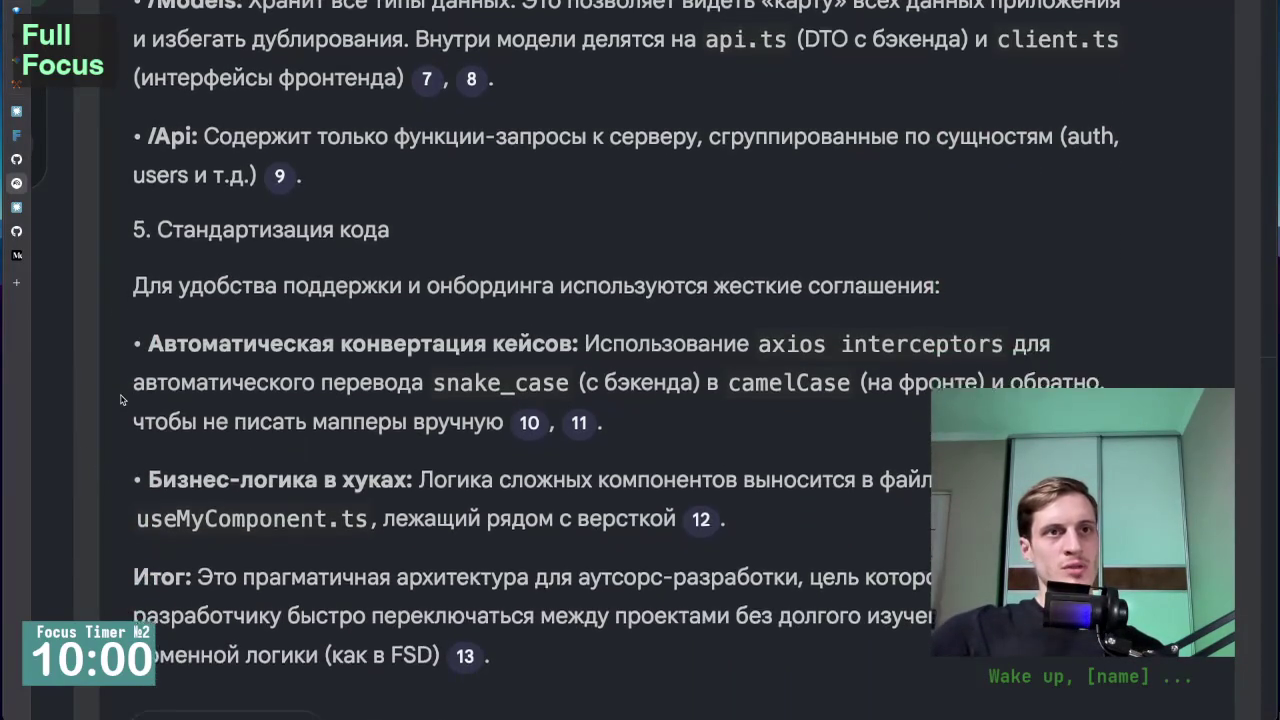
scroll(121, 396, "down", 3)
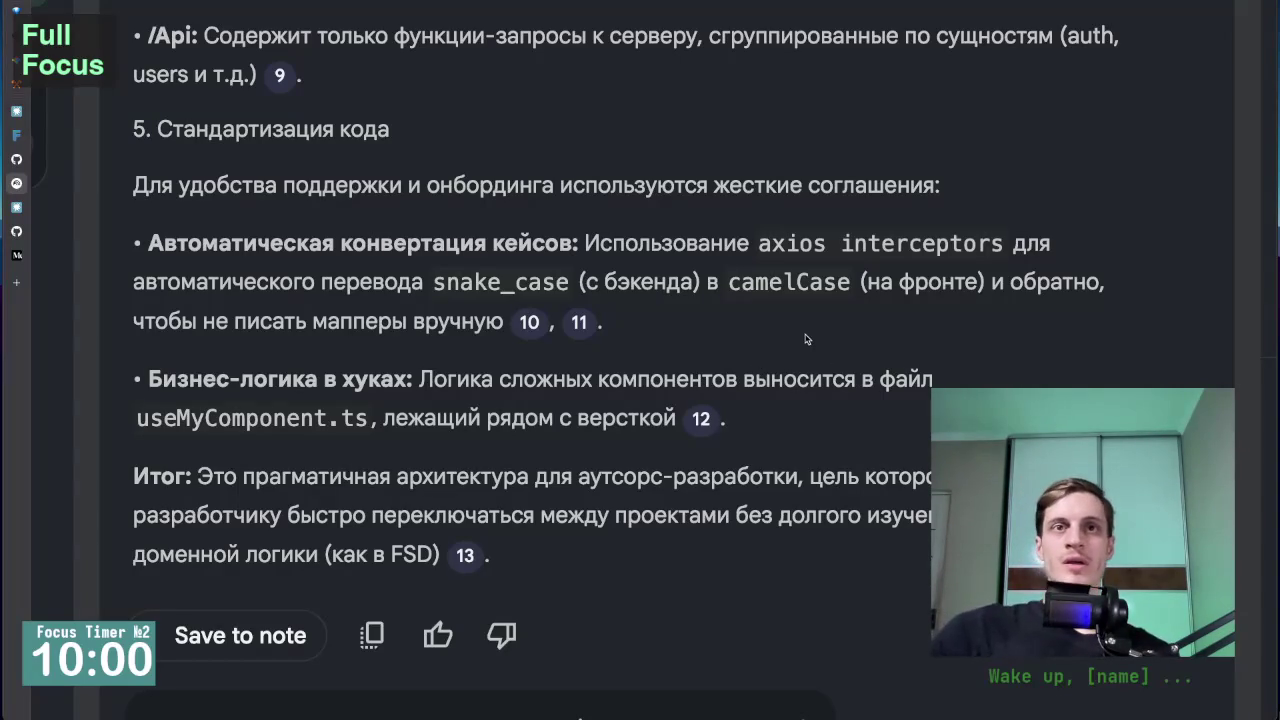
scroll(780, 317, "down", 1)
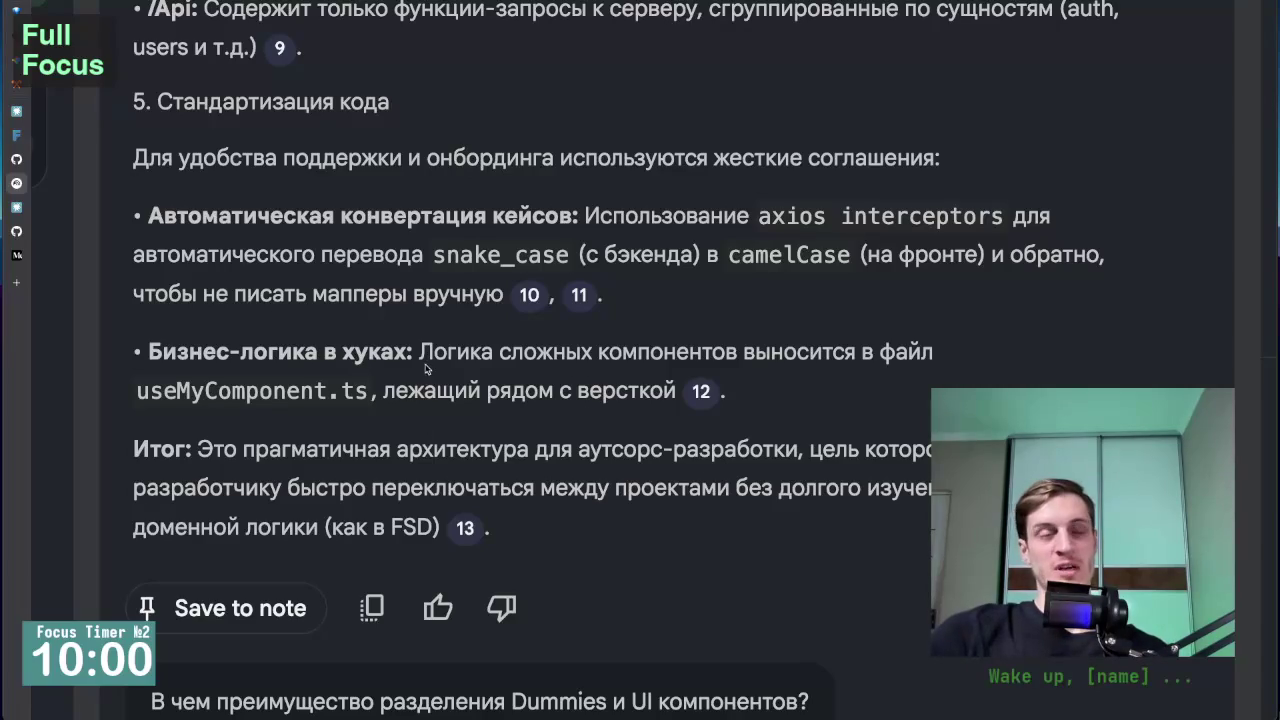
mouse_move(418, 352)
left_mouse_down()
mouse_move(924, 352)
mouse_move(928, 340)
mouse_move(135, 352)
mouse_move(186, 390)
left_mouse_up()
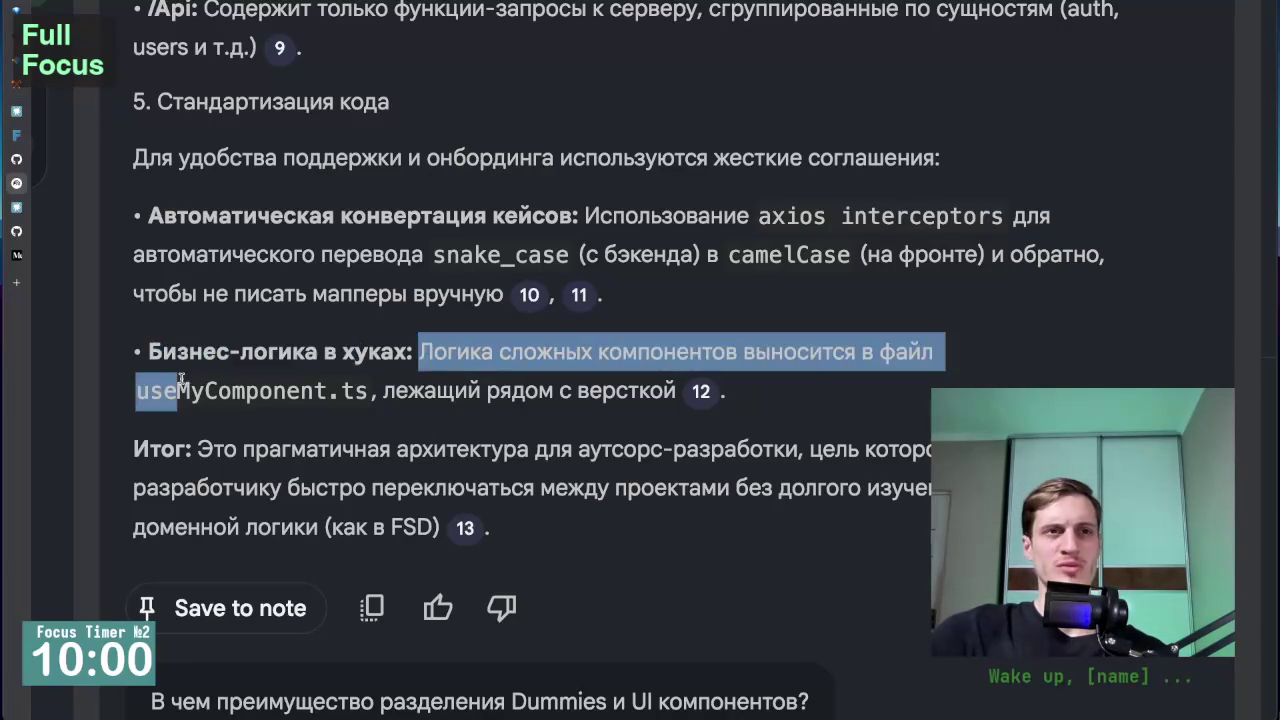
left_click(198, 392)
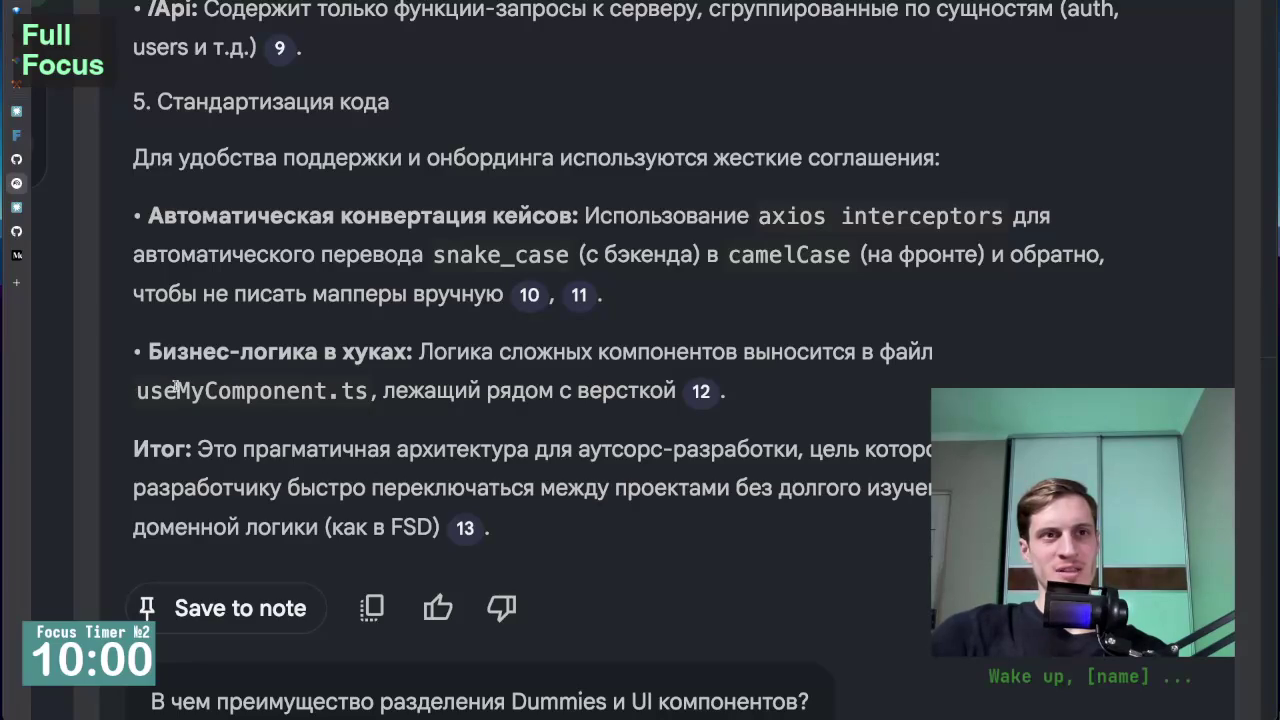
left_click_drag(176, 388, 327, 381)
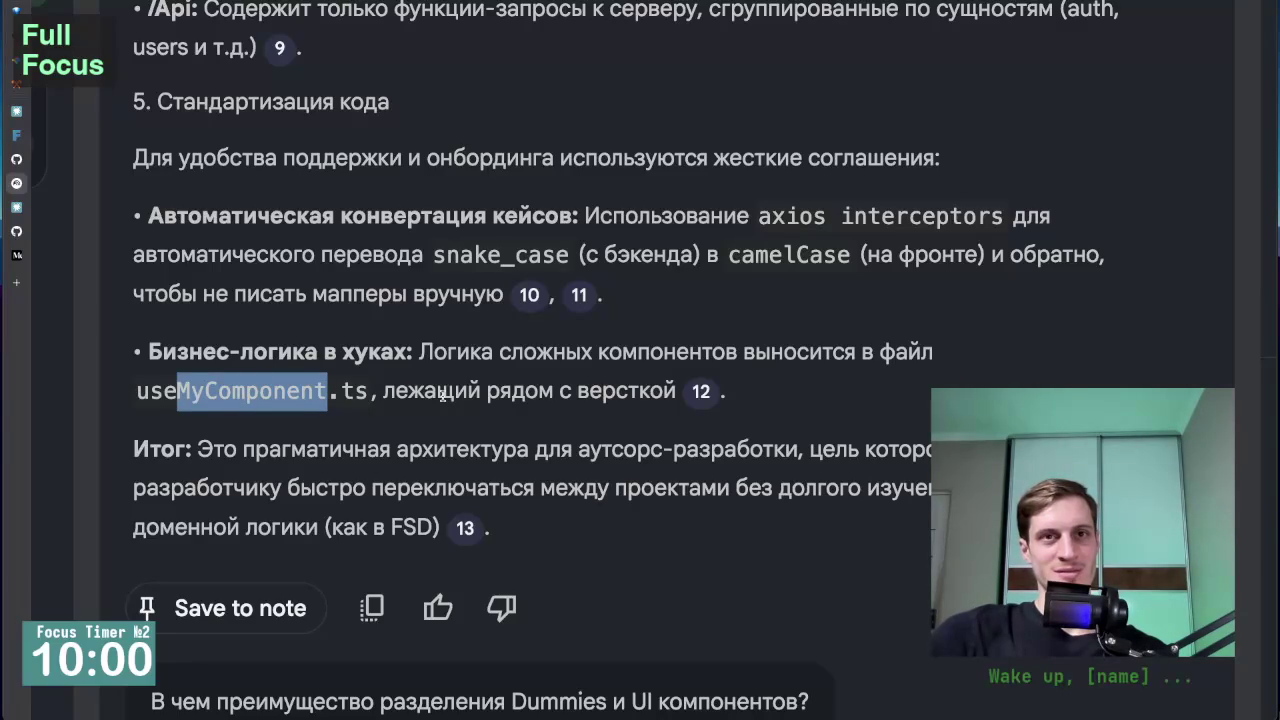
scroll(441, 395, "down", 1)
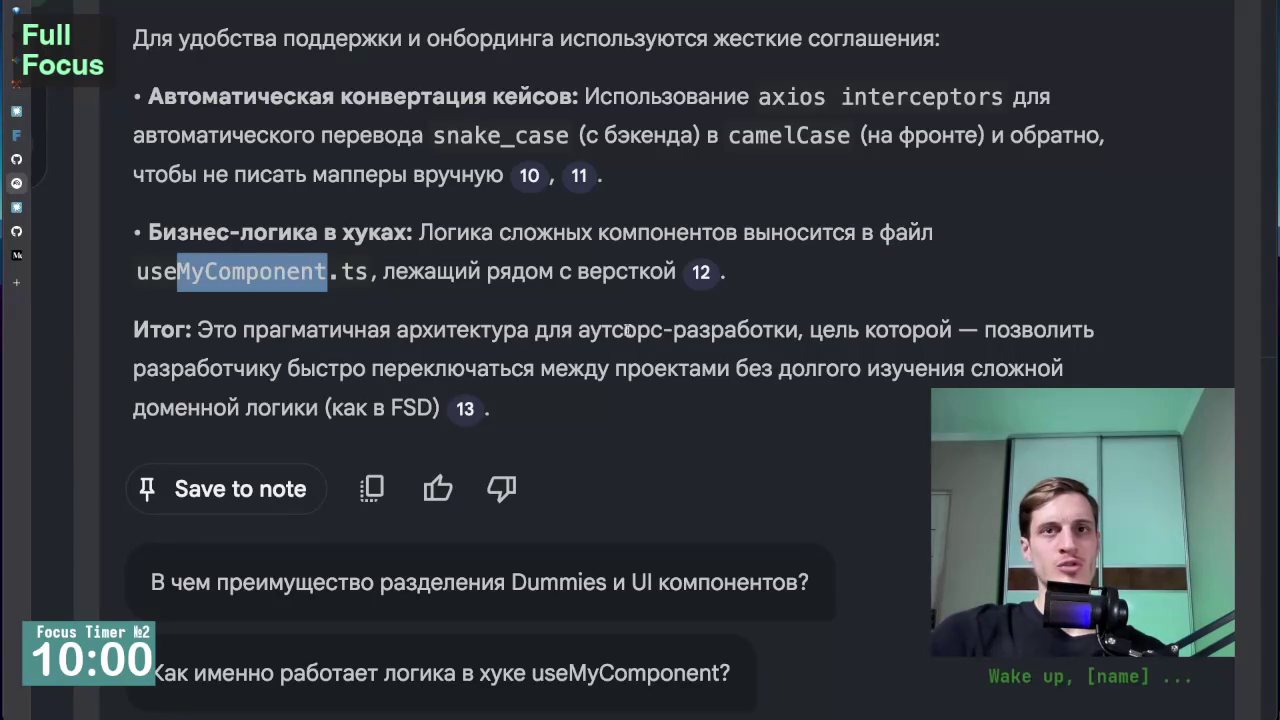
left_click_drag(797, 318, 540, 337)
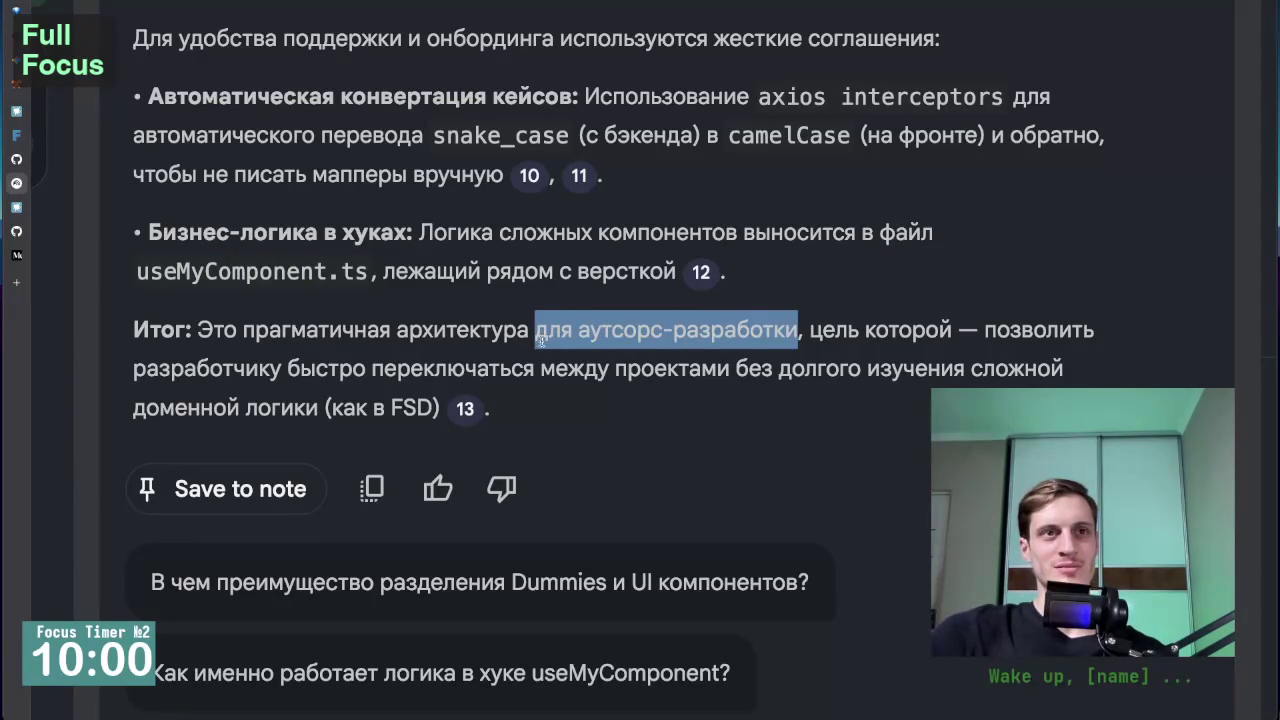
left_click(548, 398)
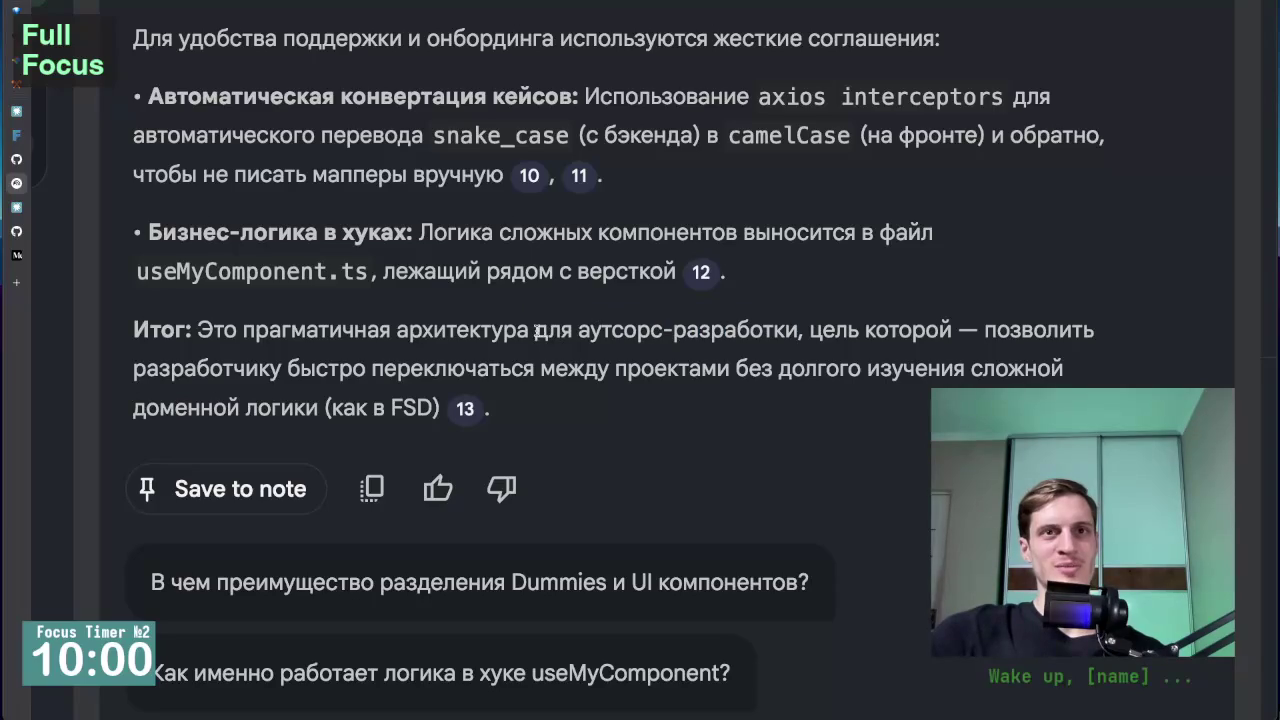
left_click_drag(537, 331, 800, 339)
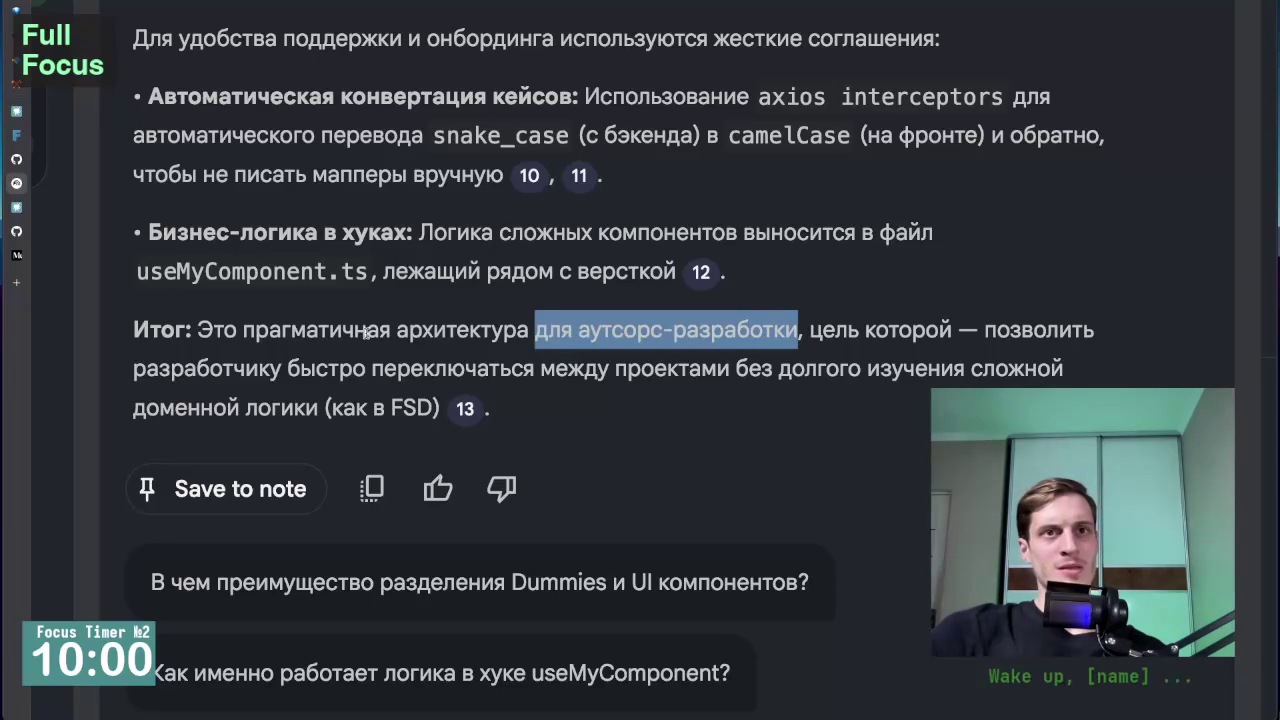
left_click(526, 351)
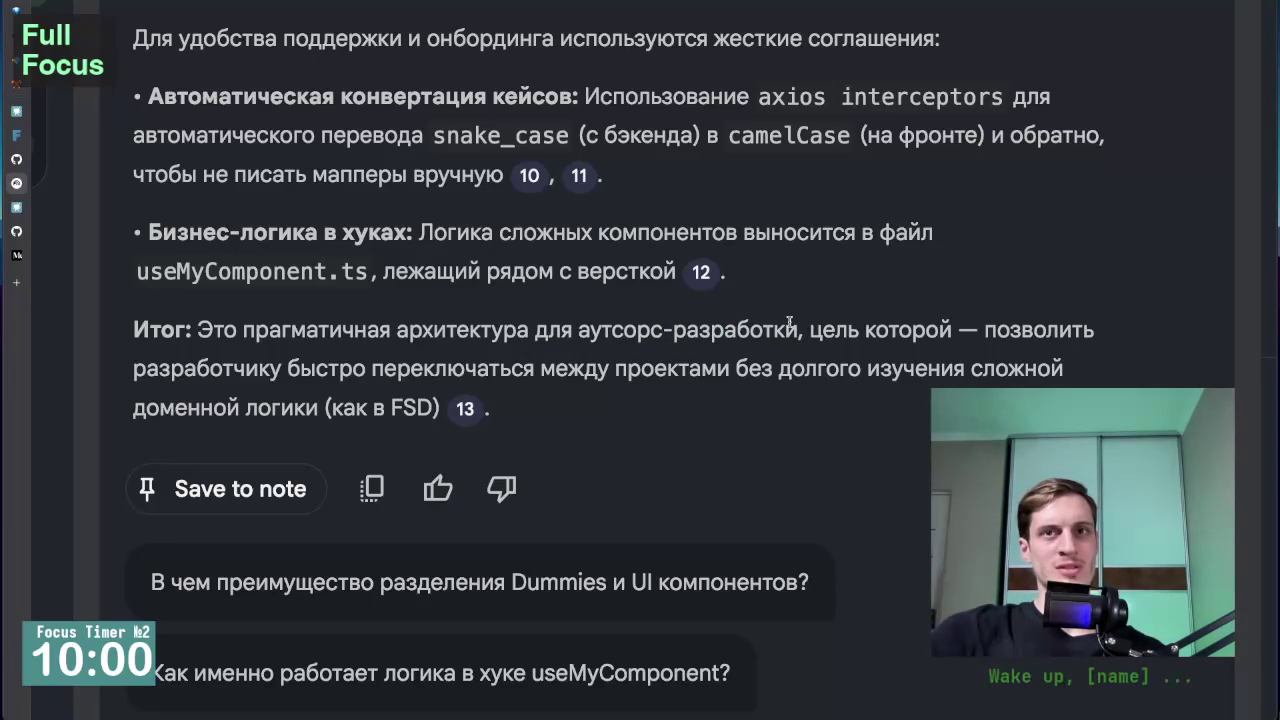
left_click_drag(798, 330, 392, 330)
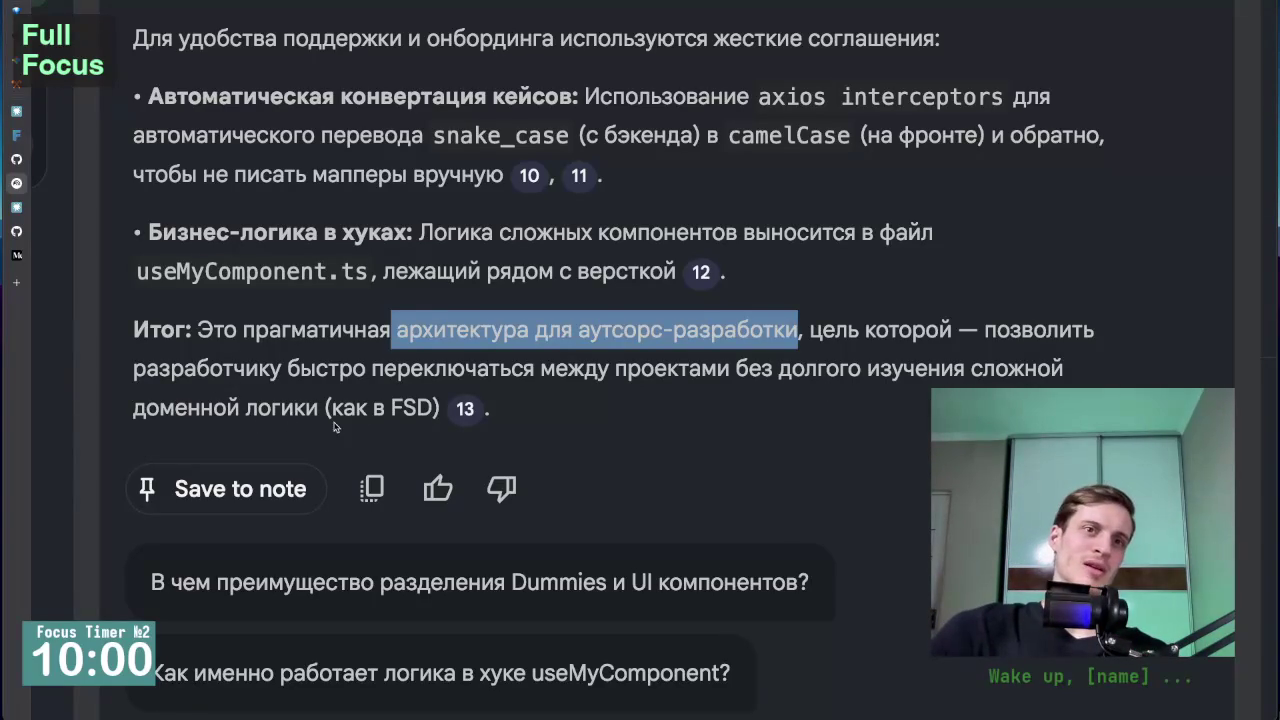
left_click_drag(330, 409, 424, 415)
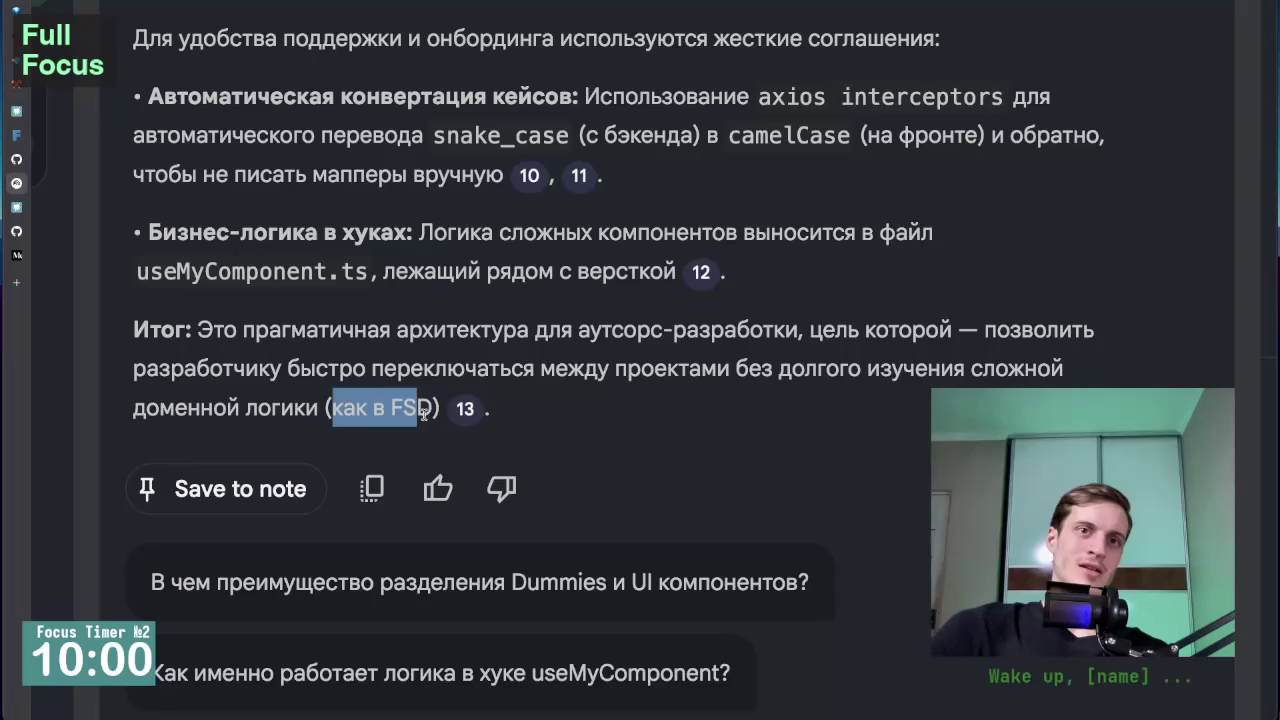
left_click(556, 409)
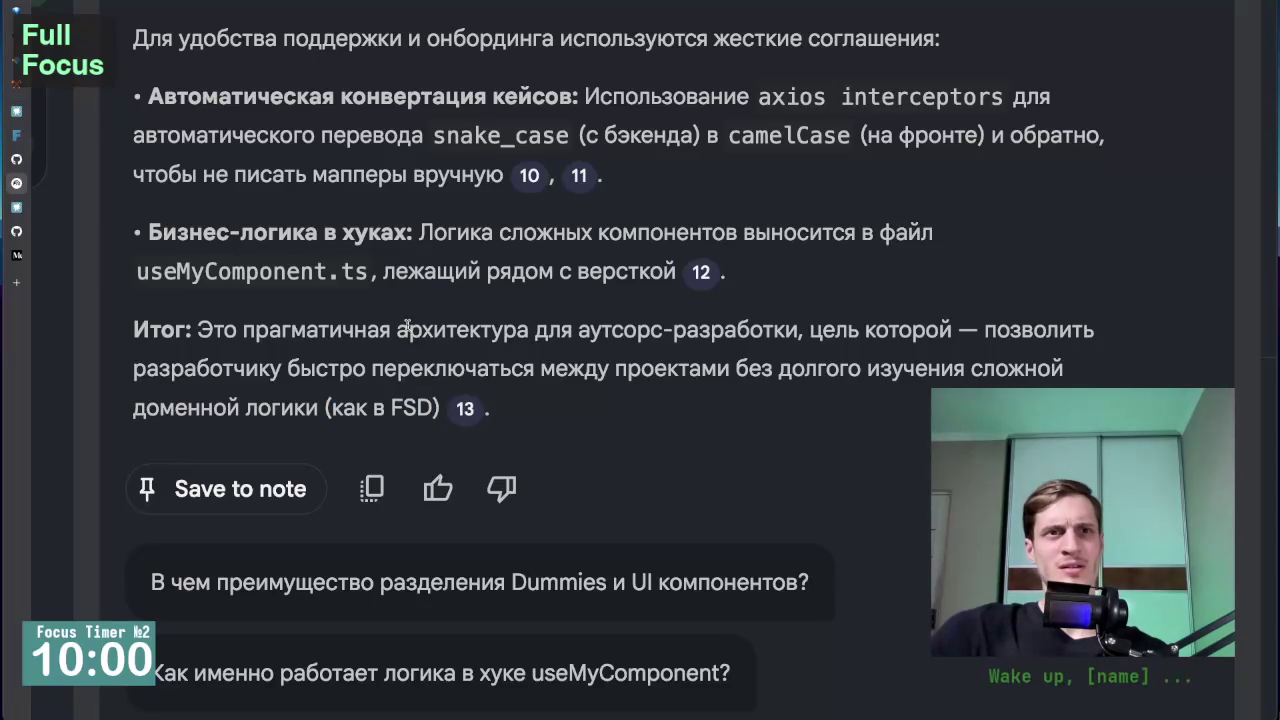
left_click_drag(397, 329, 798, 337)
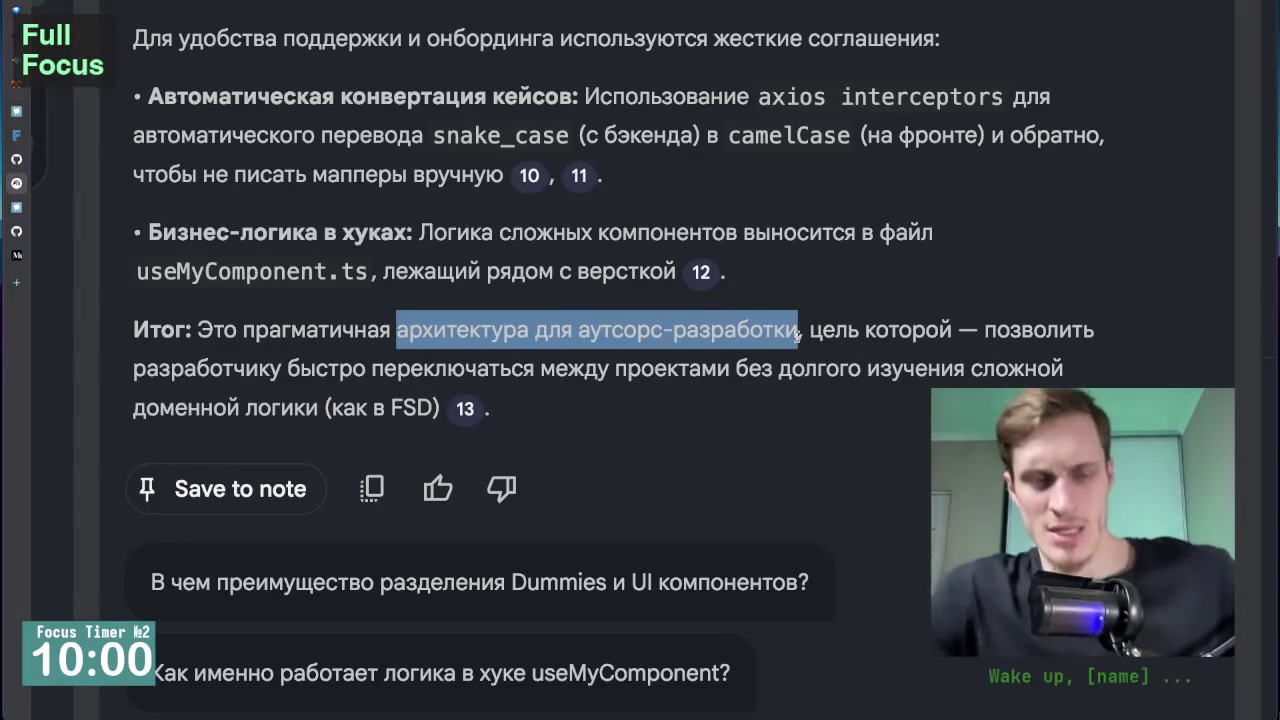
left_click(618, 389)
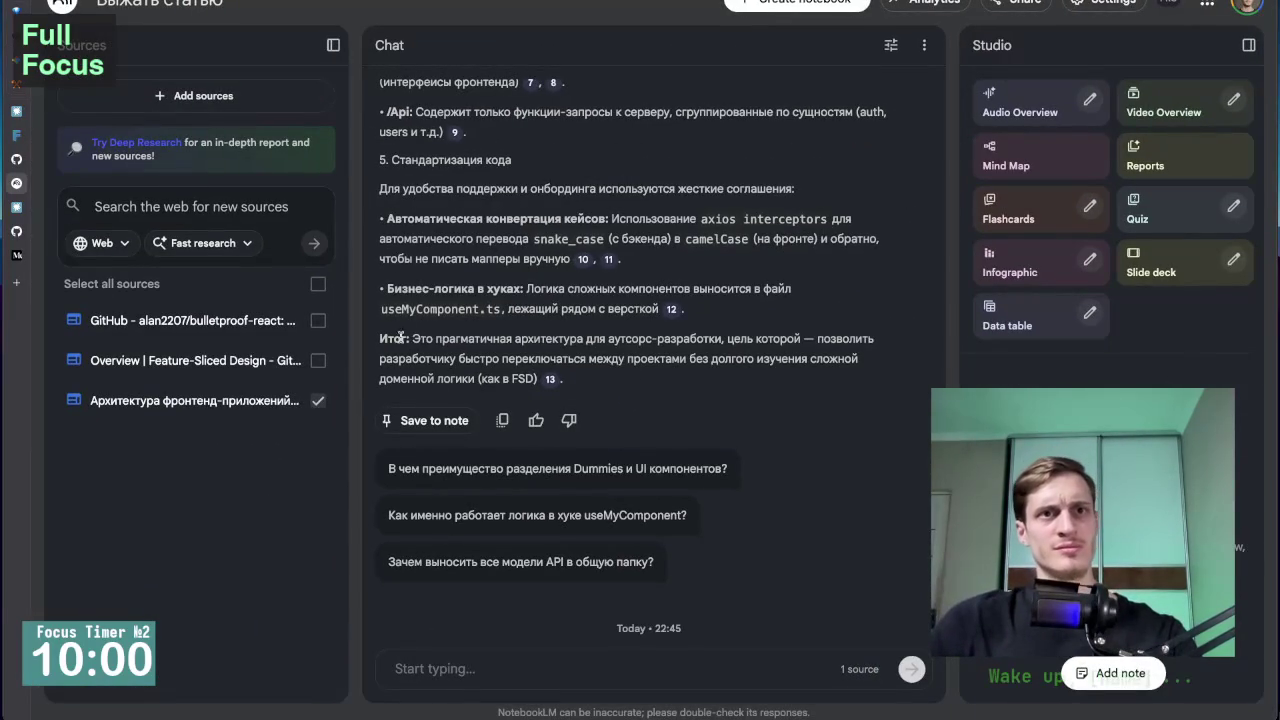
Highlight the summary sentence and type a question on how building for outsourcing shaped the architecture.
left_click_drag(412, 340, 720, 337)
left_click(456, 664)
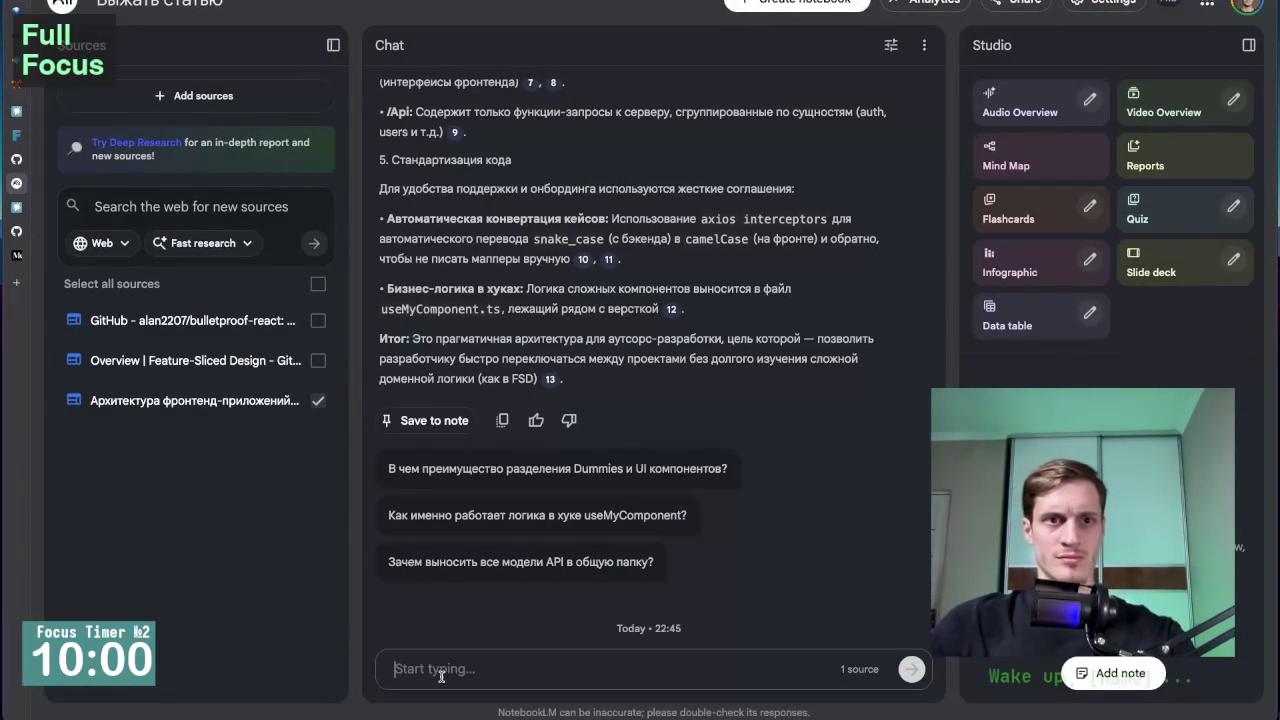
type("Подожди")
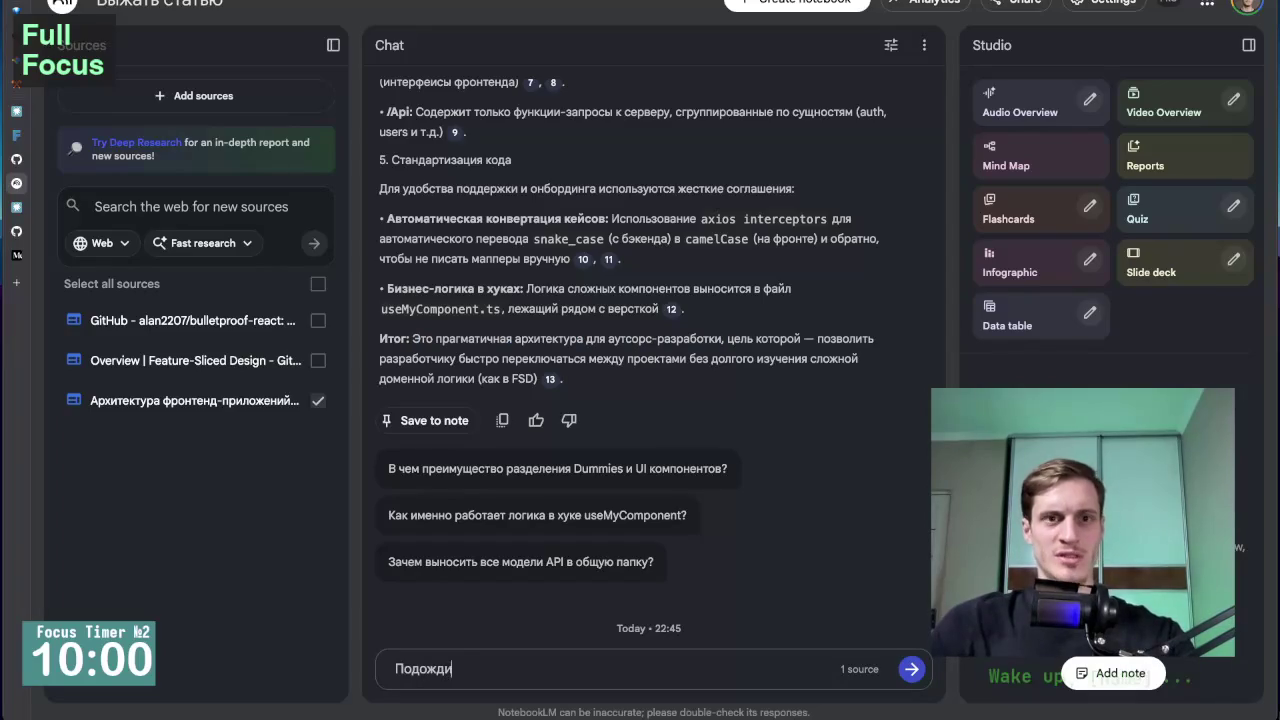
type("те!")
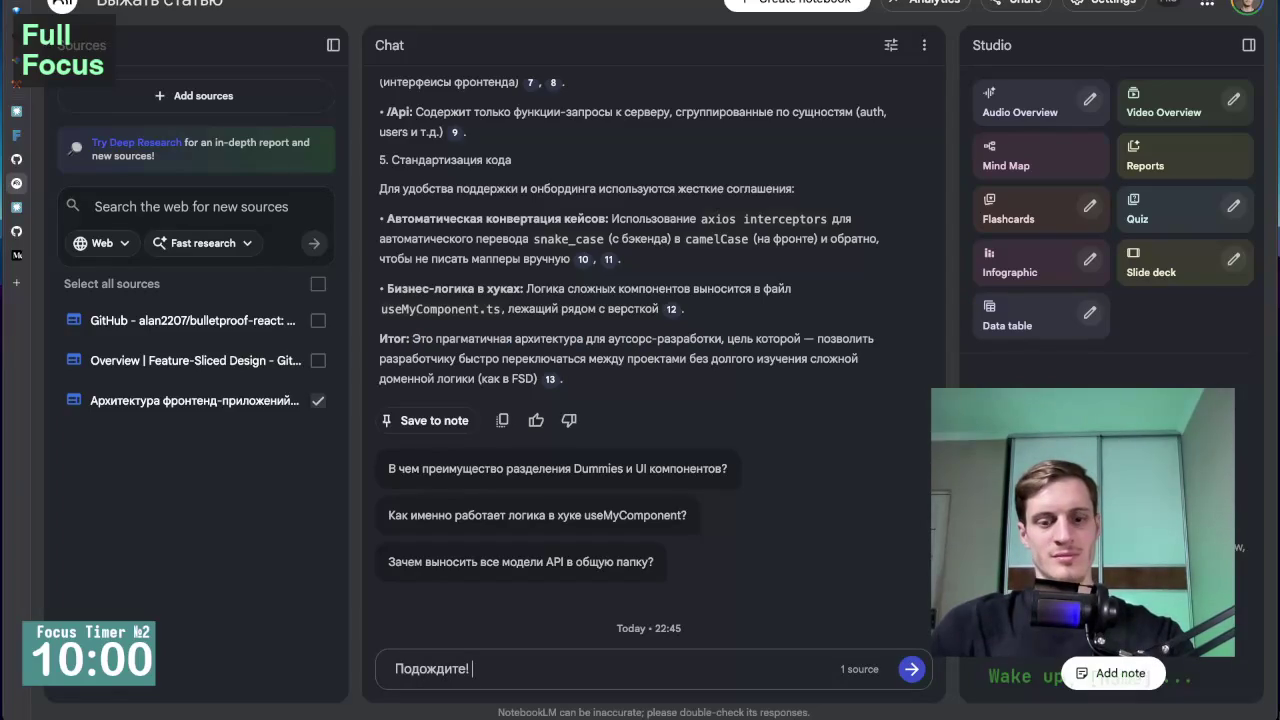
type("На сколько с")
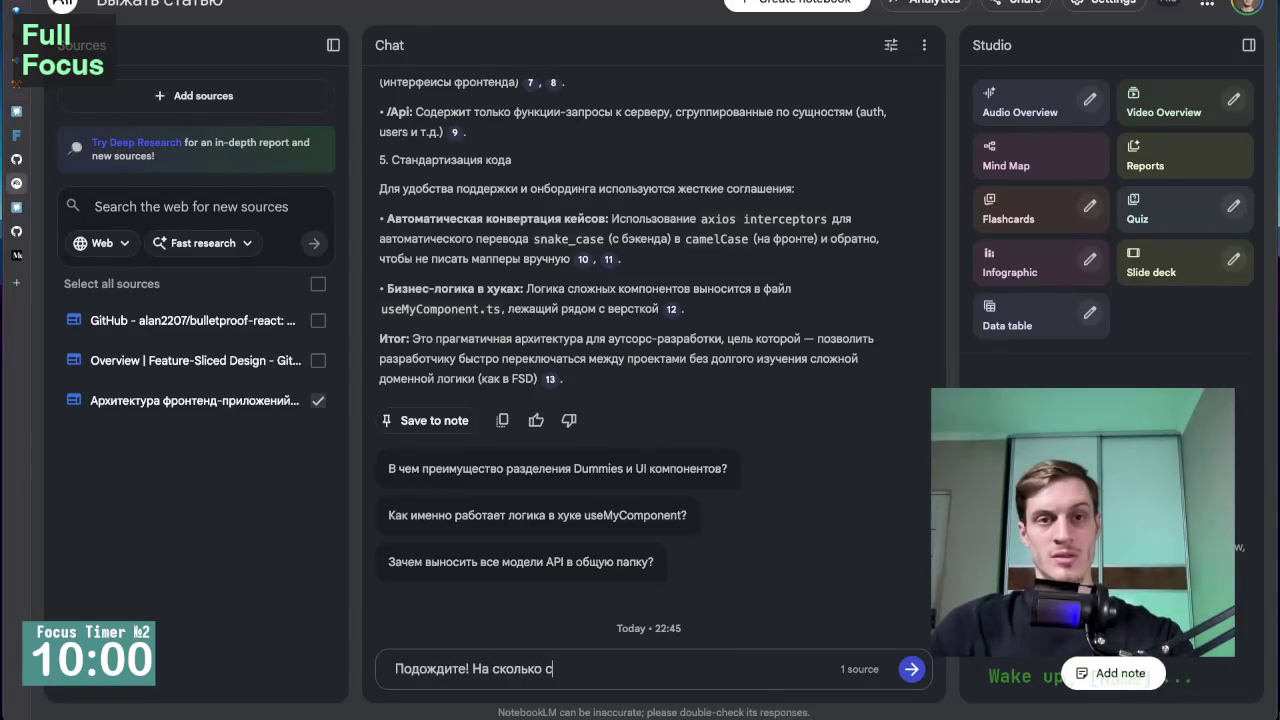
type("ильно повлияло ")
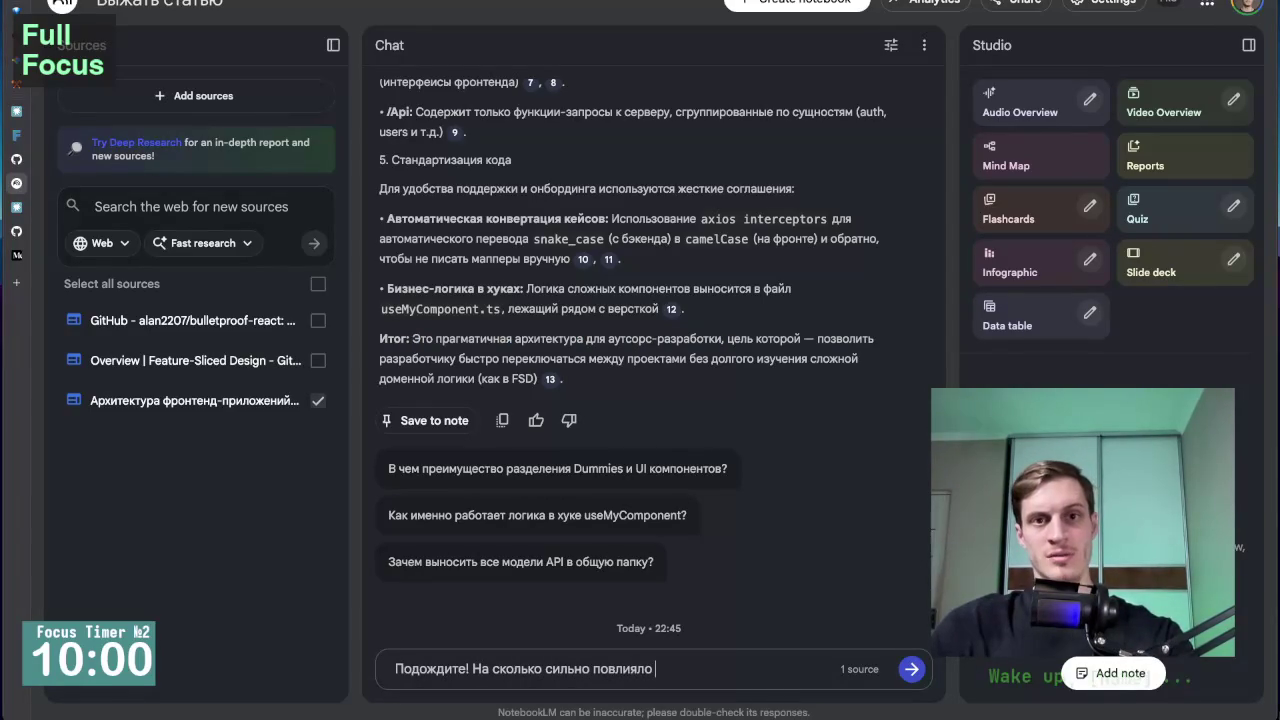
type("на их ")
type("архитектура и")
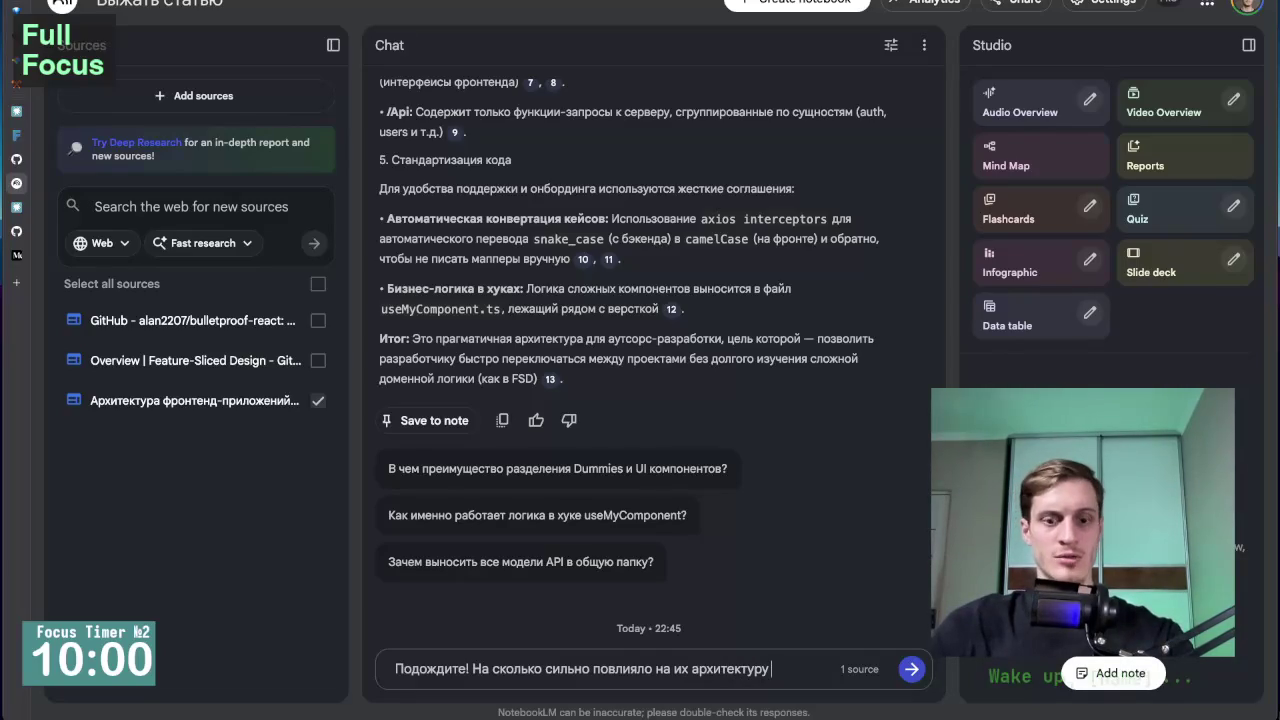
type("тот фас")
key("BackSpace")
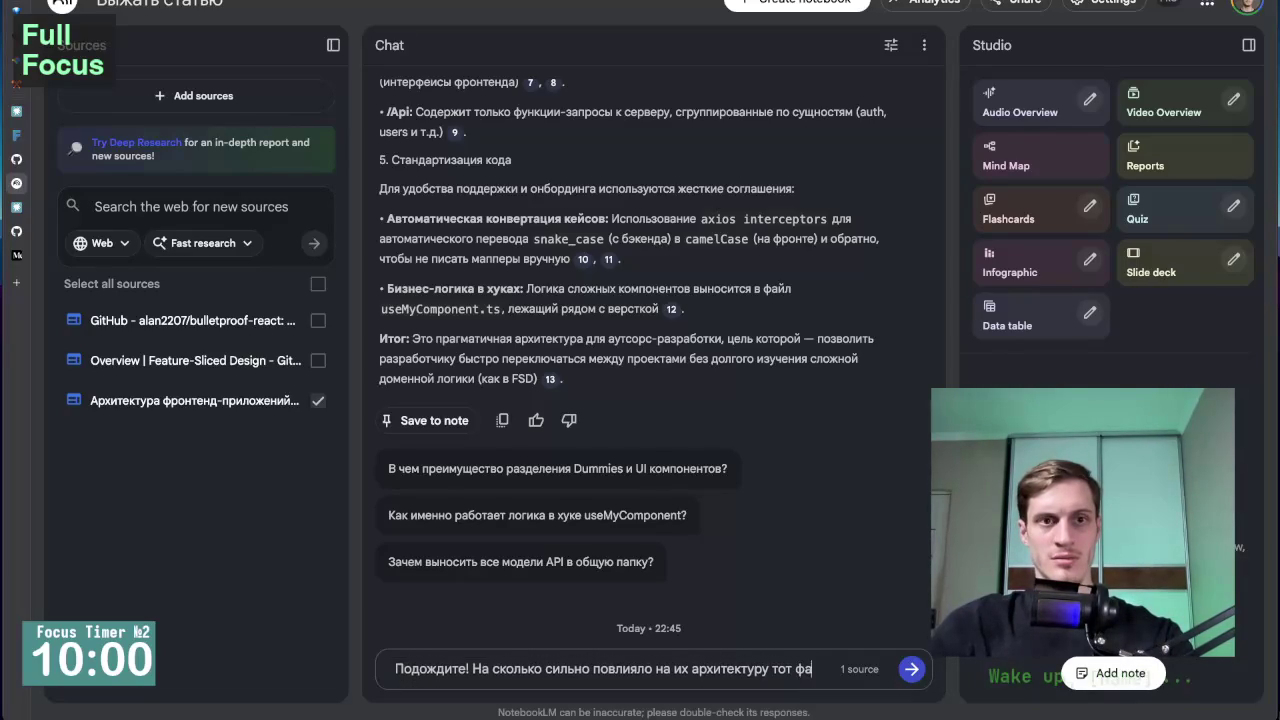
type("кт что они")
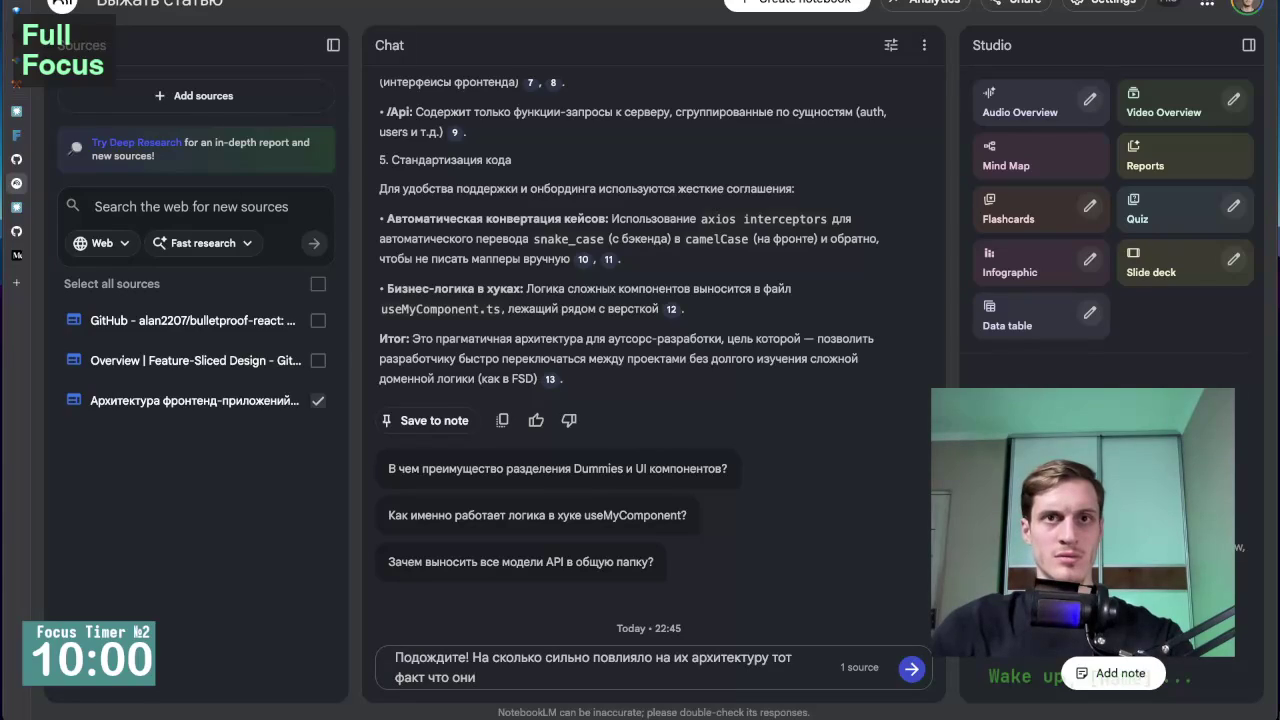
type(" дела")
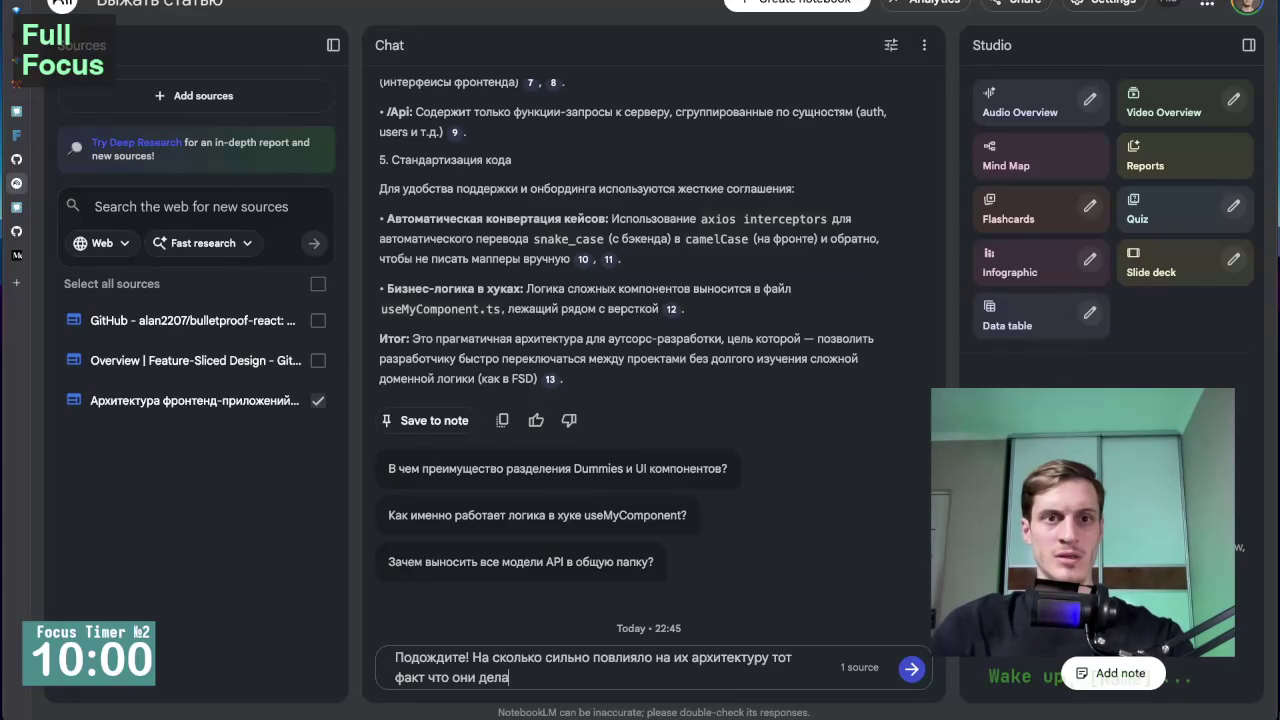
type("ли ее под ")
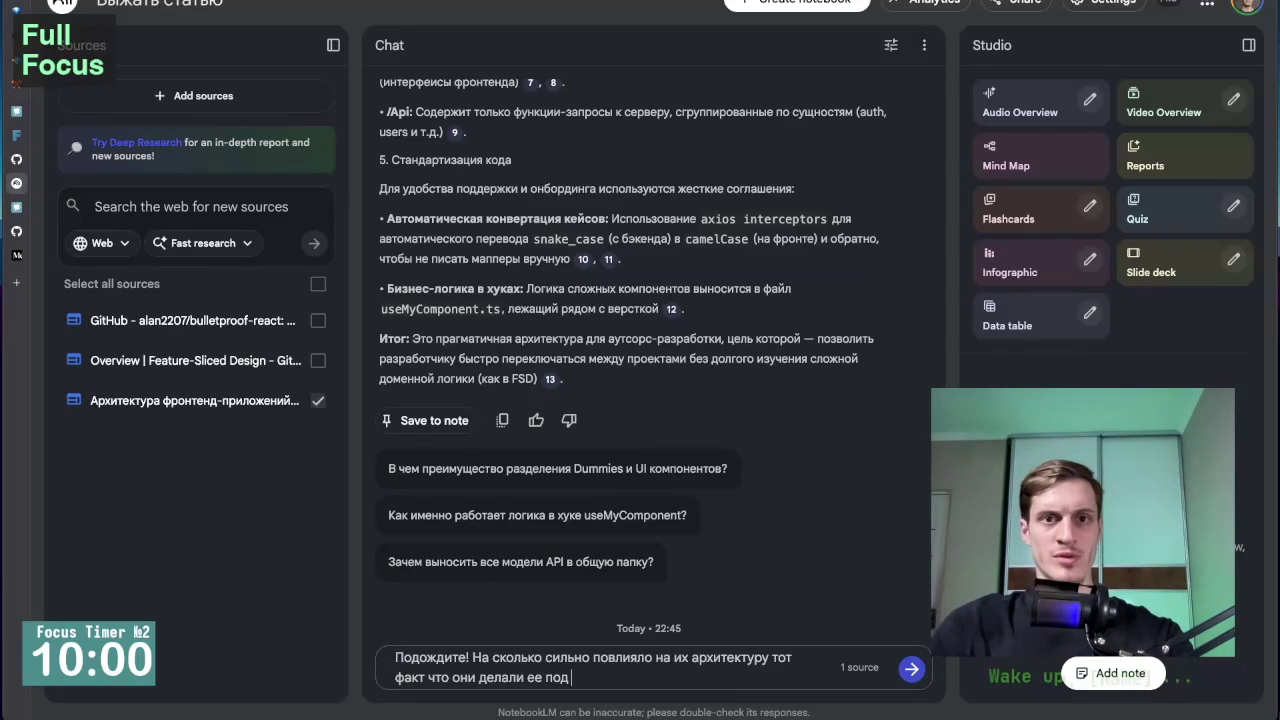
type("себпод своб")
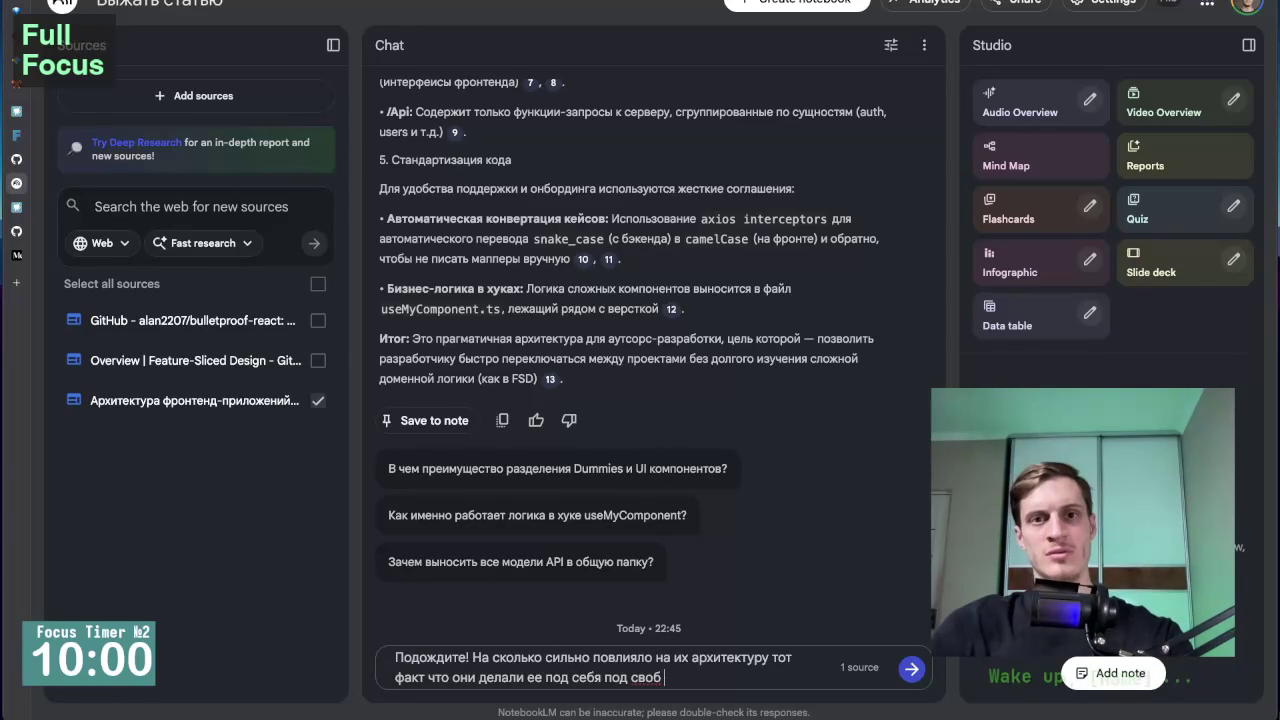
type(" доменную область -")
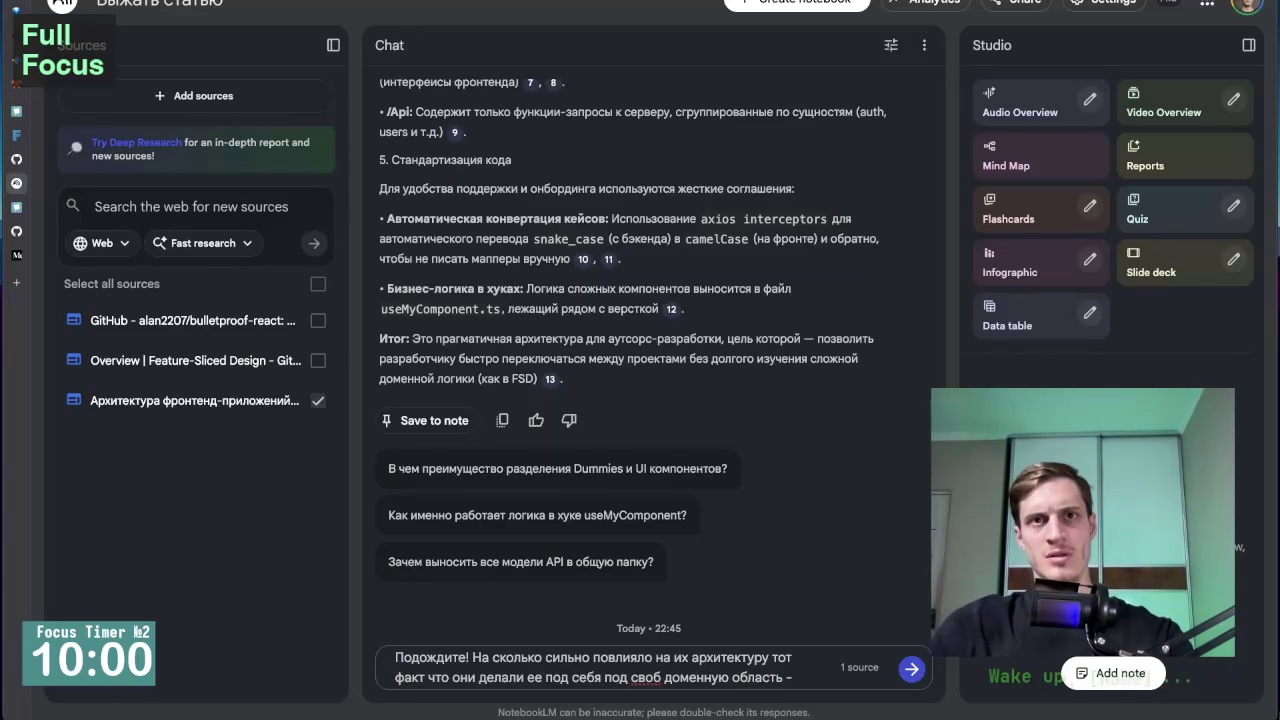
type("супе")
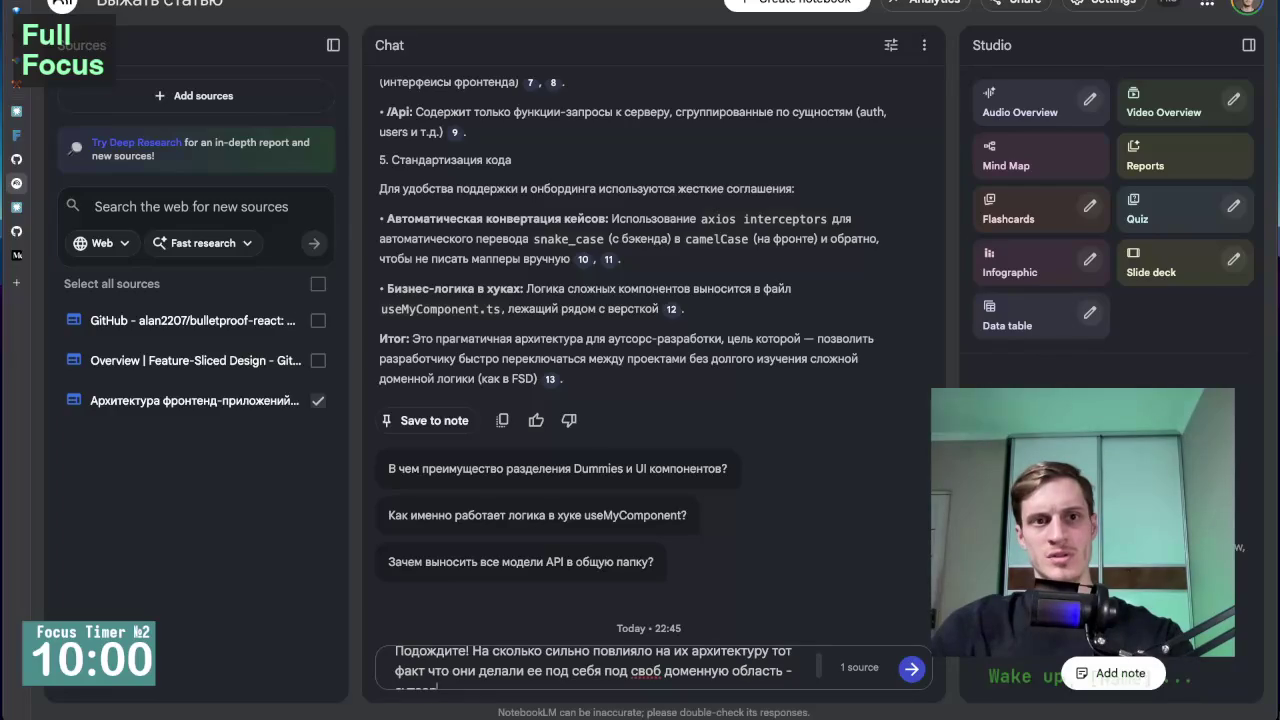
type(" разработки")
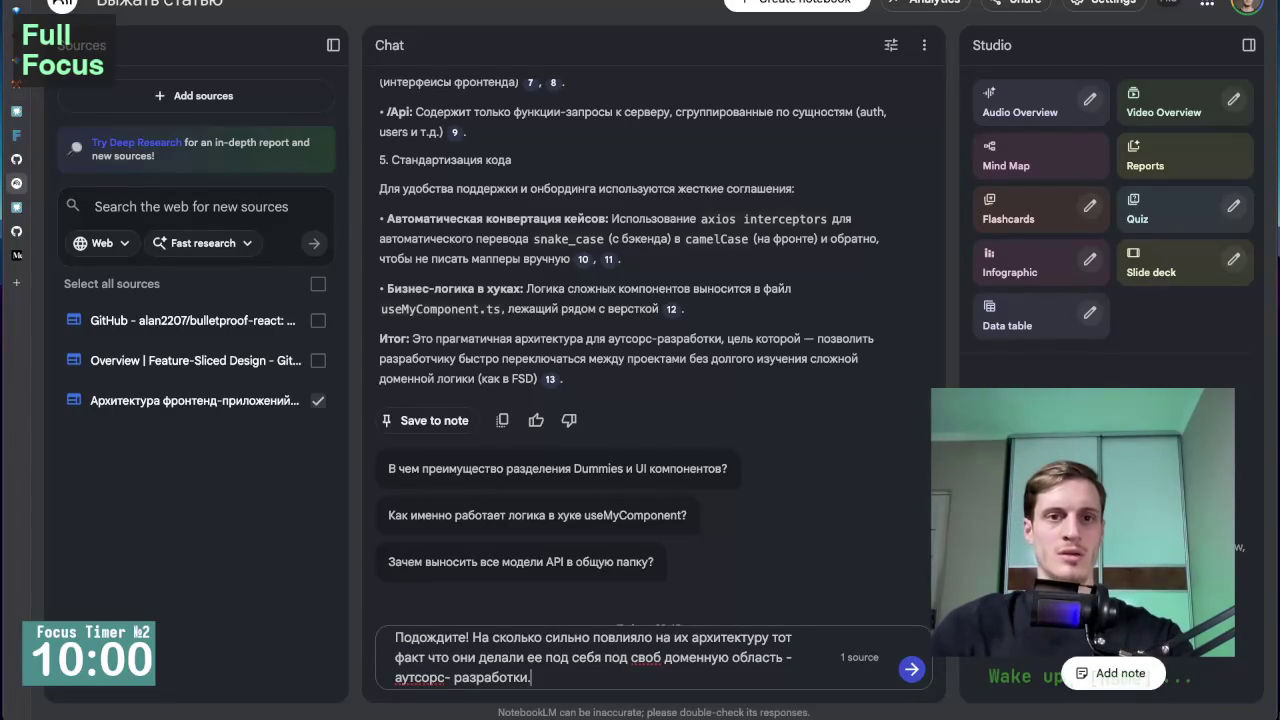
type(".")
key("shift+Return")
key("shift+Return")
Add a second line asking which teams this architecture suits and which not, and send.
type("В таком случае")
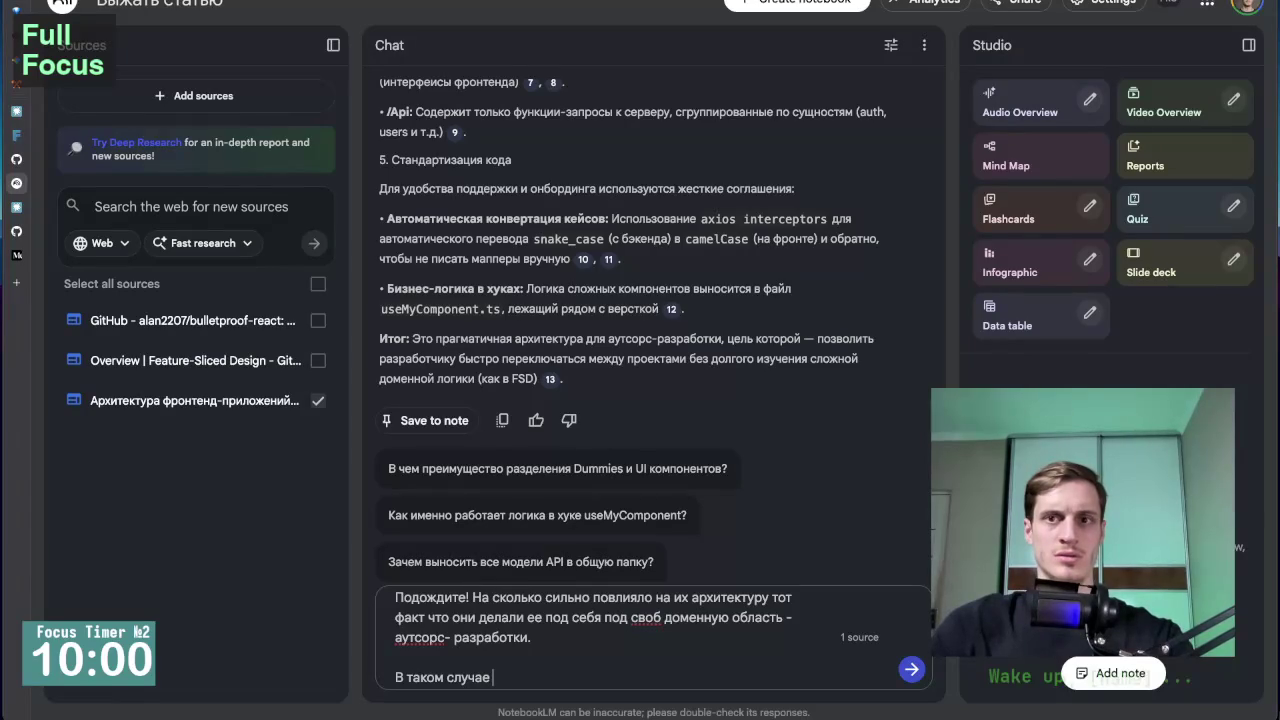
type(" надо опнять н")
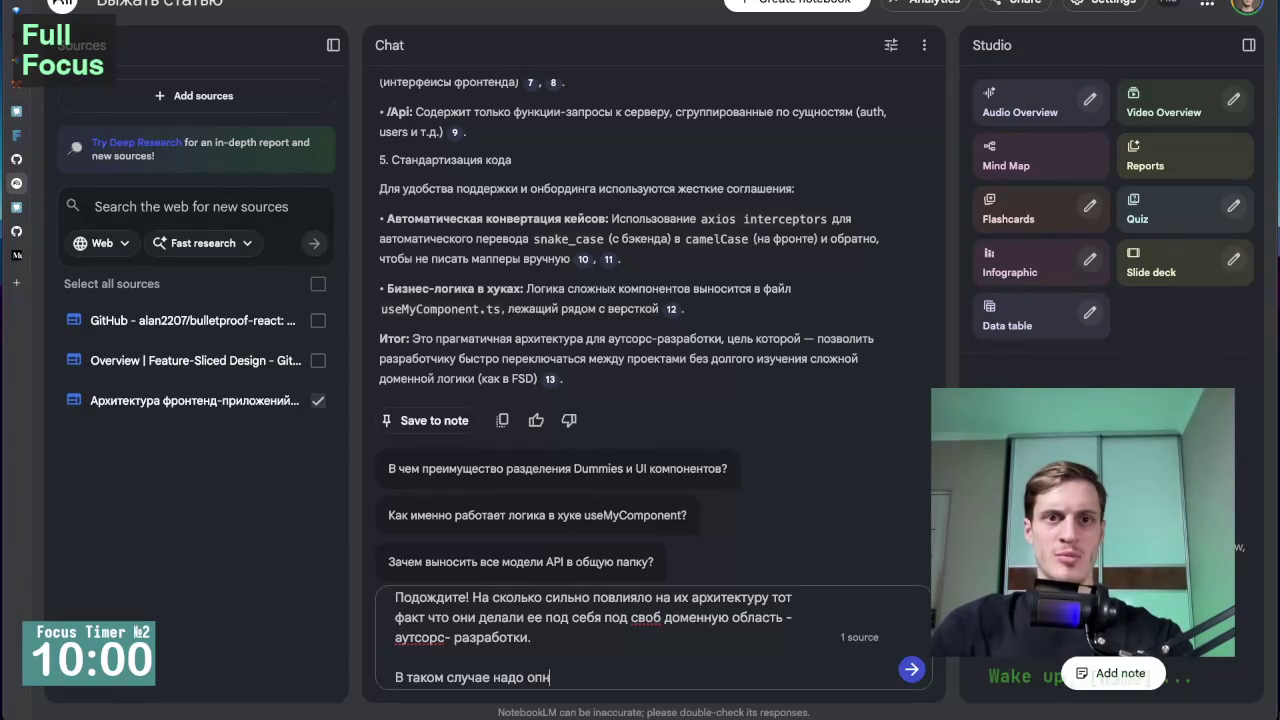
key("BackSpace")
key("BackSpace")
key("BackSpace")
type("понять ")
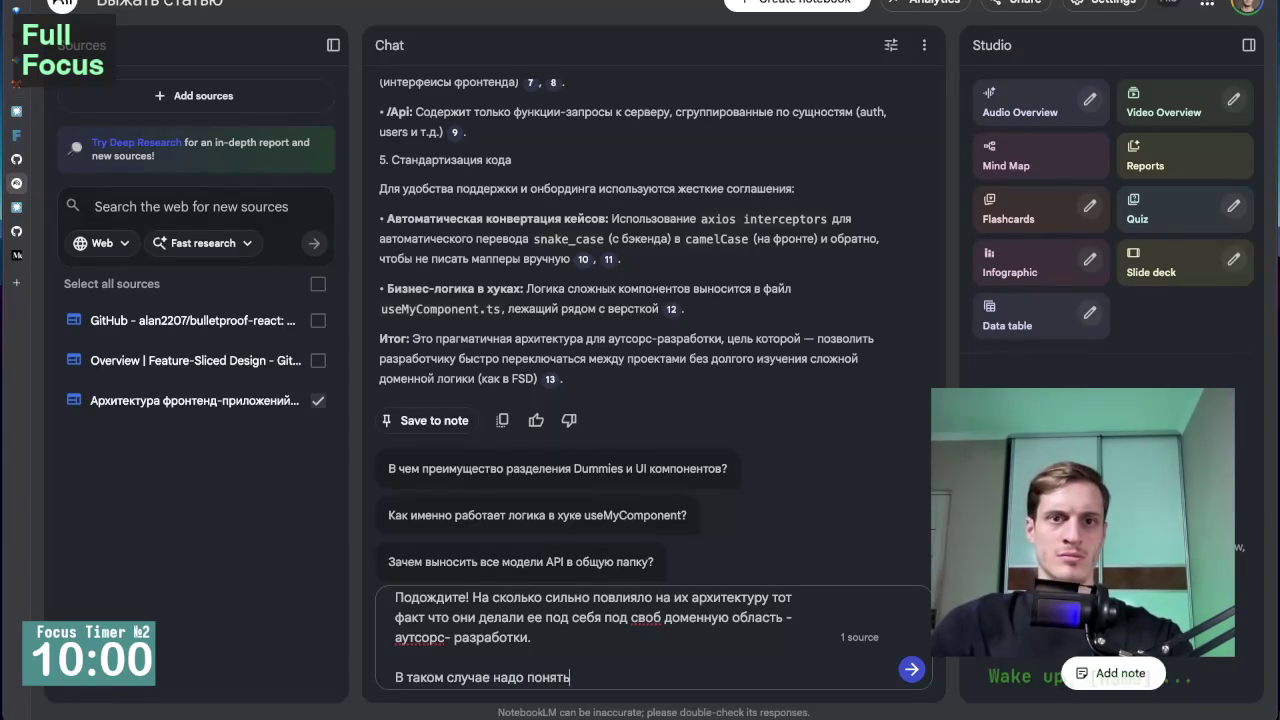
type("ко")
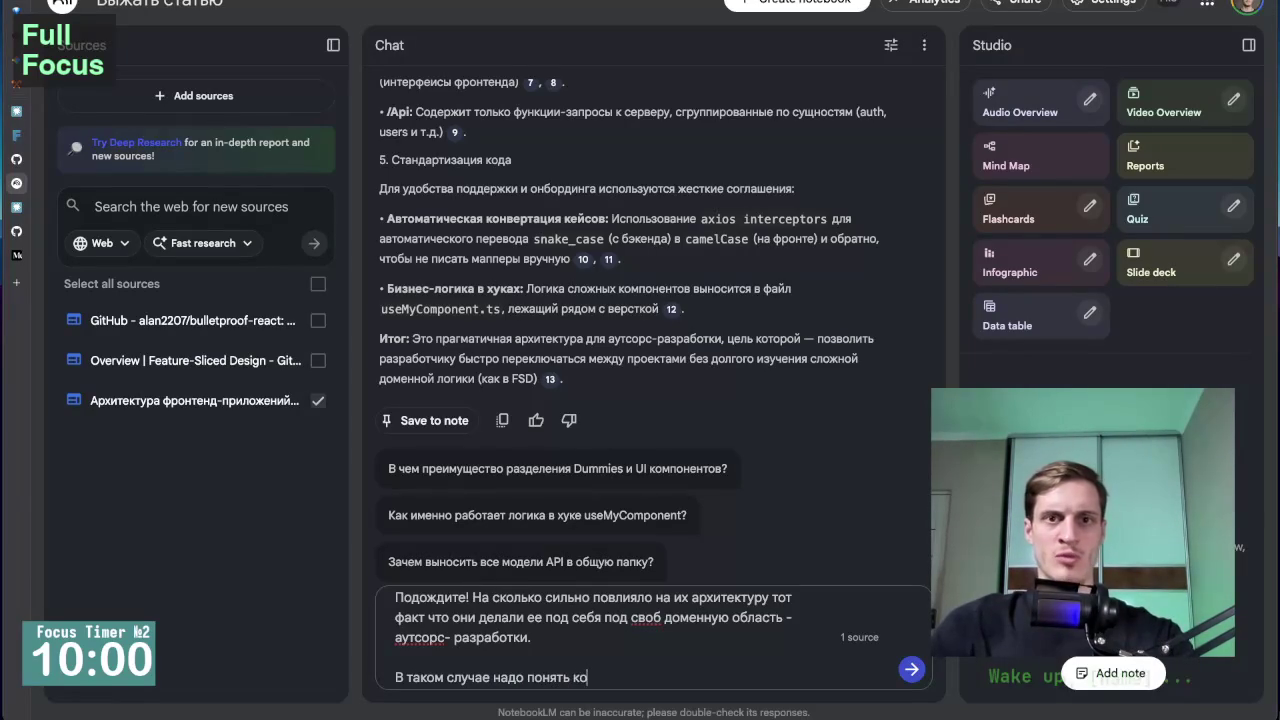
type("му лучше всего водо")
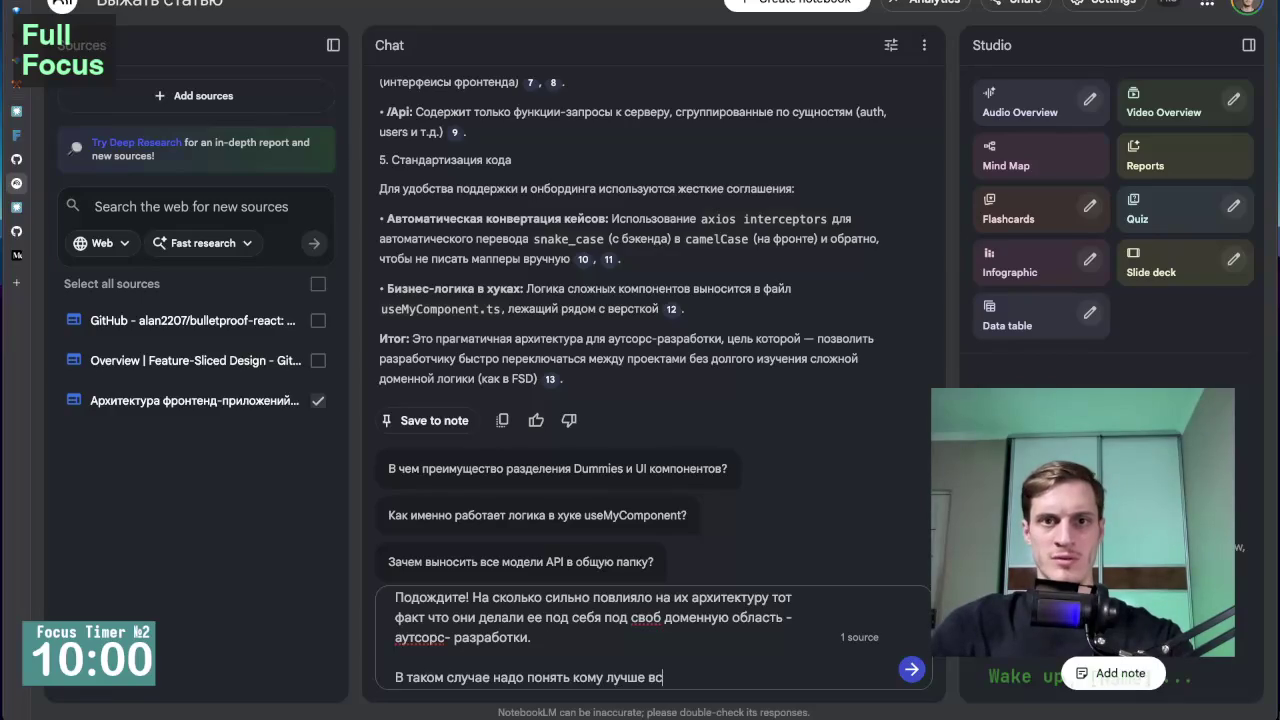
key("BackSpace")
key("BackSpace")
key("BackSpace")
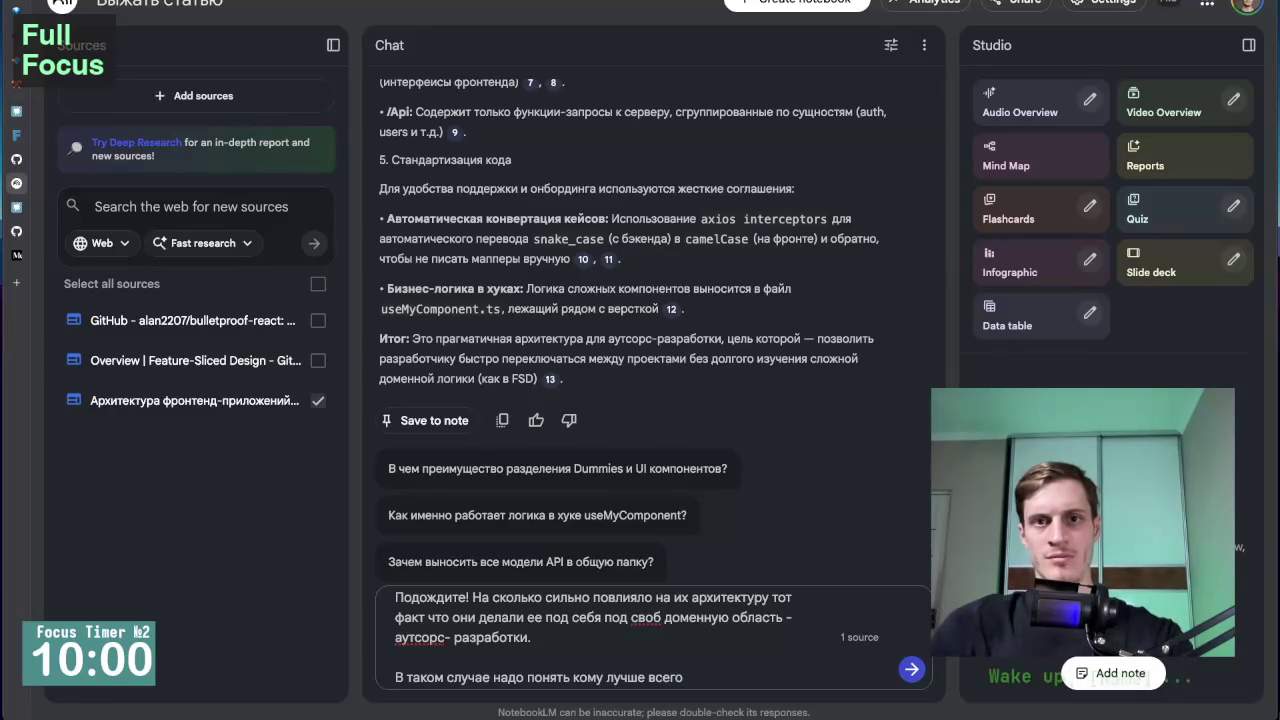
type("подойдет такая ")
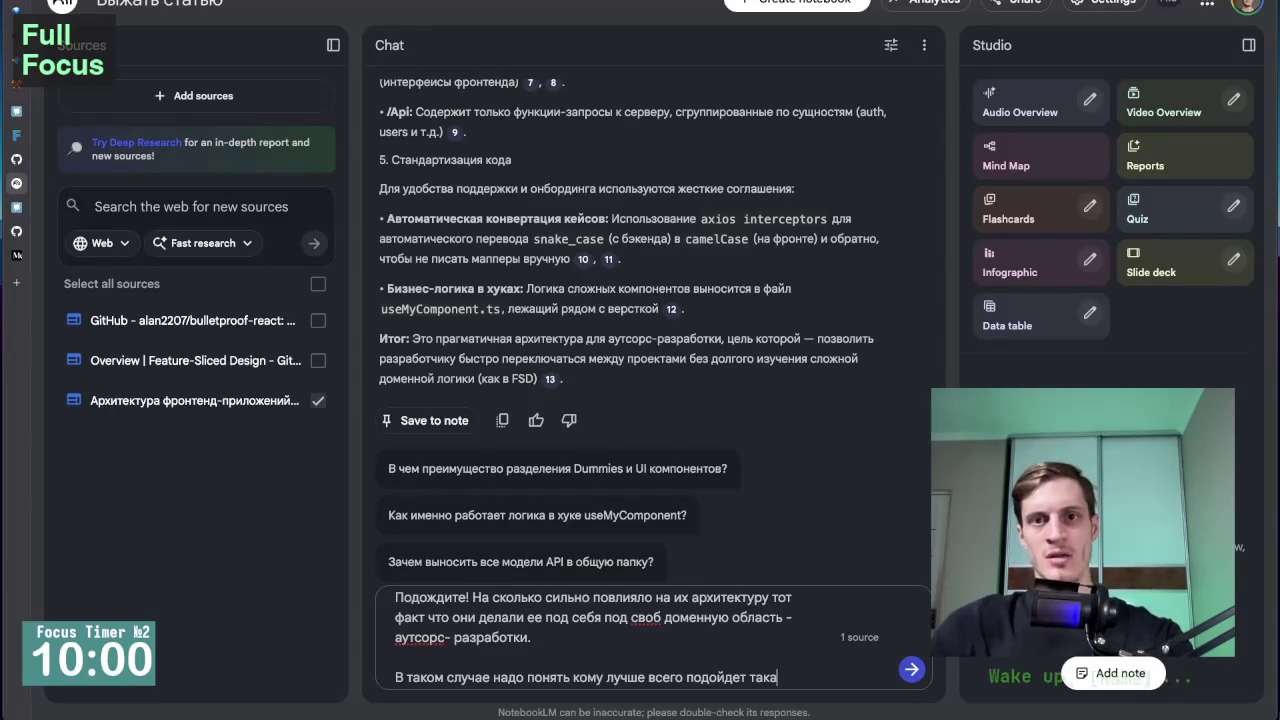
type("архитек")
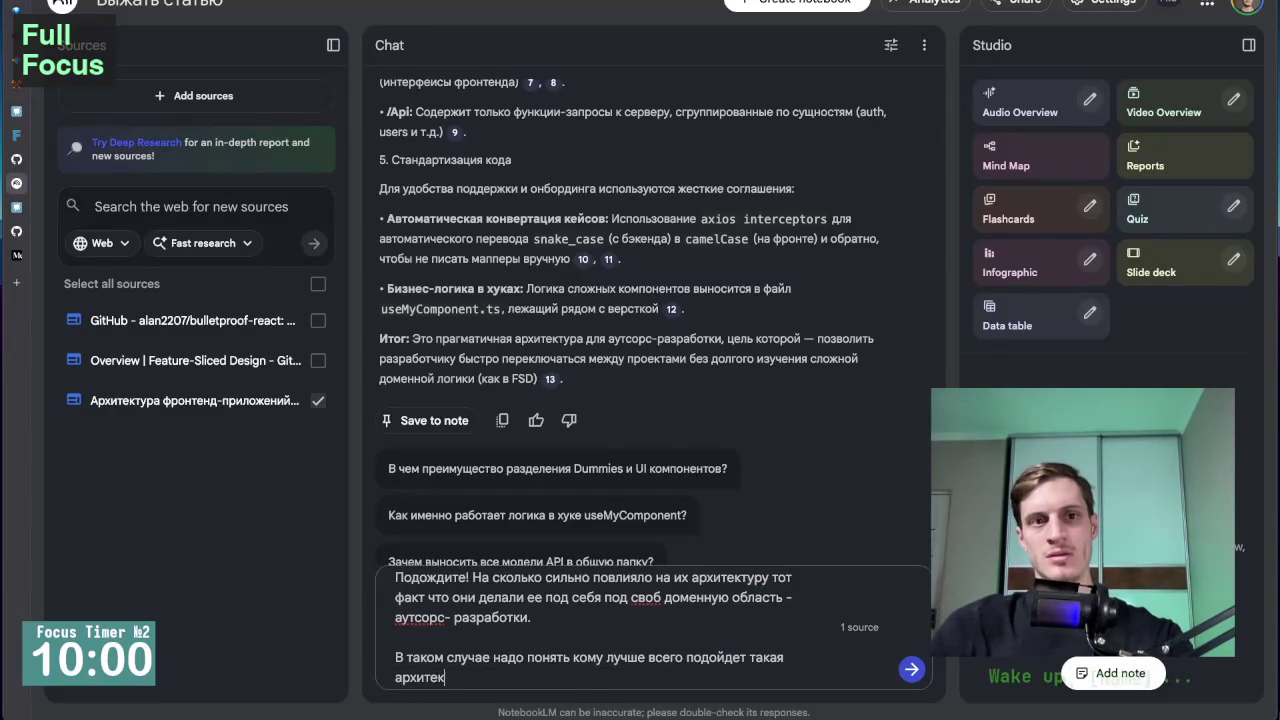
type("тура")
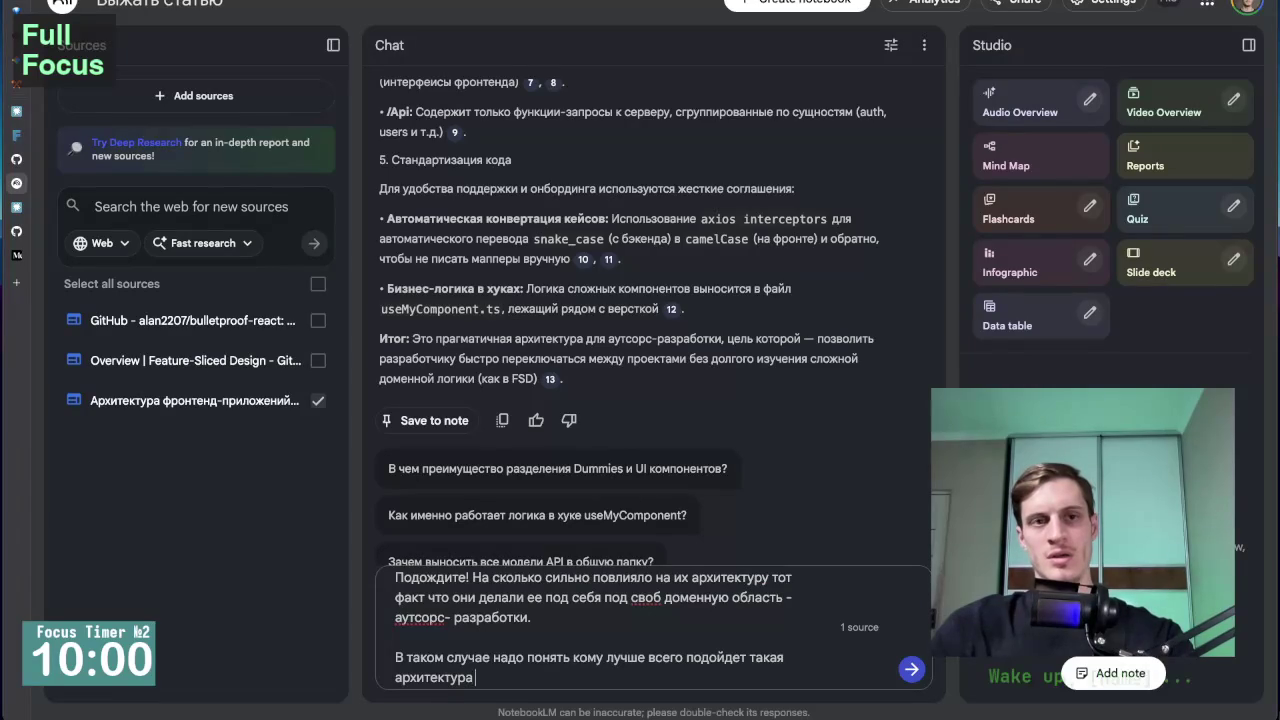
type(" а кому нет")
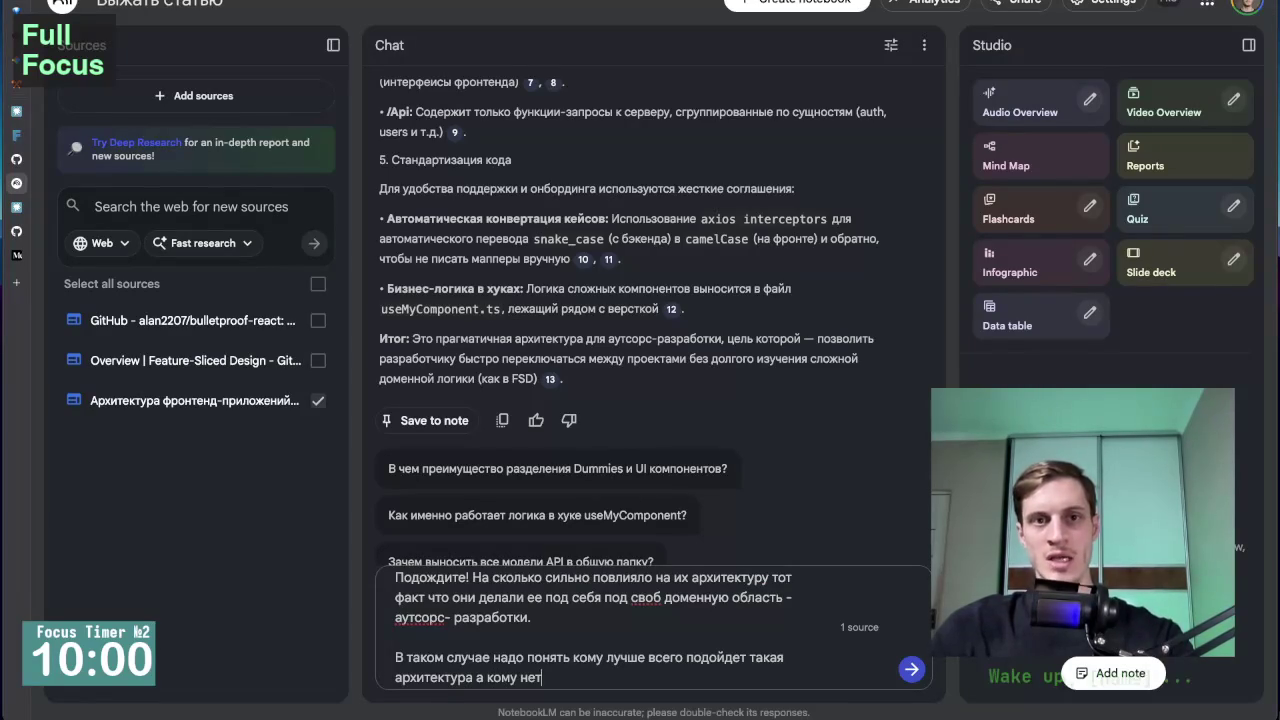
key("Return")
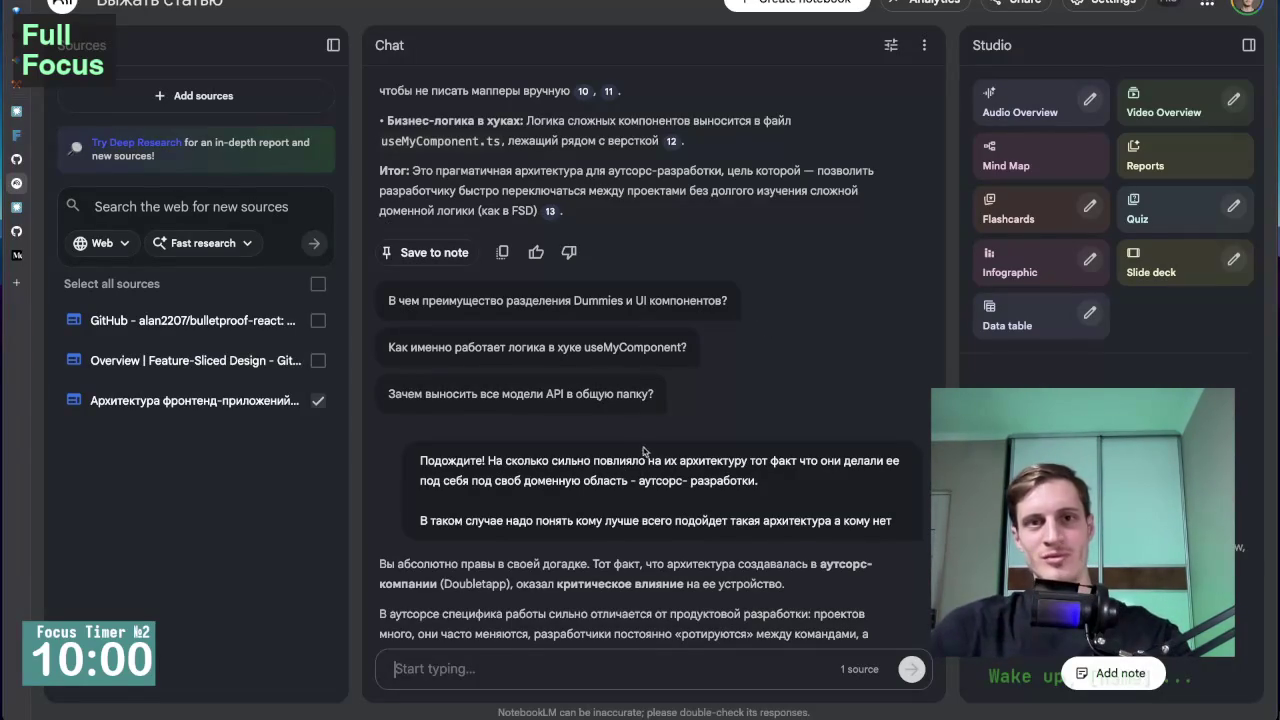
Read the full answer on outsourcing's impact and who the architecture suits, down to the suggested follow-ups.
scroll(645, 447, "down", 5)
scroll(646, 434, "down", 1)
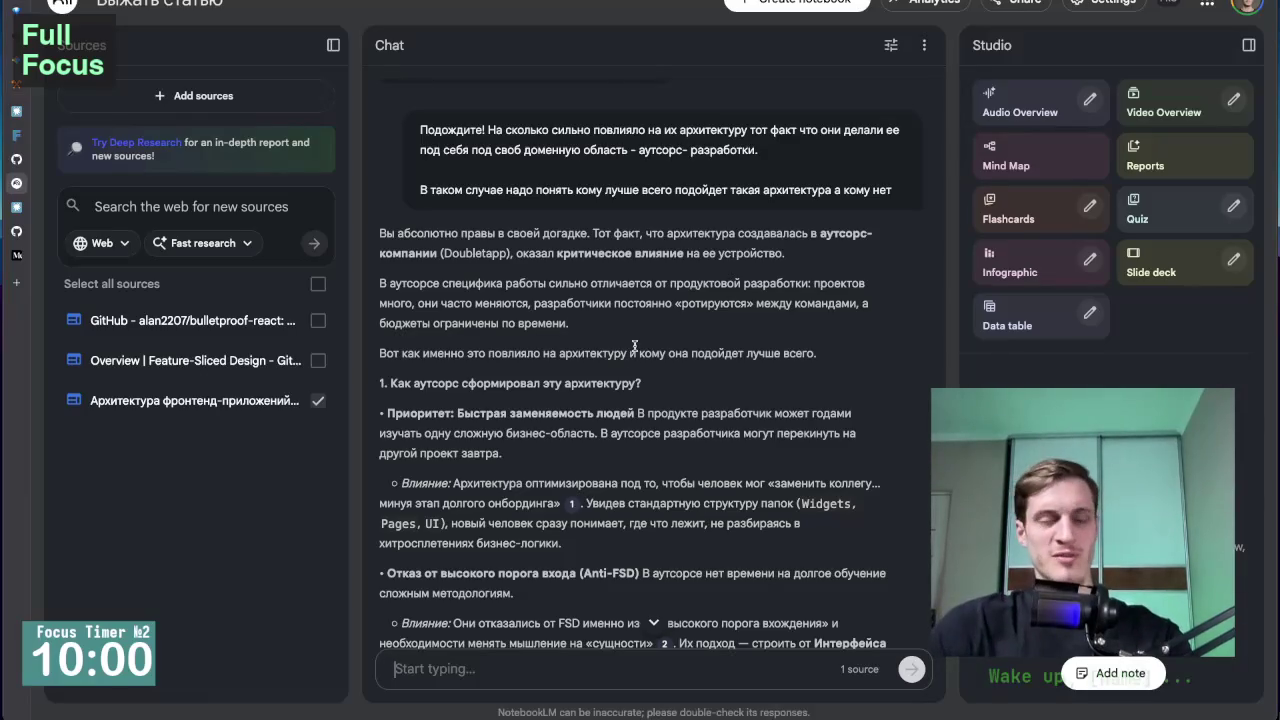
scroll(607, 369, "down", 1)
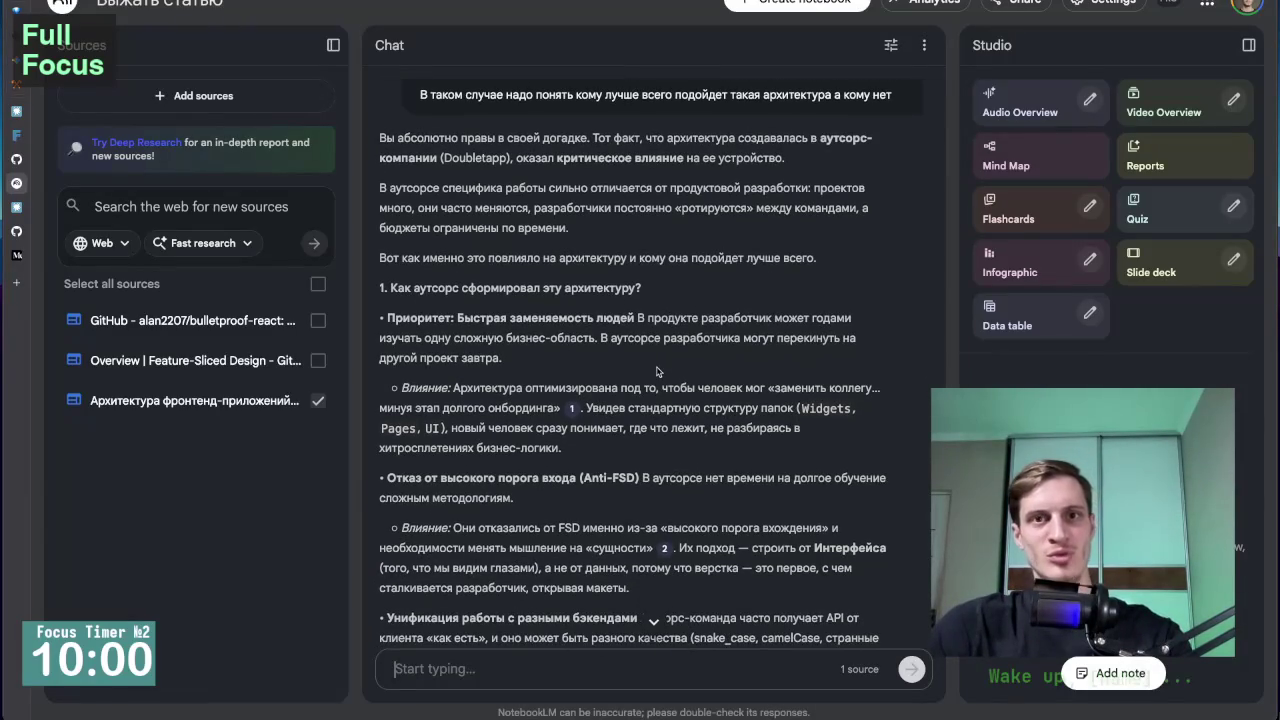
scroll(657, 372, "down", 5)
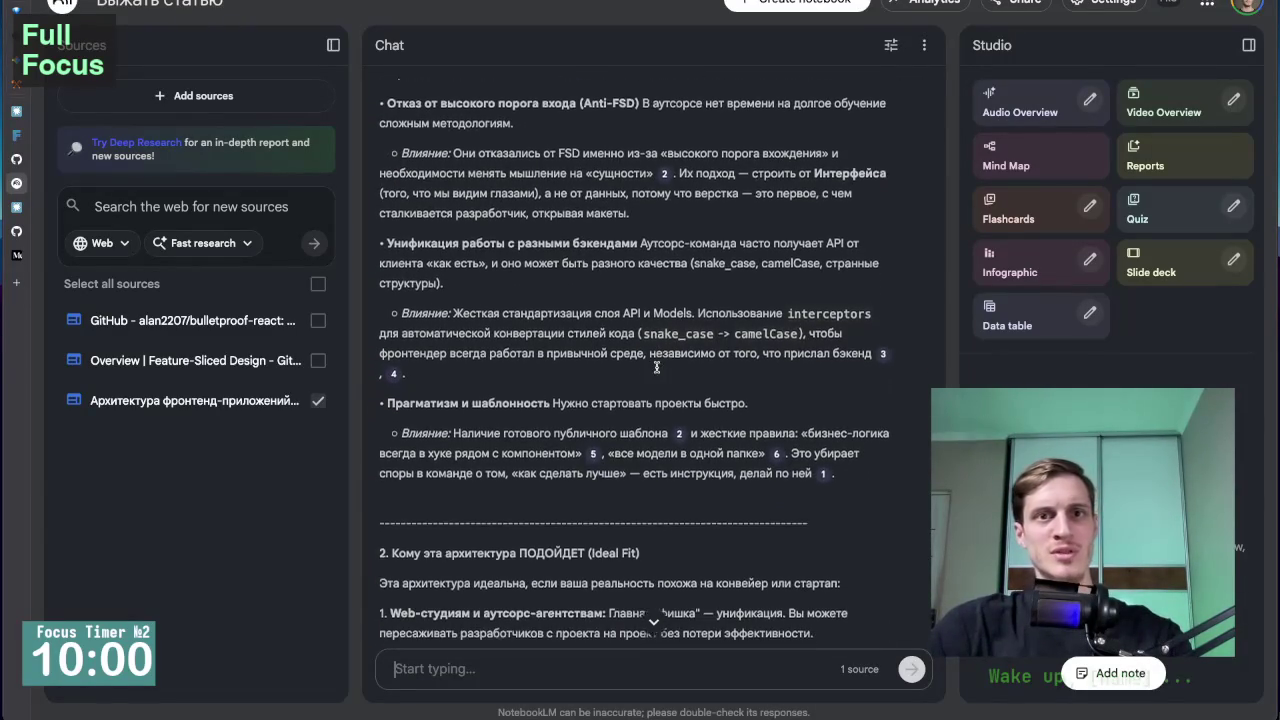
scroll(675, 410, "down", 8)
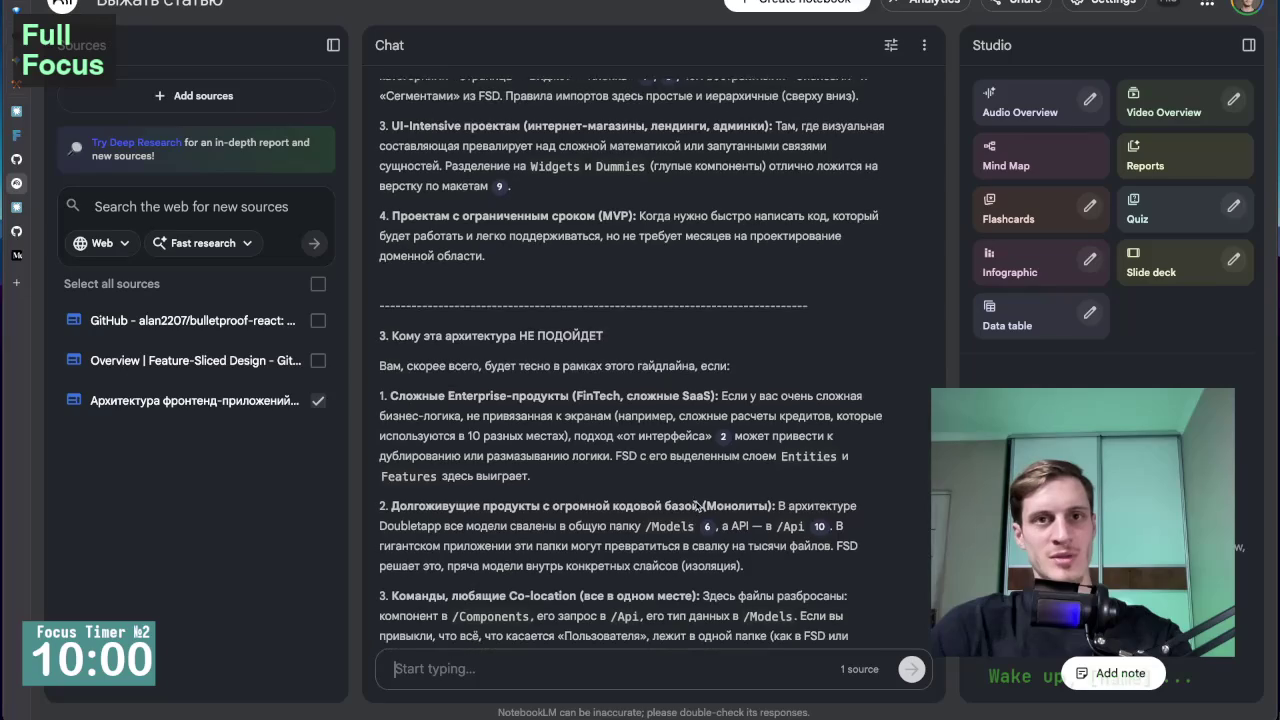
scroll(697, 507, "up", 15)
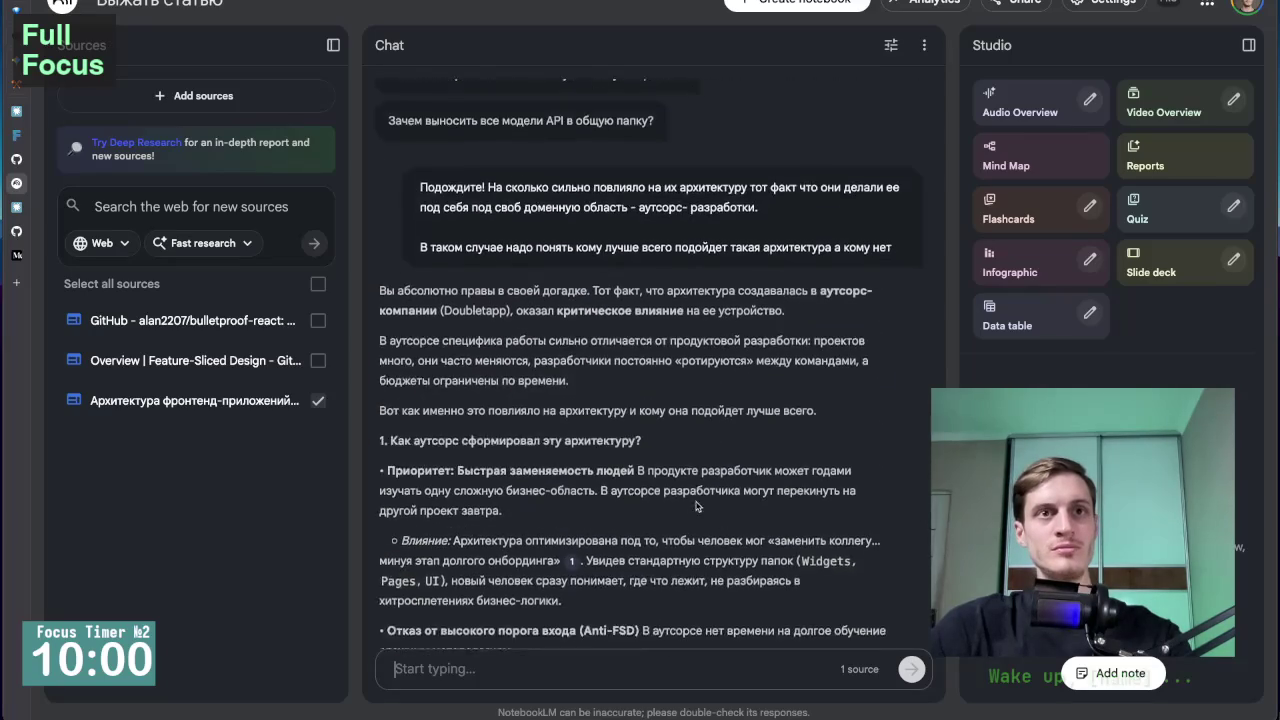
scroll(697, 507, "down", 20)
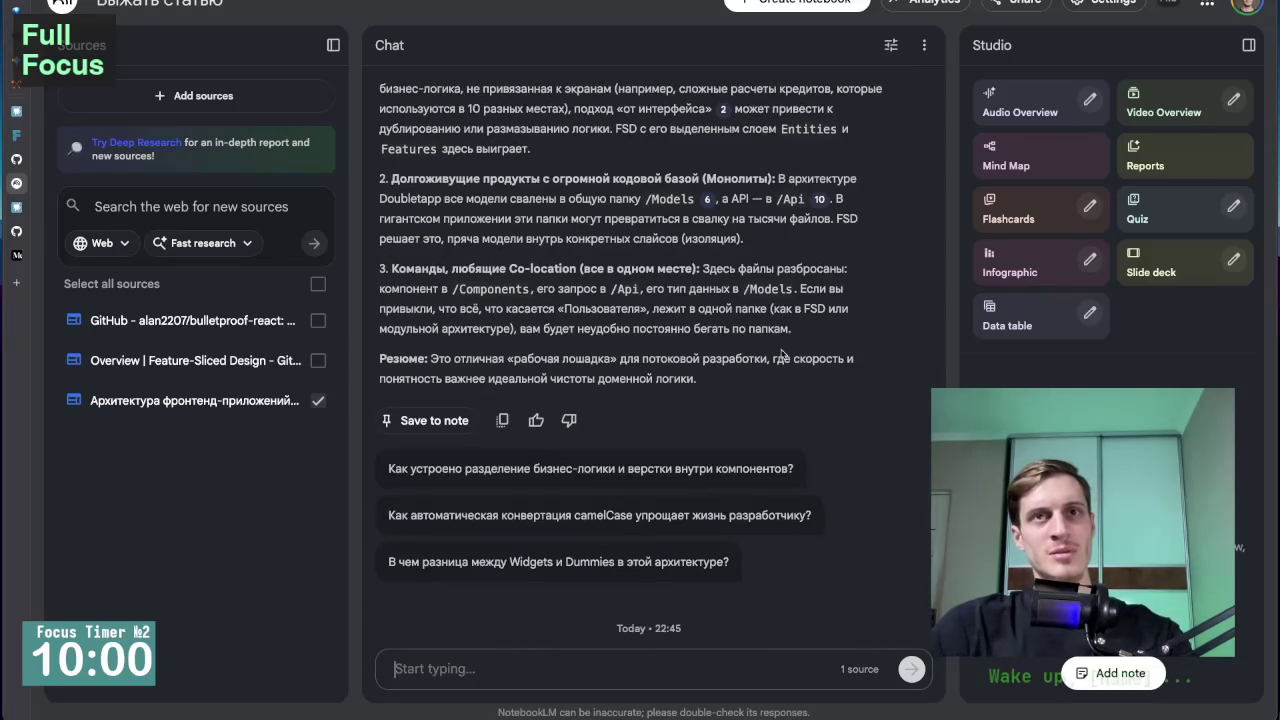
left_click(891, 45)
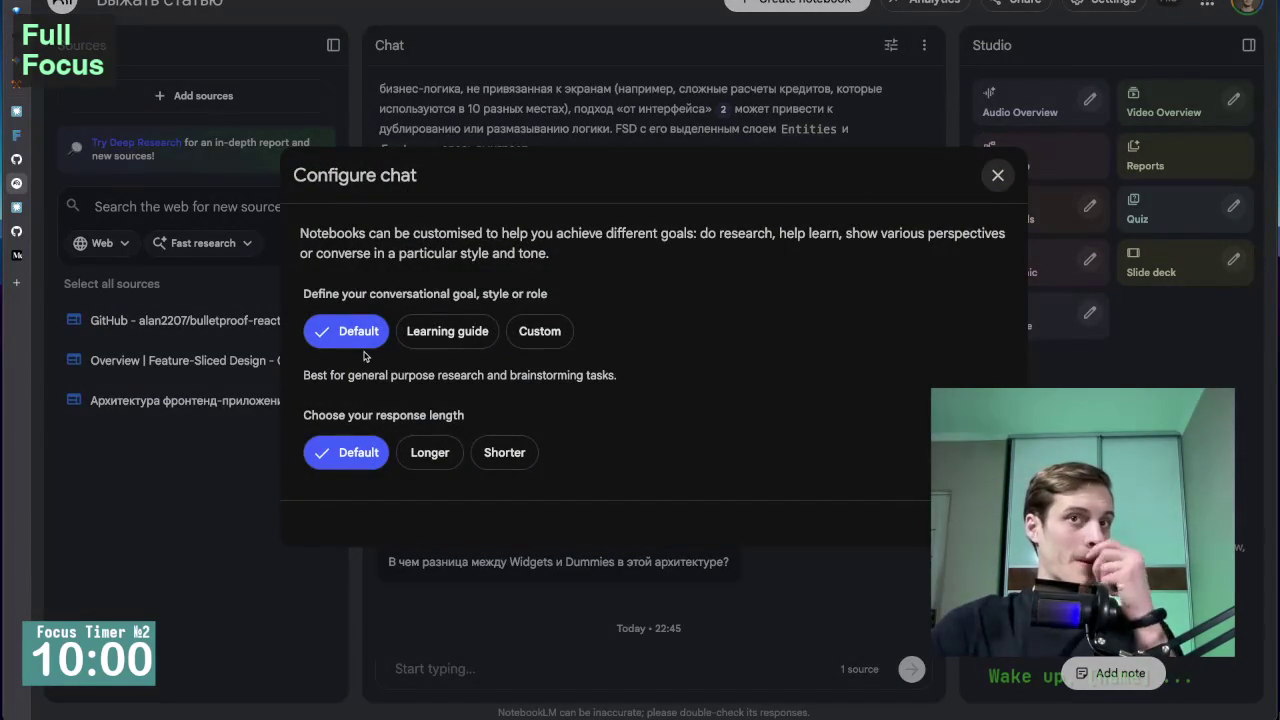
left_click(997, 176)
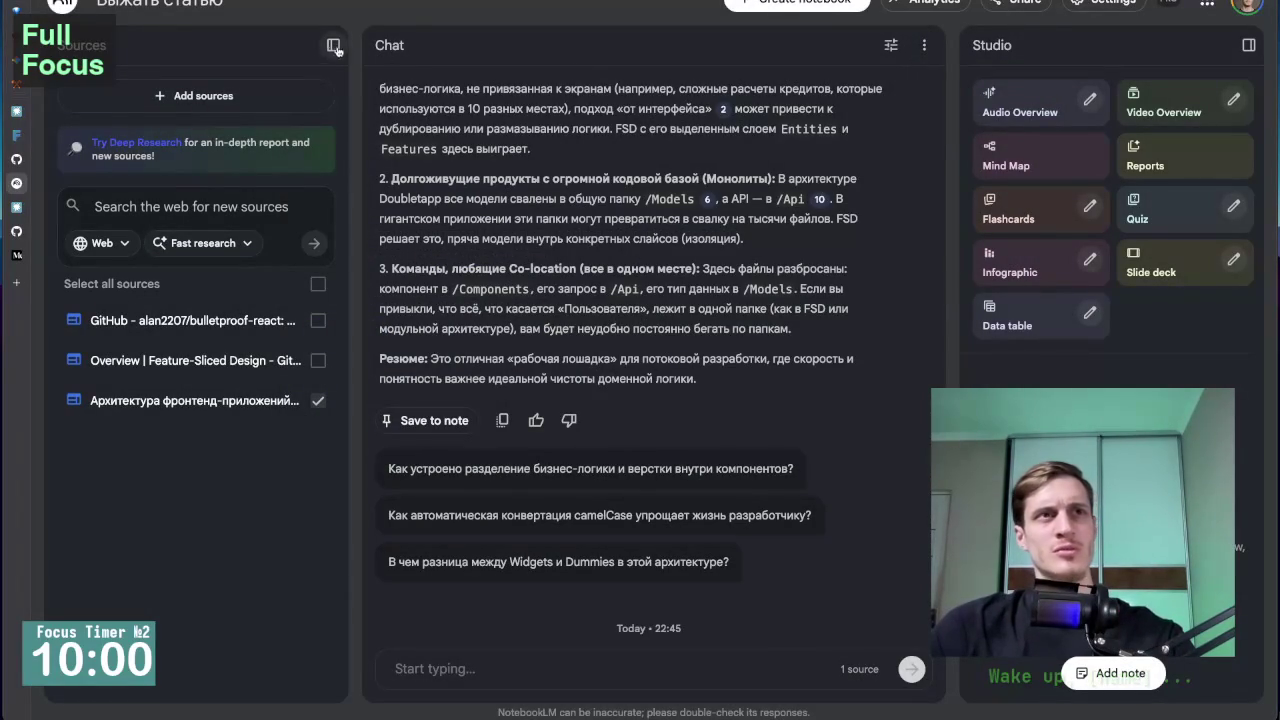
left_click(892, 48)
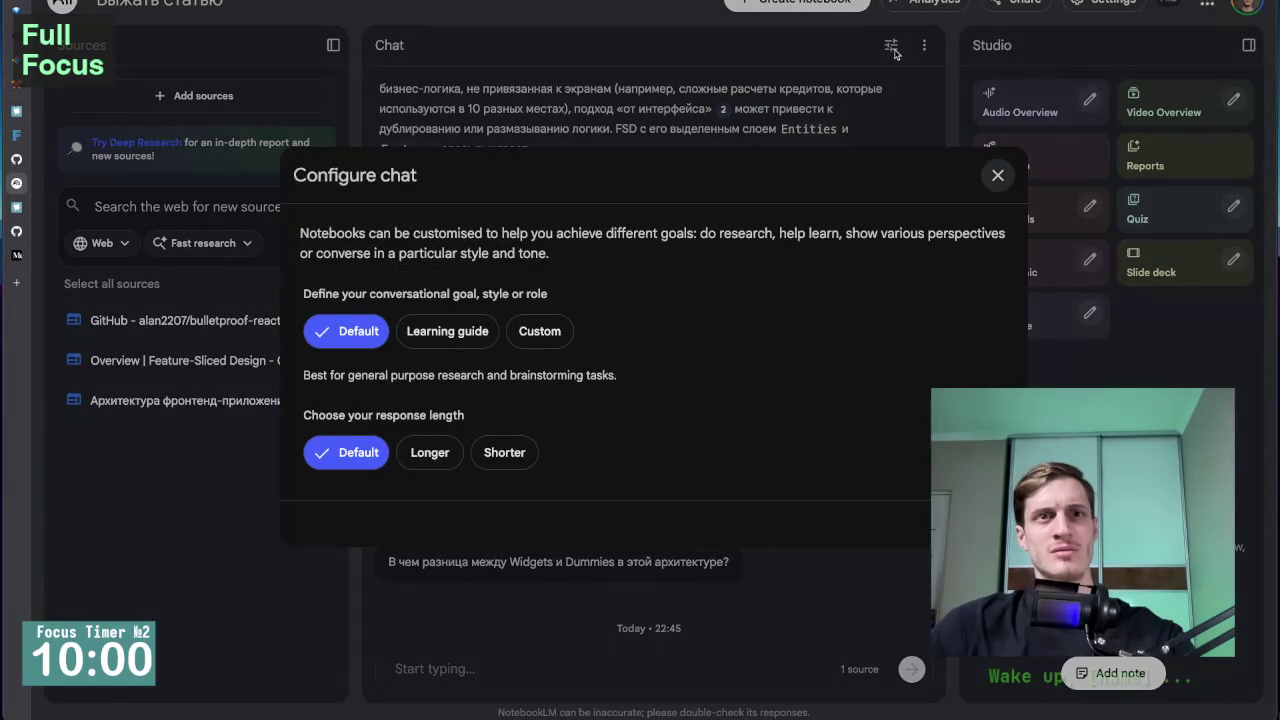
left_click(997, 176)
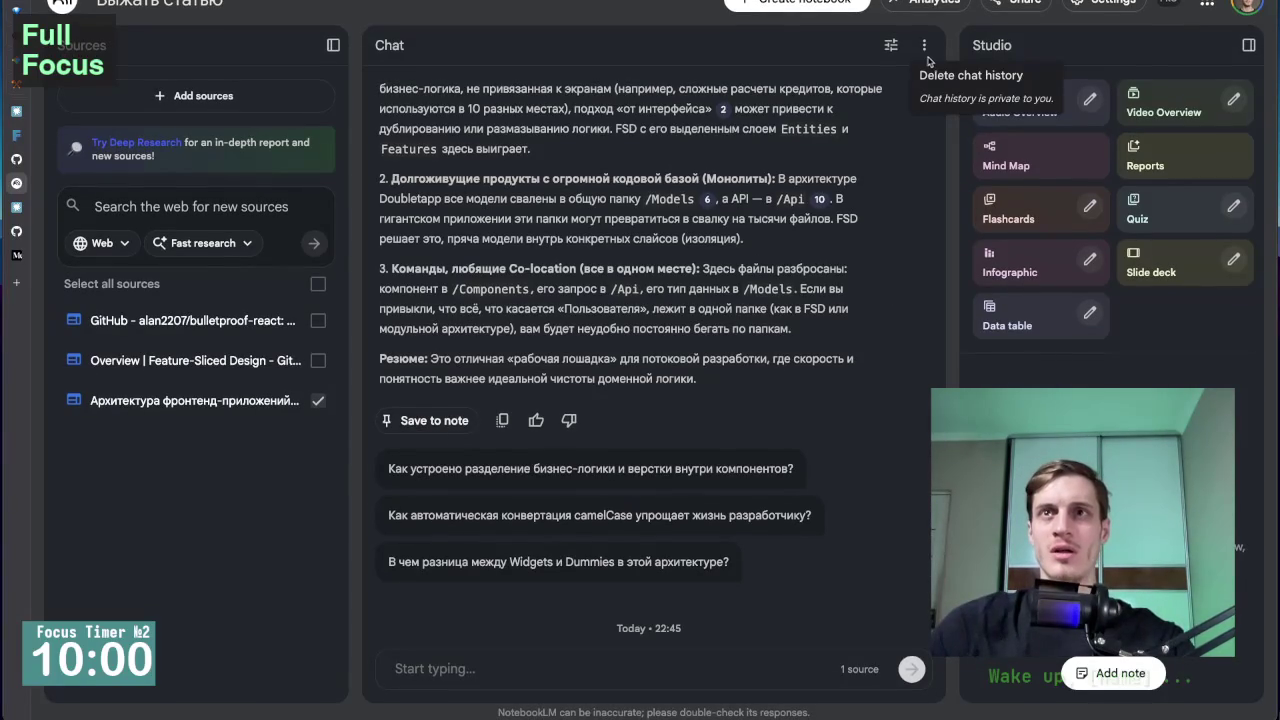
scroll(642, 398, "up", 5)
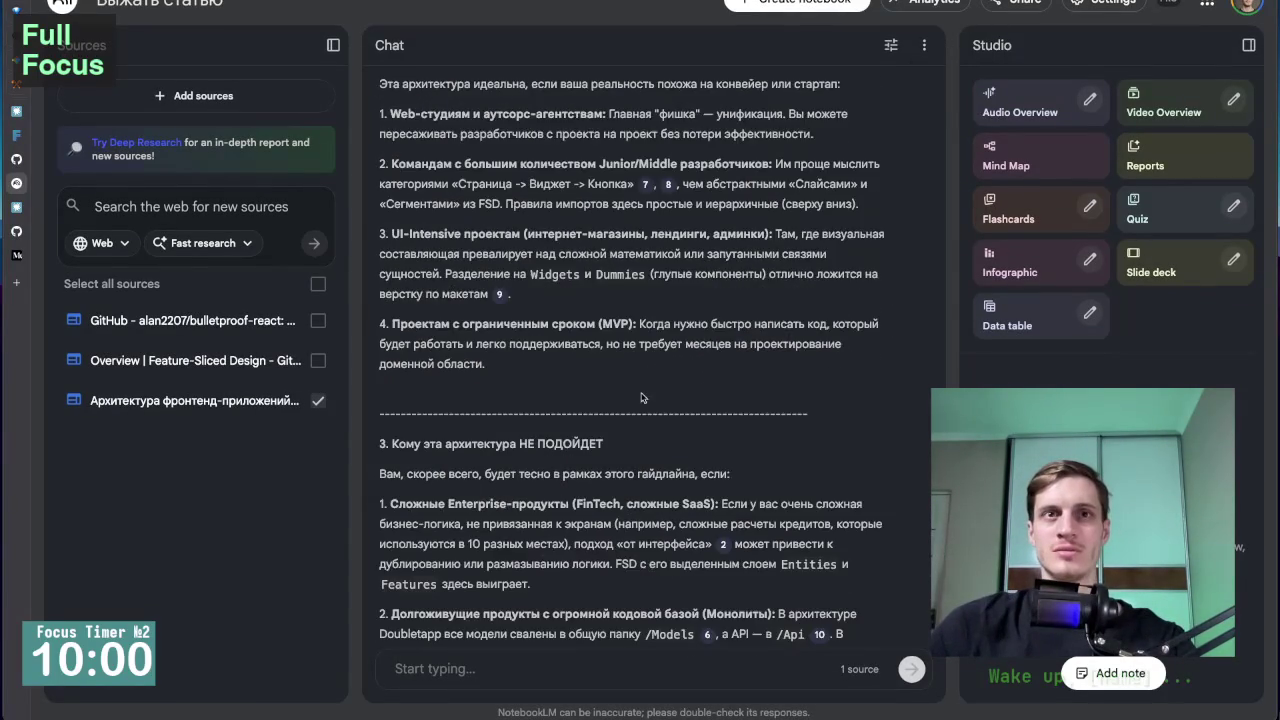
scroll(642, 398, "up", 10)
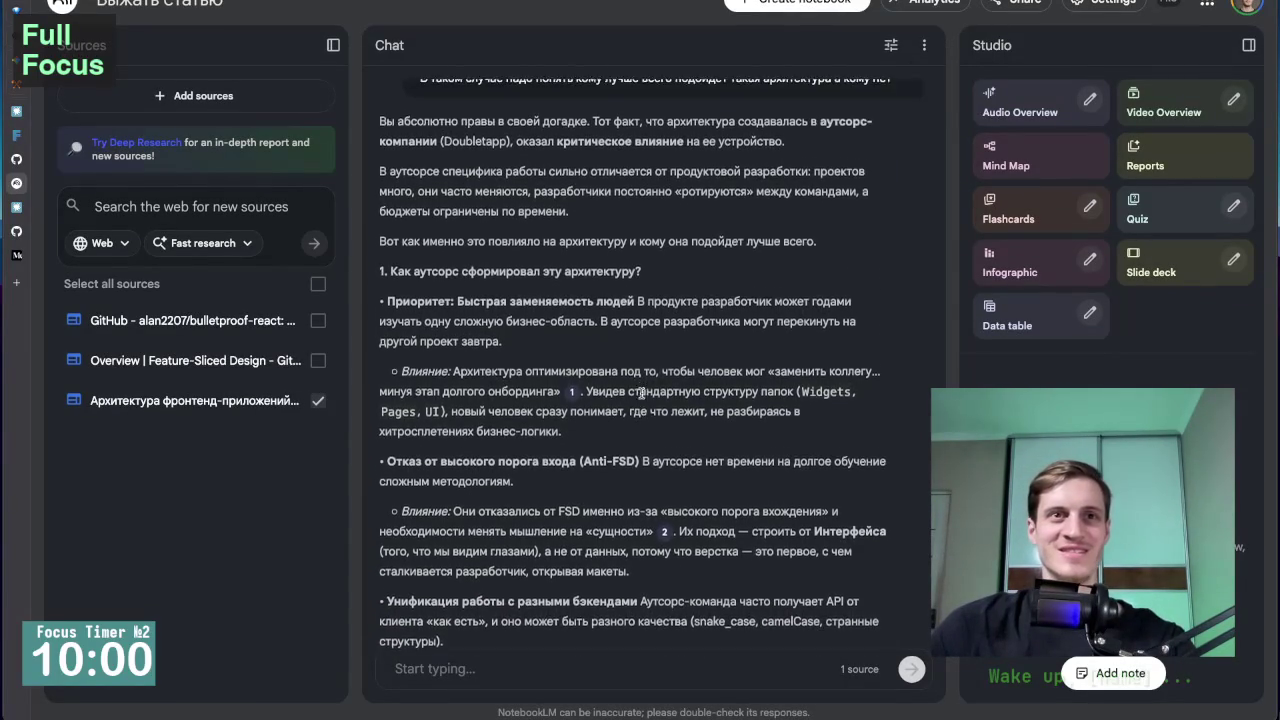
scroll(642, 393, "up", 1)
scroll(642, 398, "down", 15)
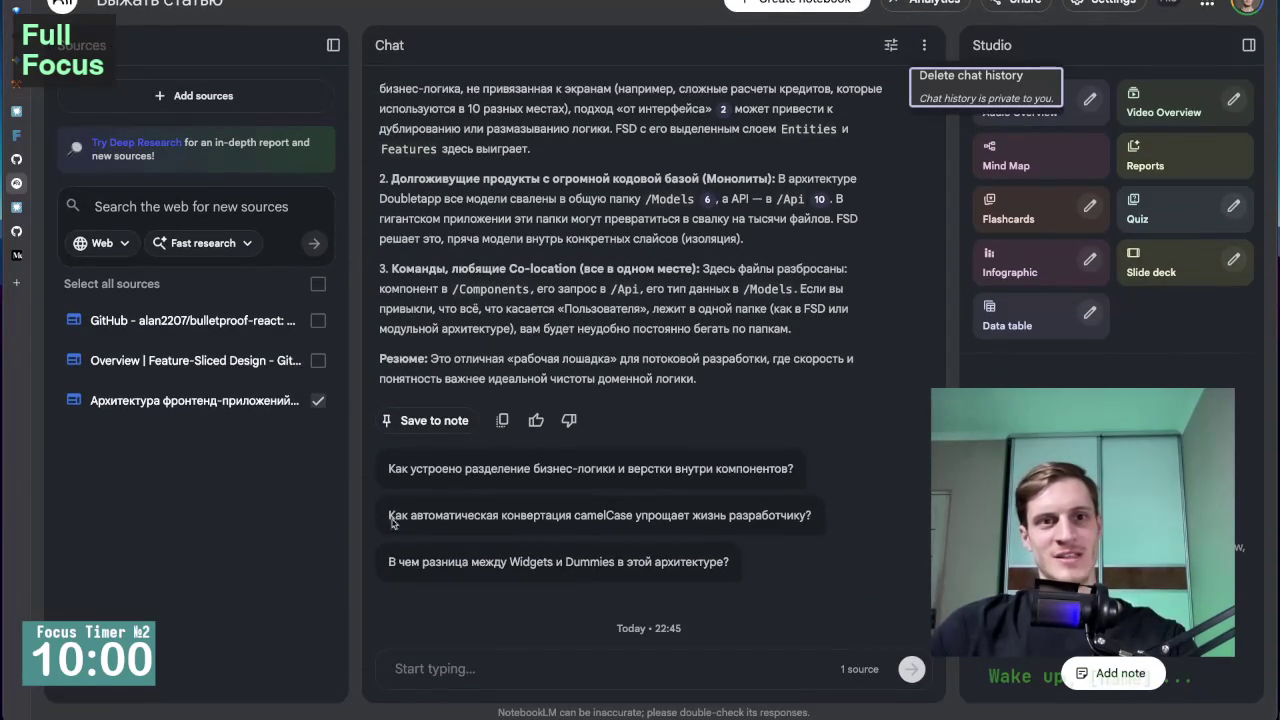
Send the short message 'отке' and read the answer on the architecture's Doubletapp origin and quality control.
left_click(416, 674)
type("отке")
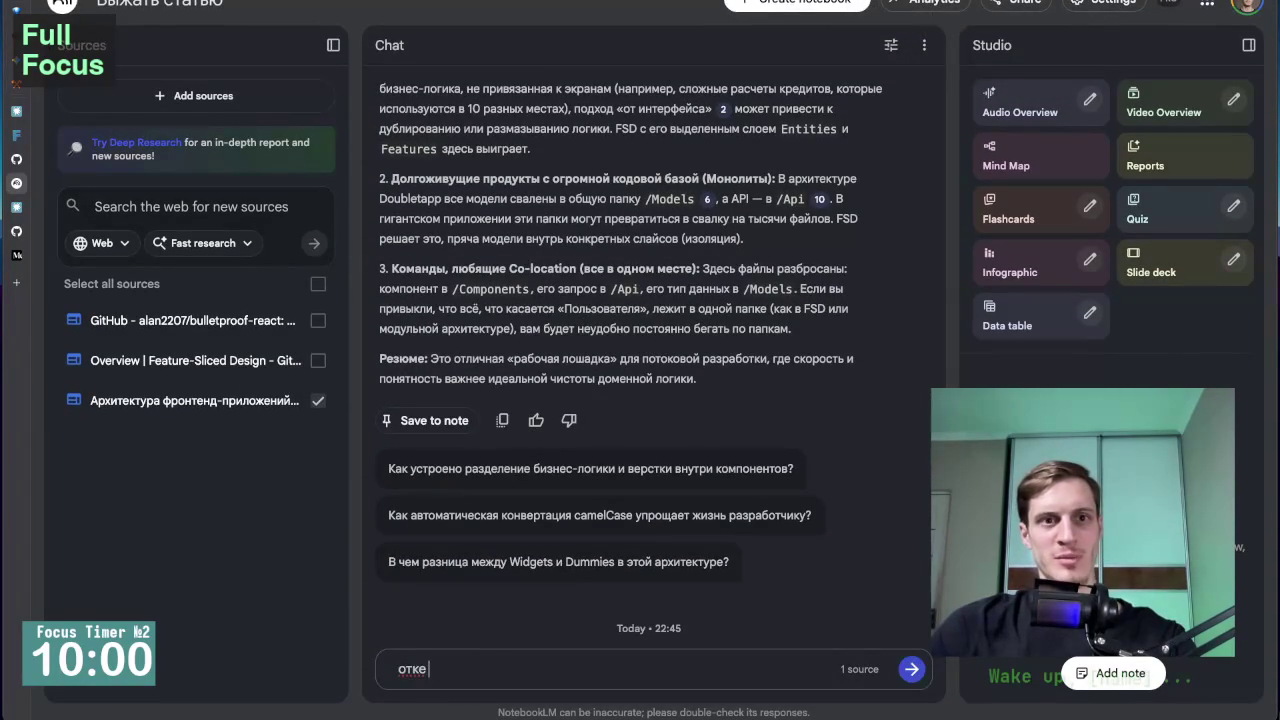
left_click(908, 668)
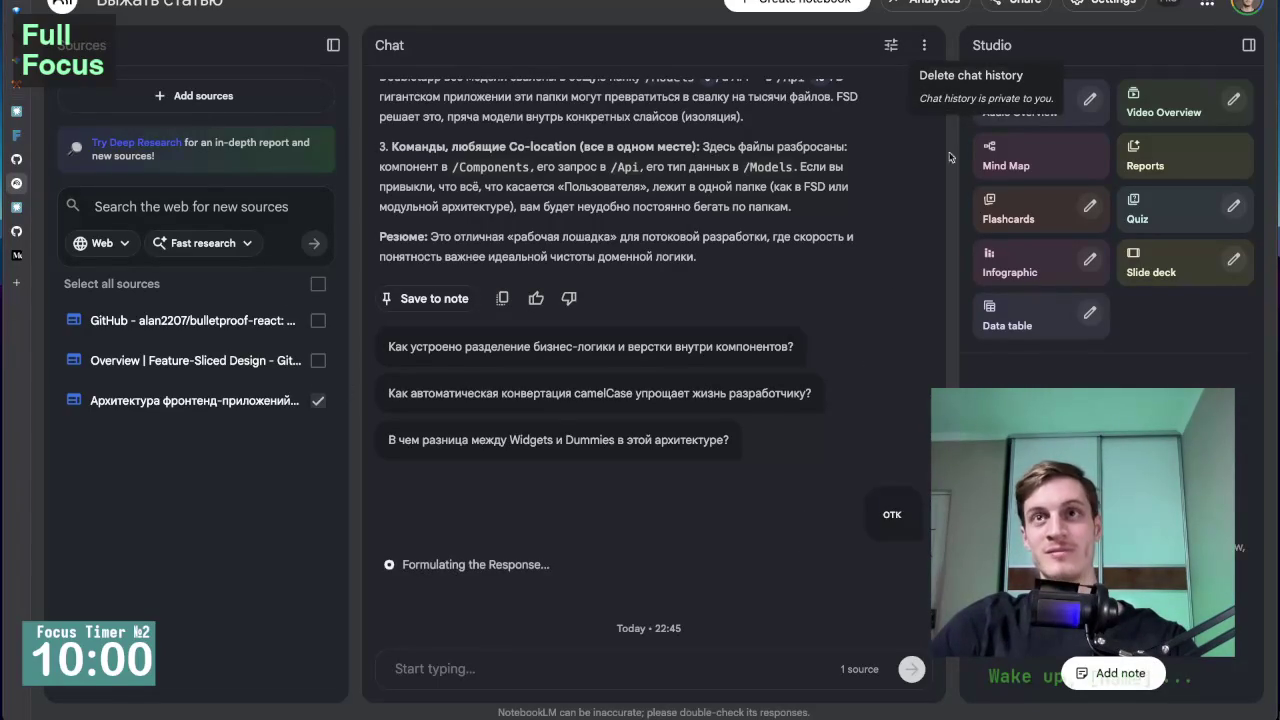
left_click(1040, 165)
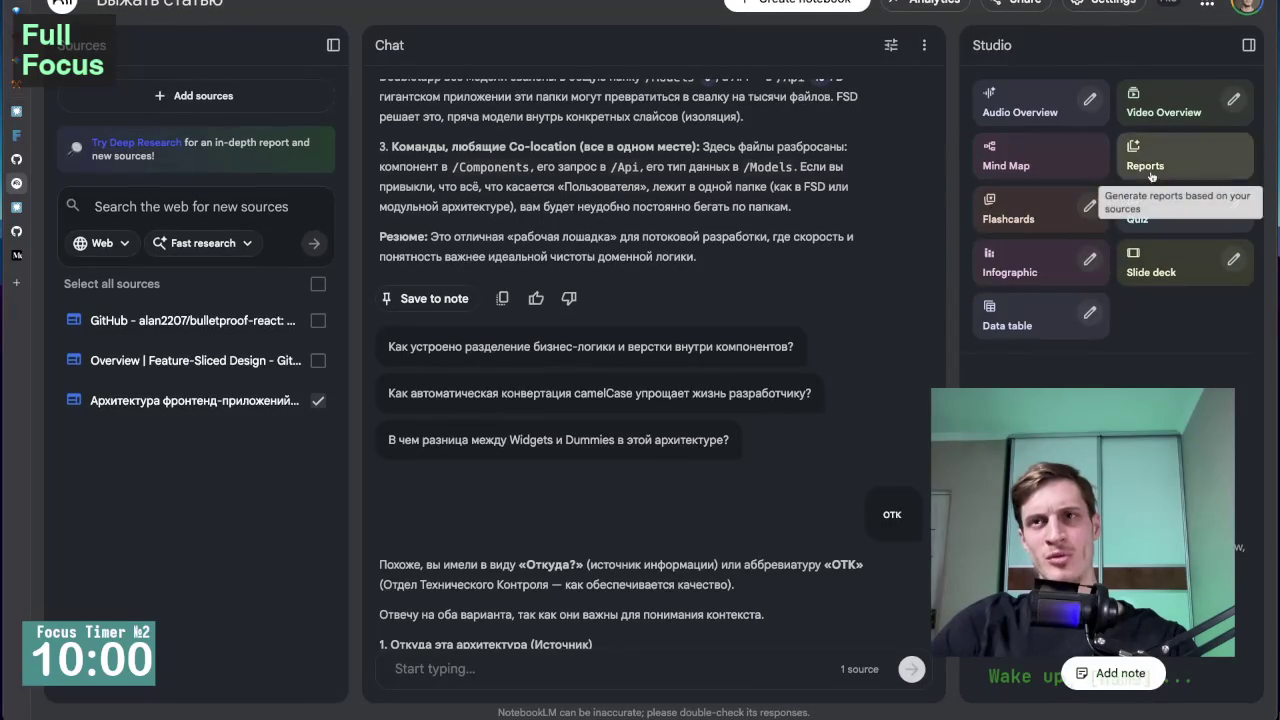
scroll(717, 463, "down", 2)
scroll(717, 463, "down", 5)
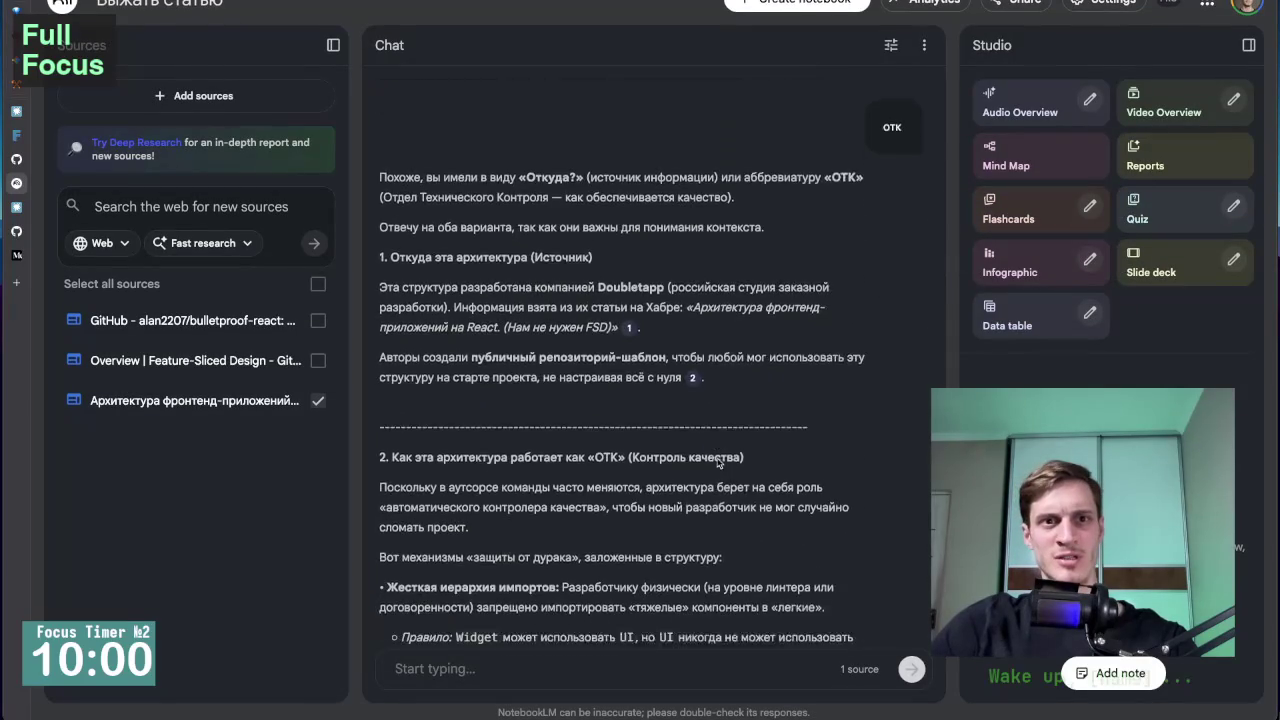
scroll(717, 463, "down", 5)
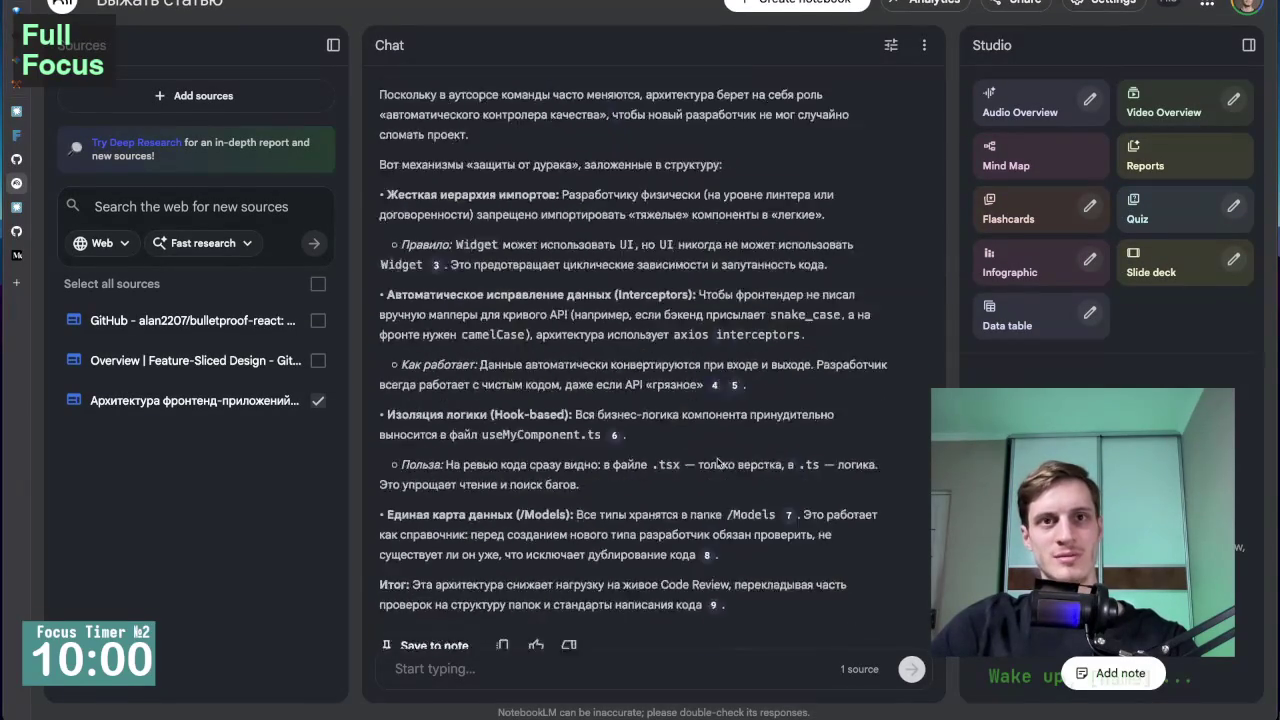
scroll(621, 444, "up", 5)
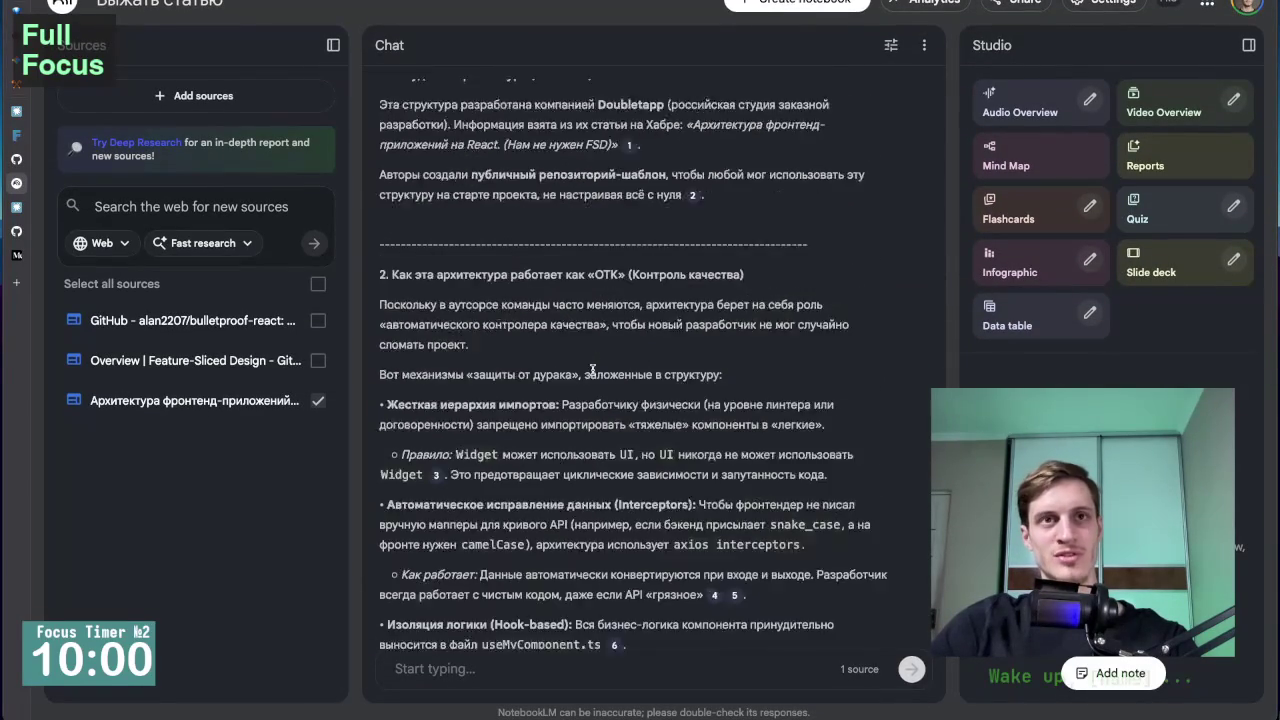
Send 'ответь покороче' in the NotebookLM chat and scroll back through the earlier answer.
left_click(492, 680)
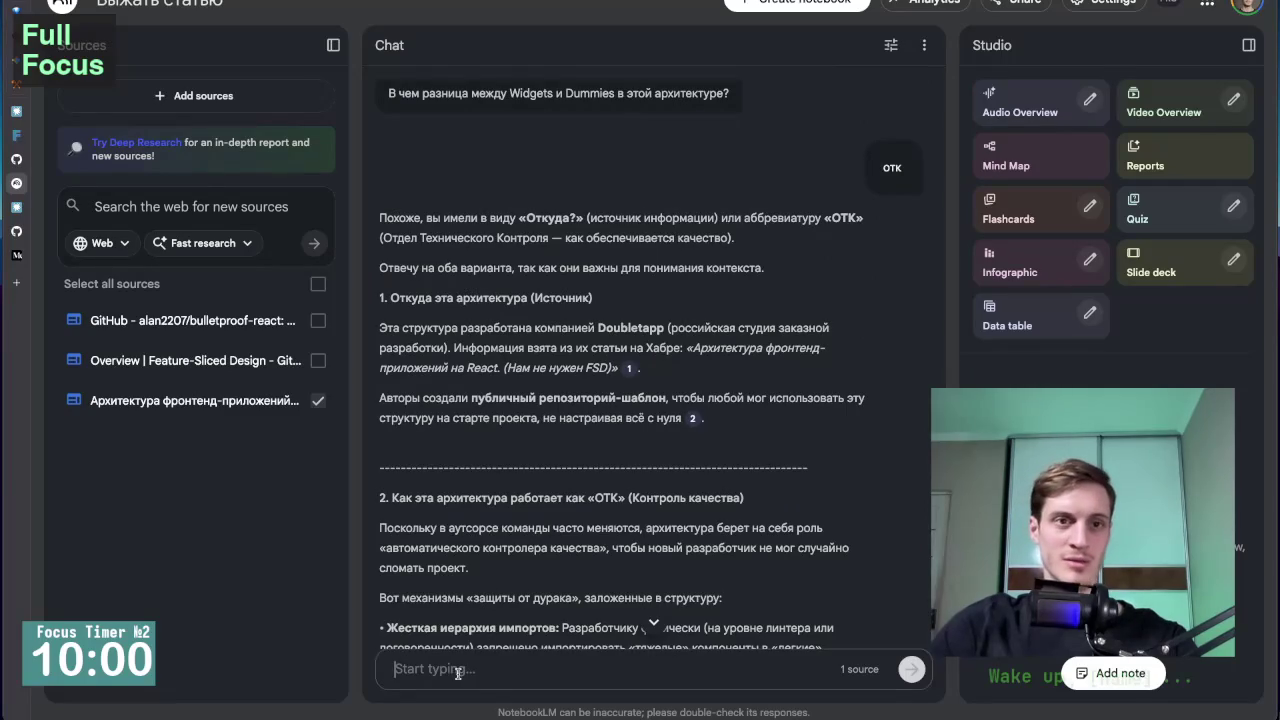
type("ответь покороче")
key("Return")
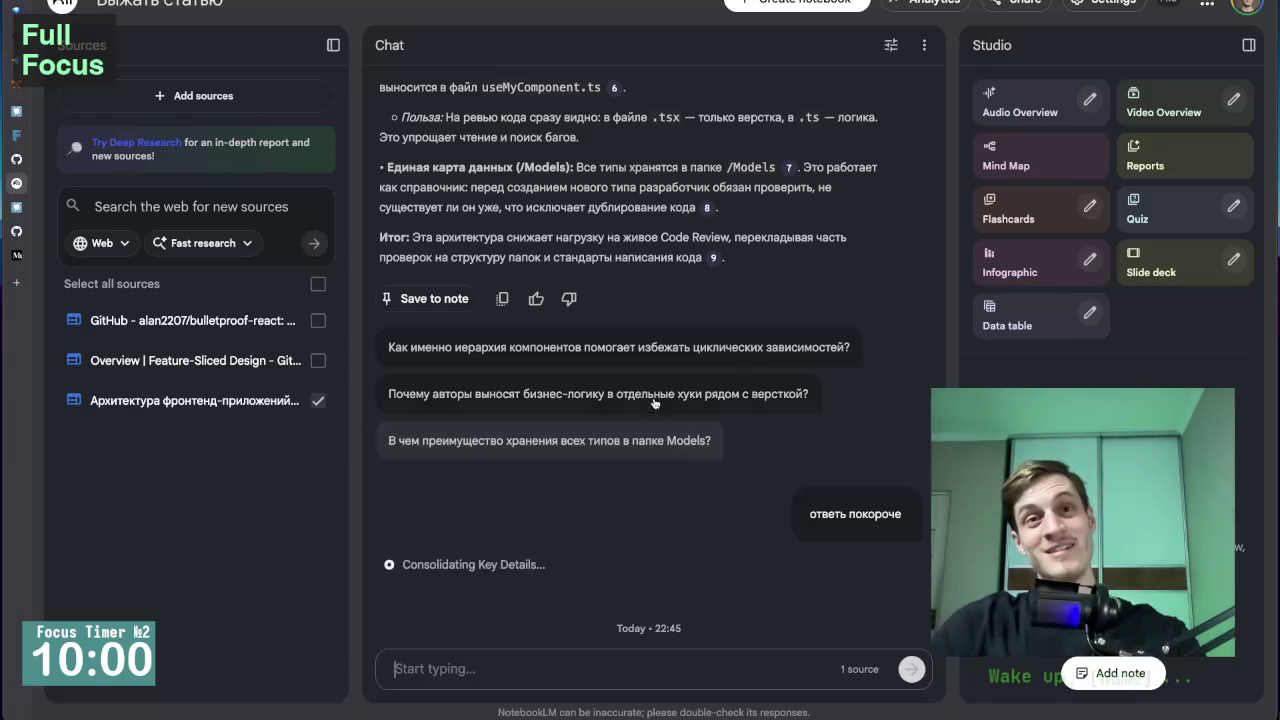
scroll(596, 358, "up", 15)
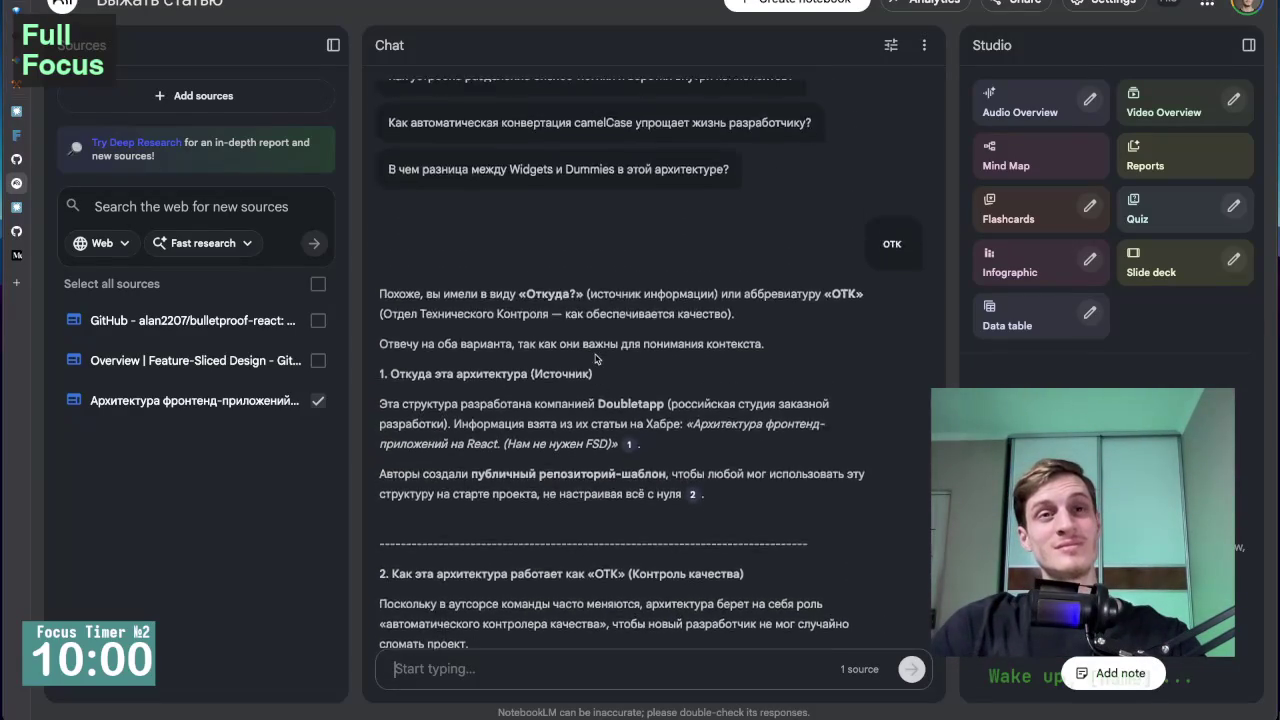
scroll(596, 354, "up", 10)
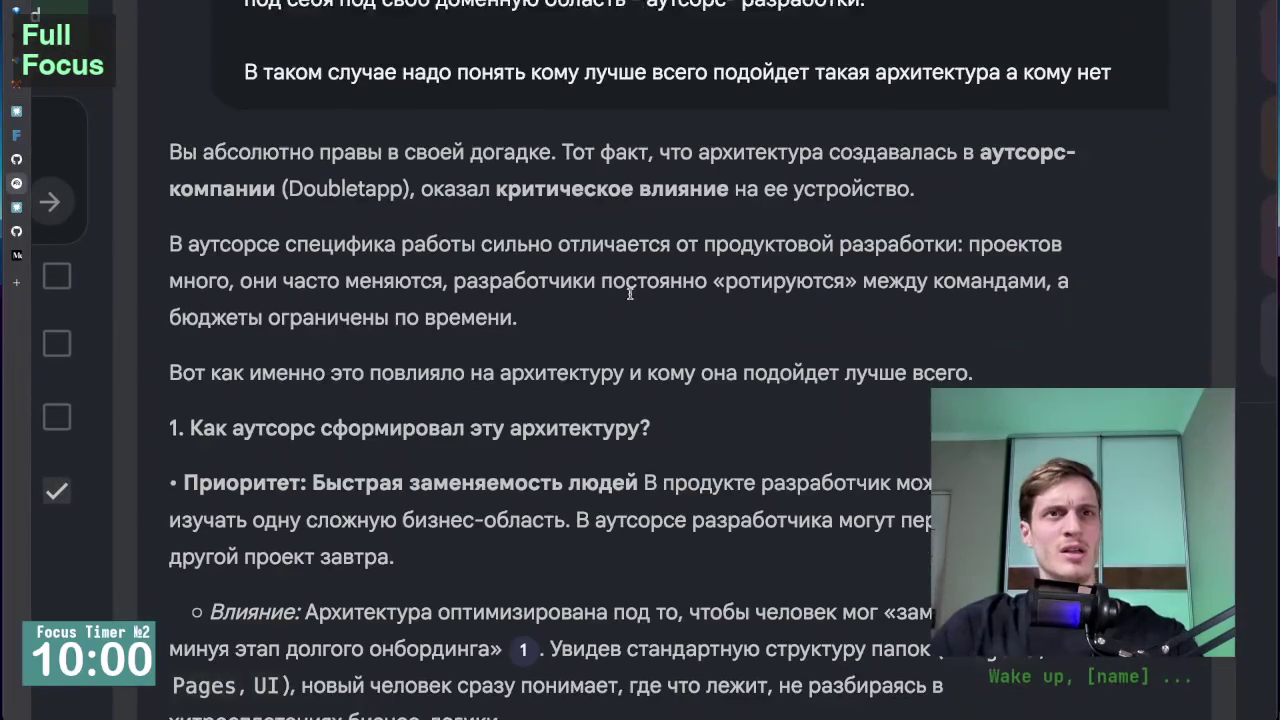
scroll(630, 293, "down", 1)
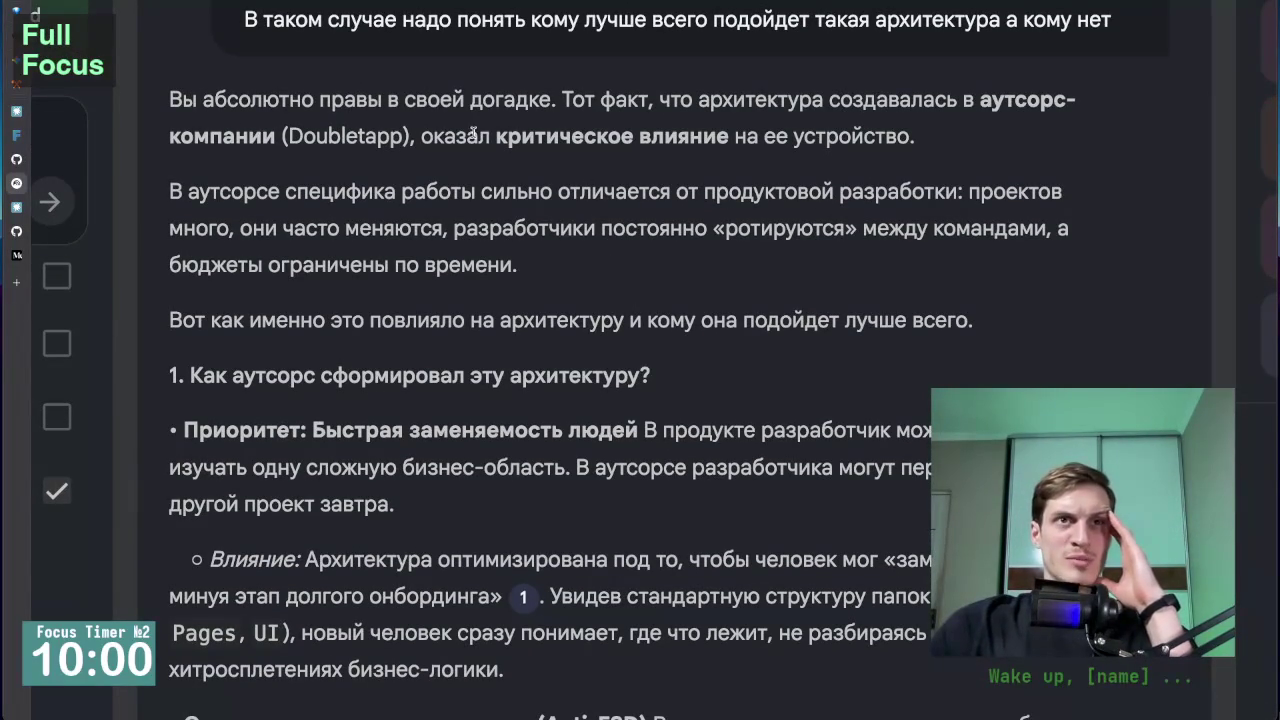
scroll(587, 173, "down", 1)
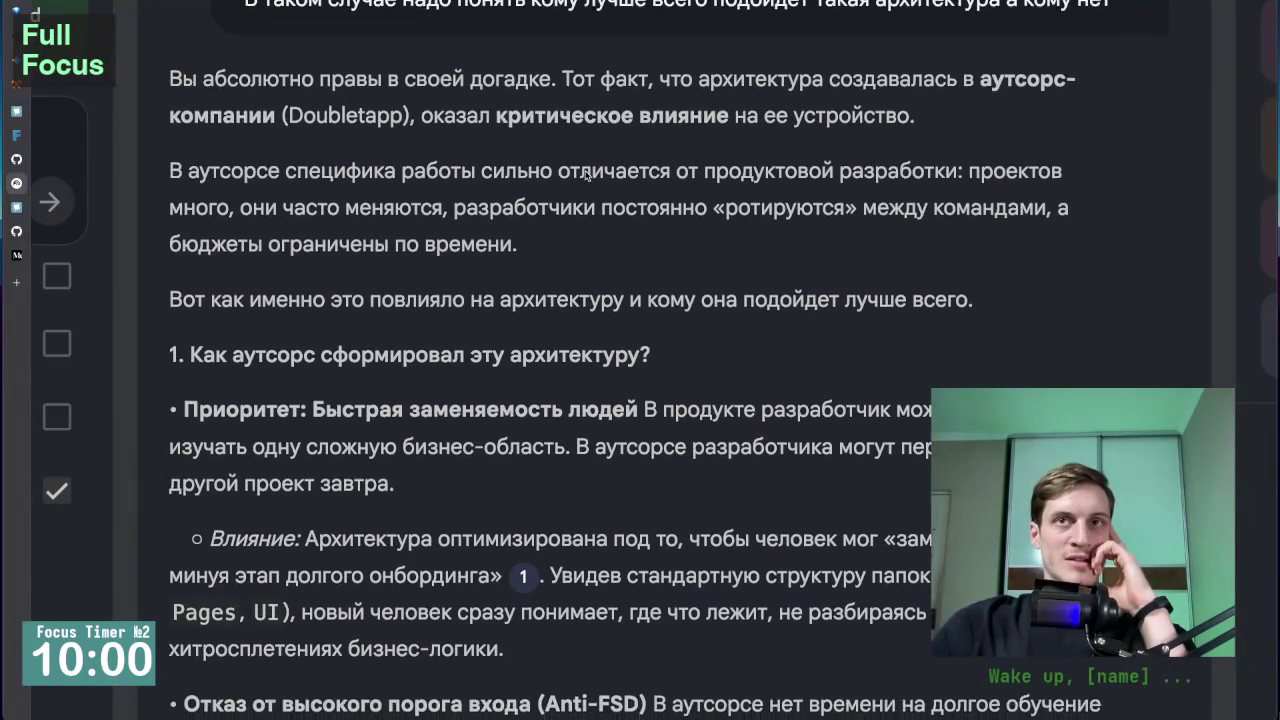
scroll(587, 175, "down", 3)
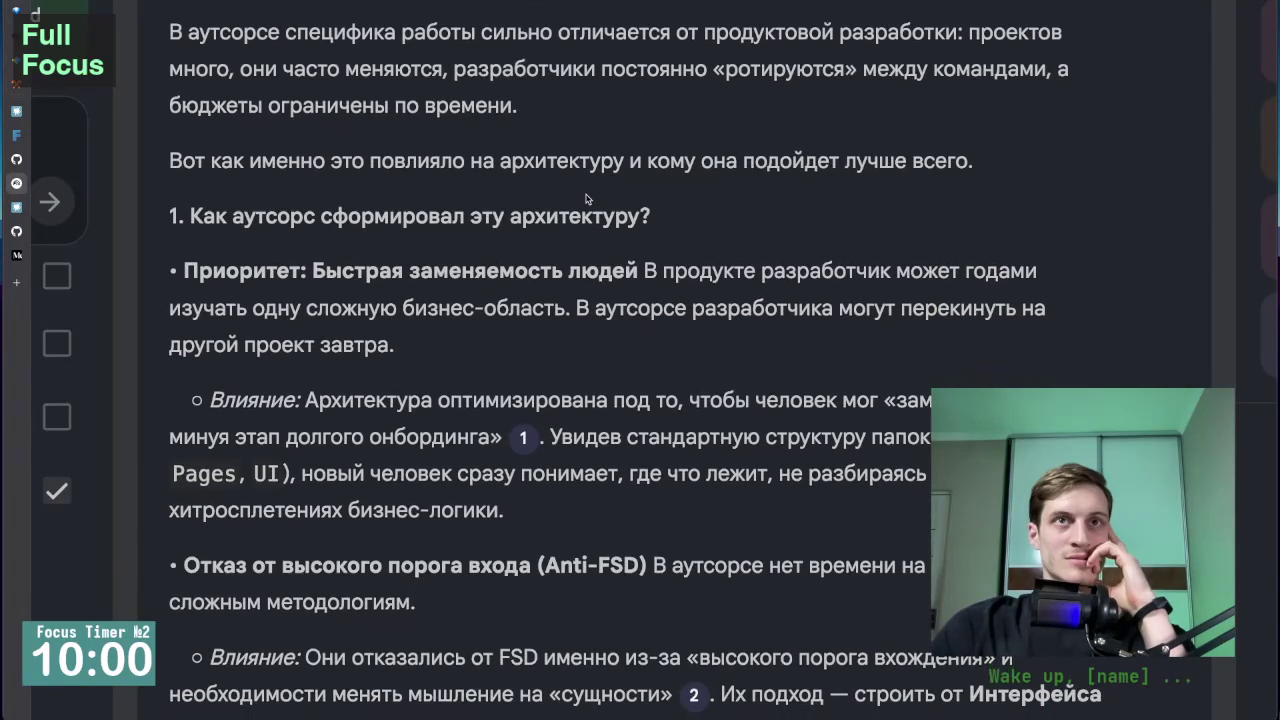
scroll(587, 198, "down", 1)
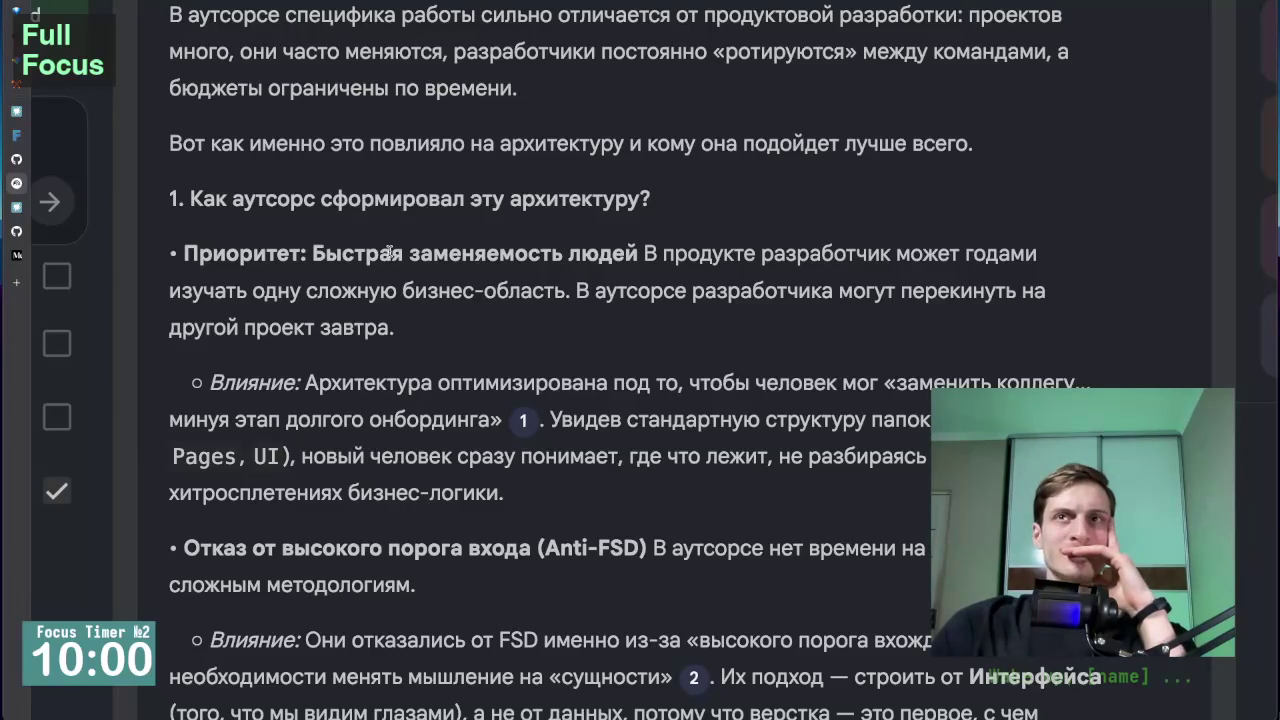
scroll(389, 252, "down", 2)
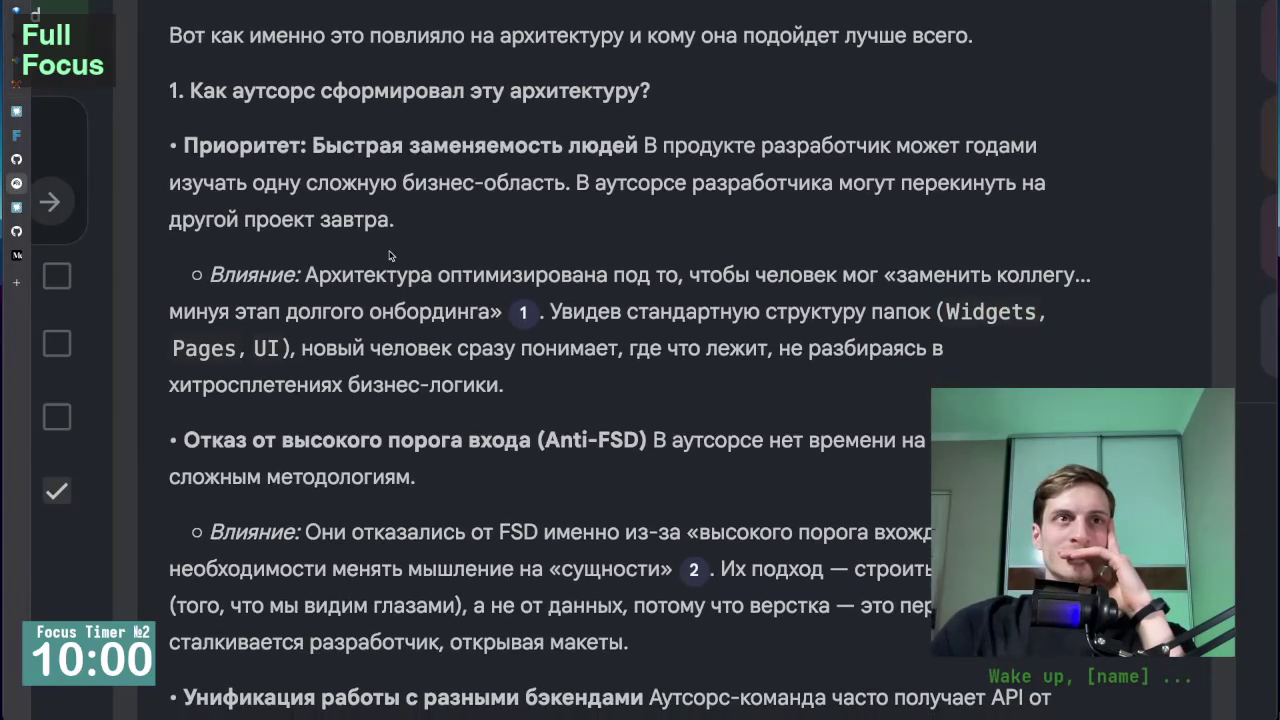
scroll(389, 256, "down", 1)
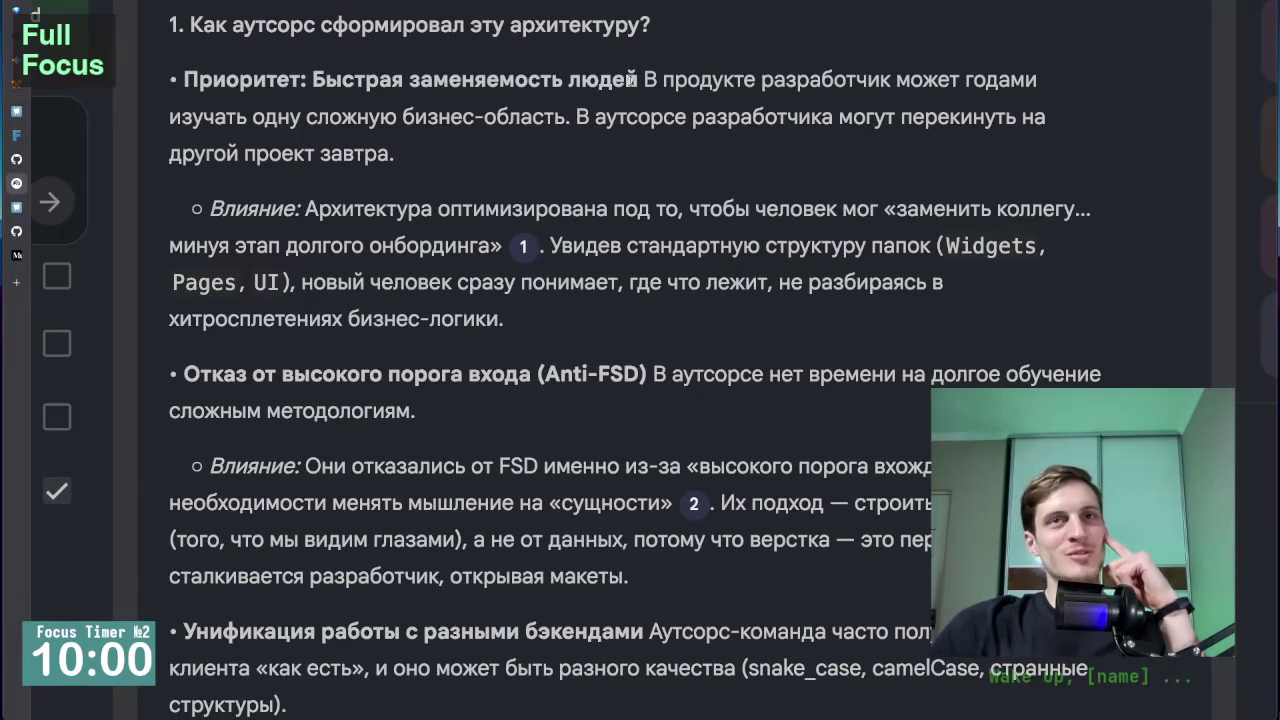
left_click_drag(642, 76, 658, 76)
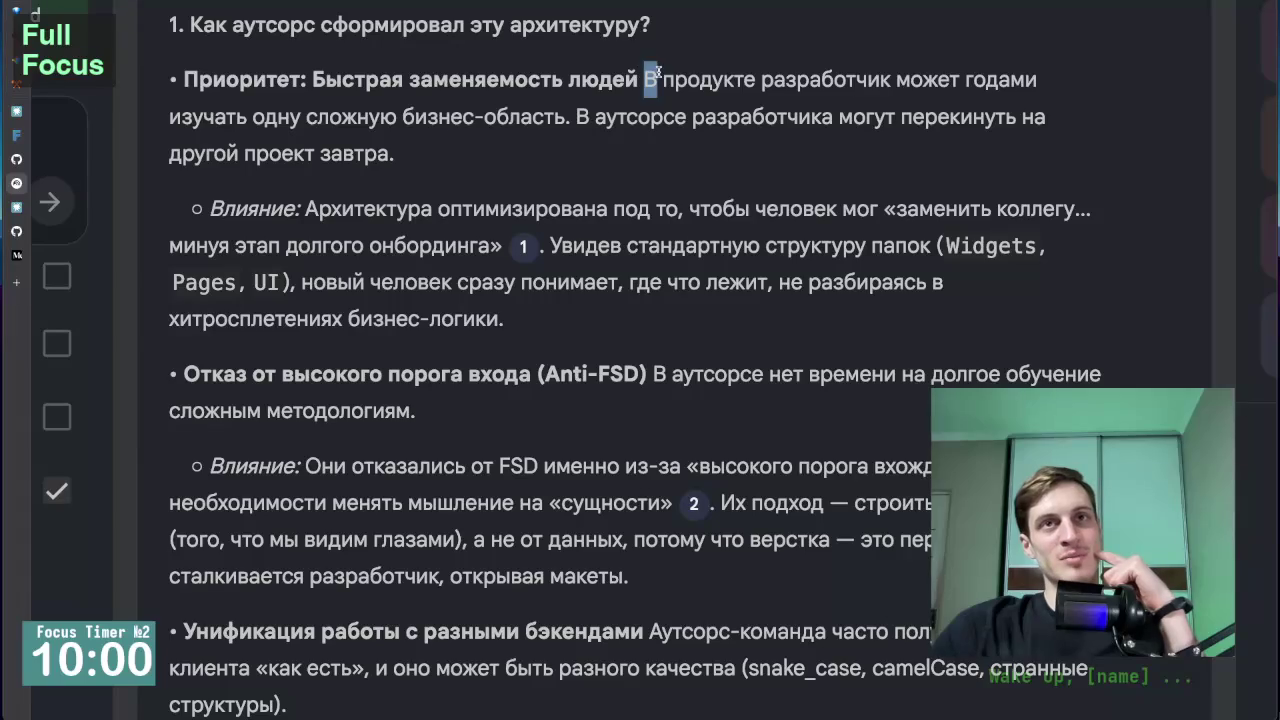
left_click(836, 72)
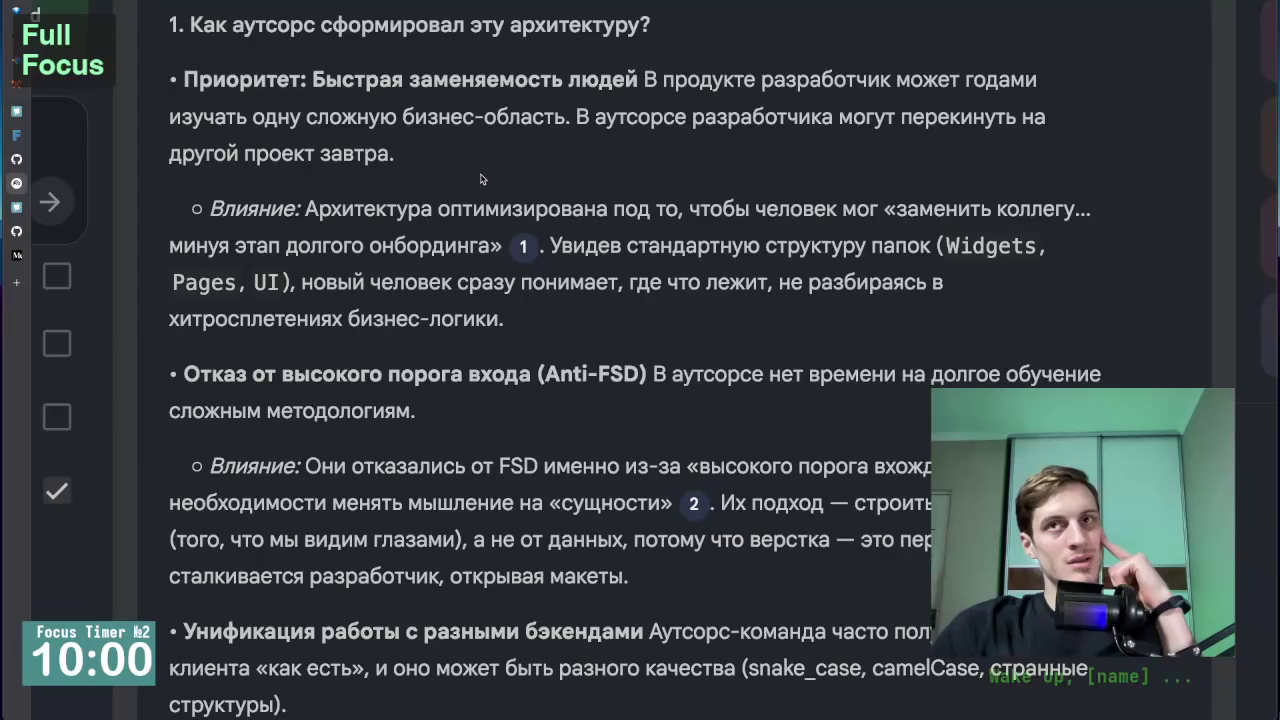
scroll(349, 172, "down", 2)
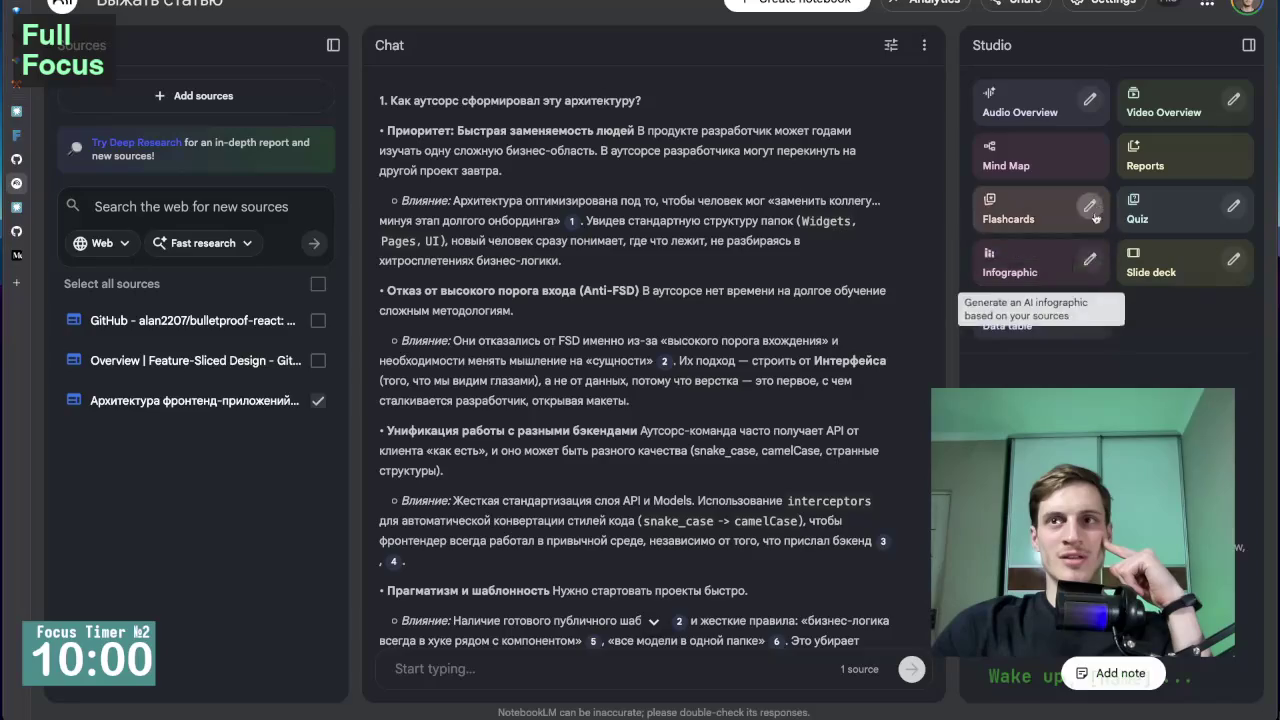
scroll(597, 471, "down", 15)
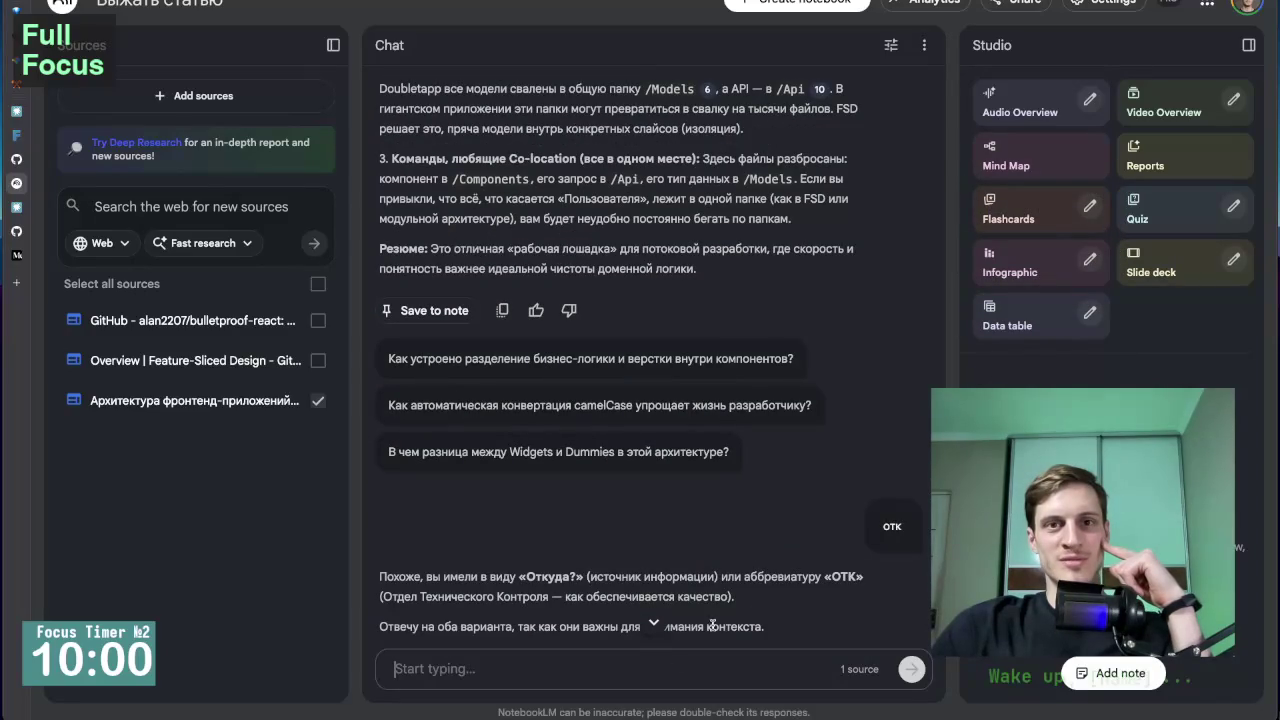
scroll(743, 420, "down", 4)
scroll(743, 333, "up", 10)
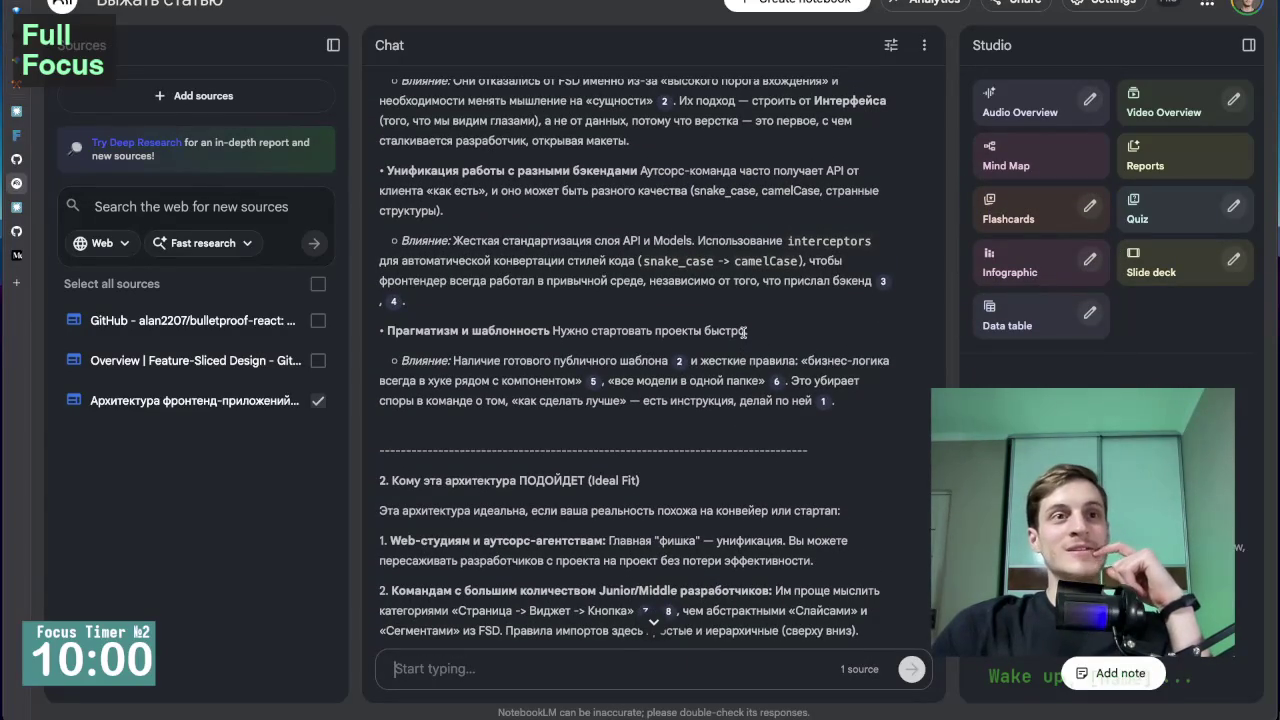
scroll(667, 335, "up", 3)
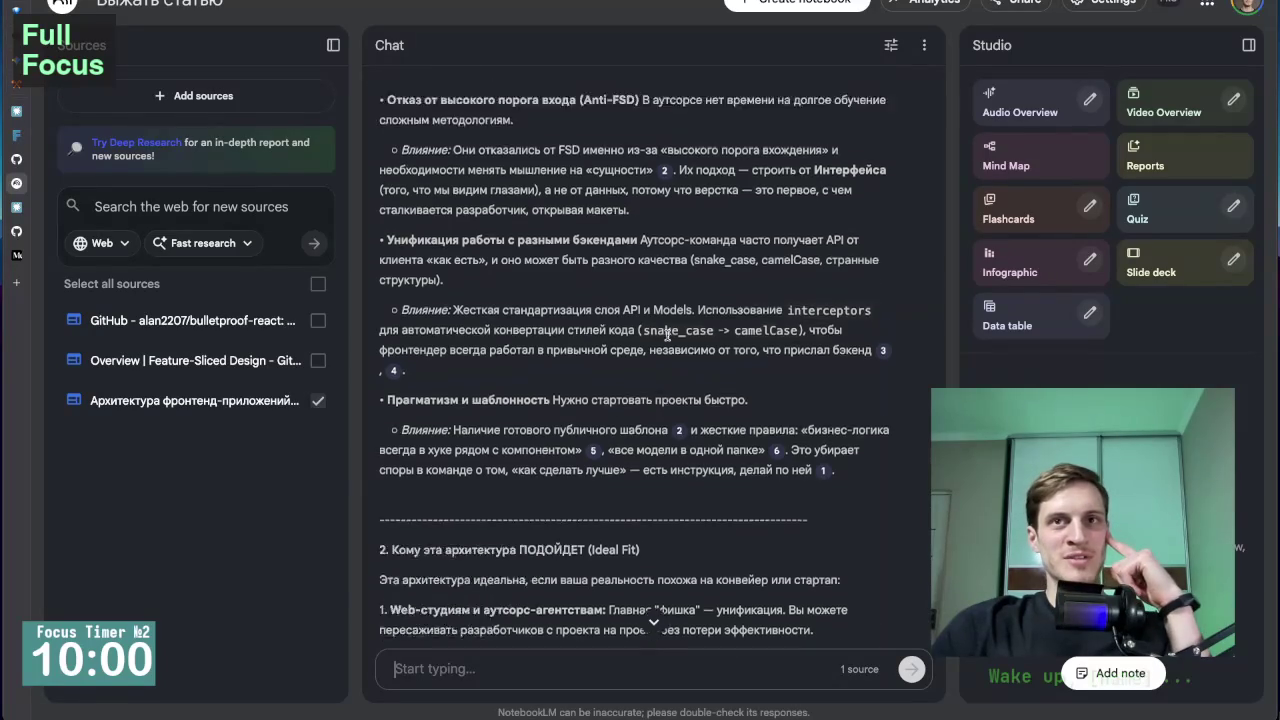
scroll(667, 335, "up", 3)
scroll(666, 362, "down", 2)
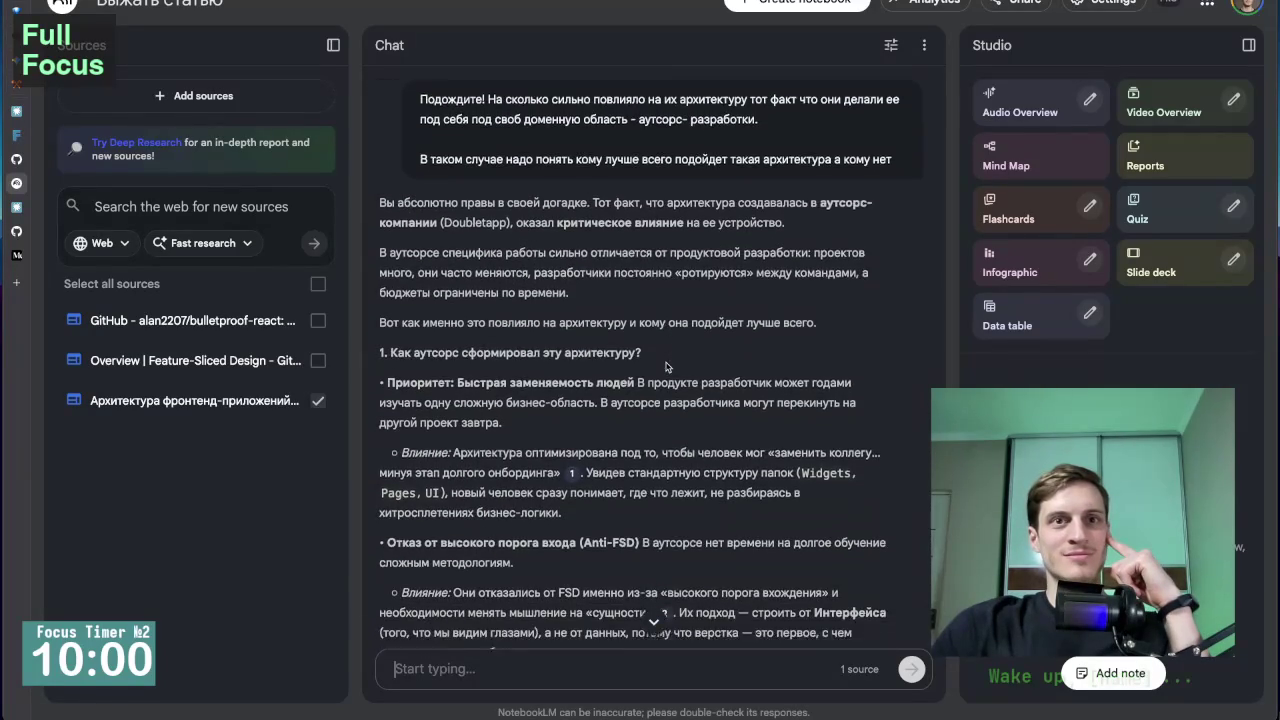
scroll(660, 345, "down", 1)
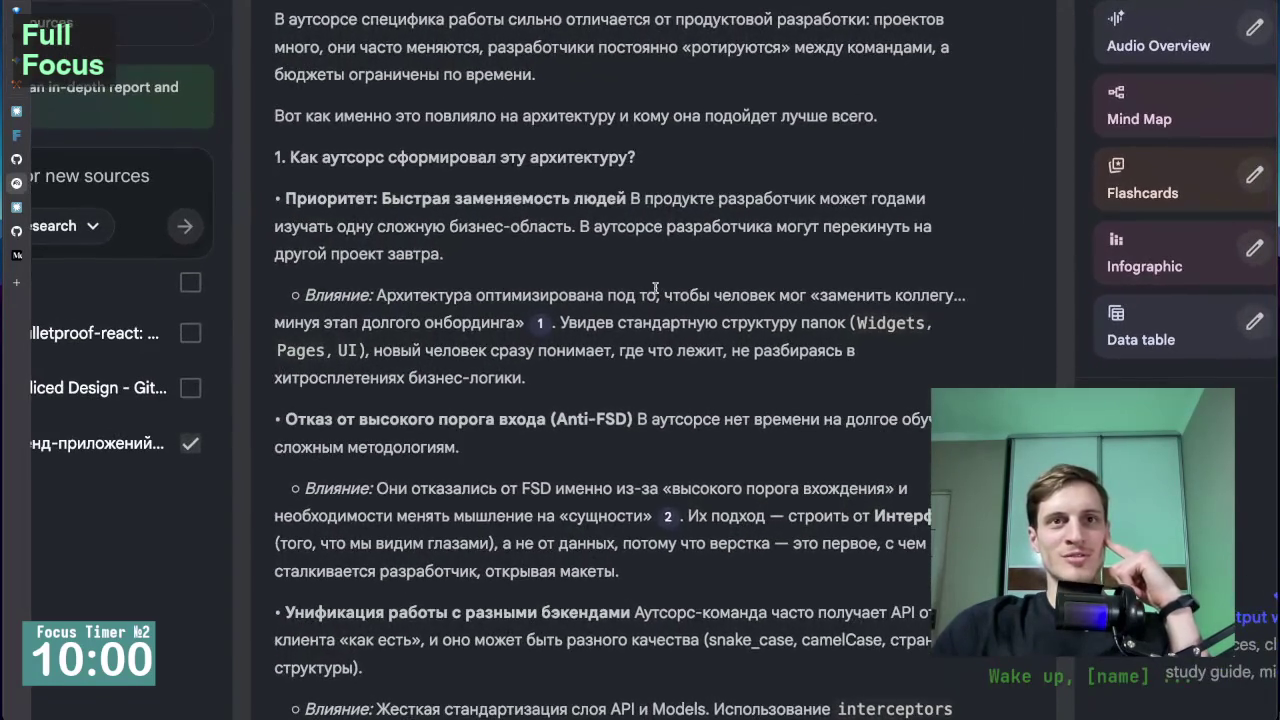
scroll(660, 300, "down", 1)
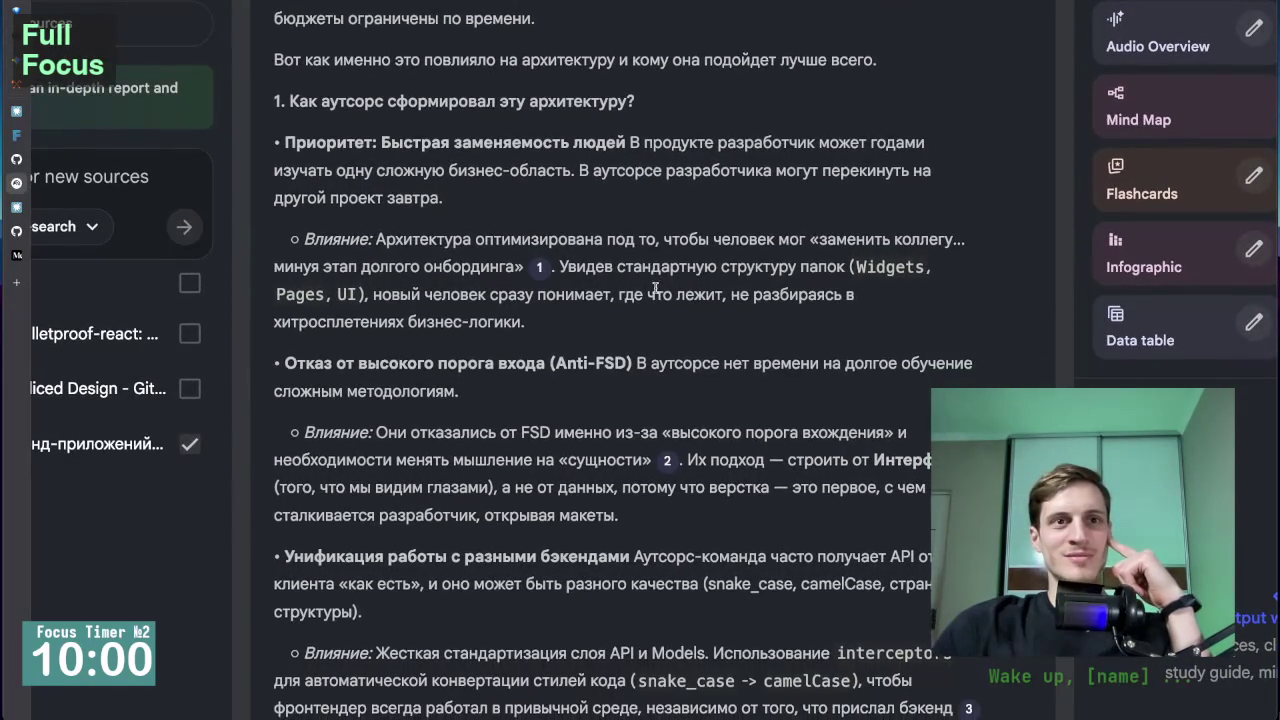
scroll(668, 282, "up", 3)
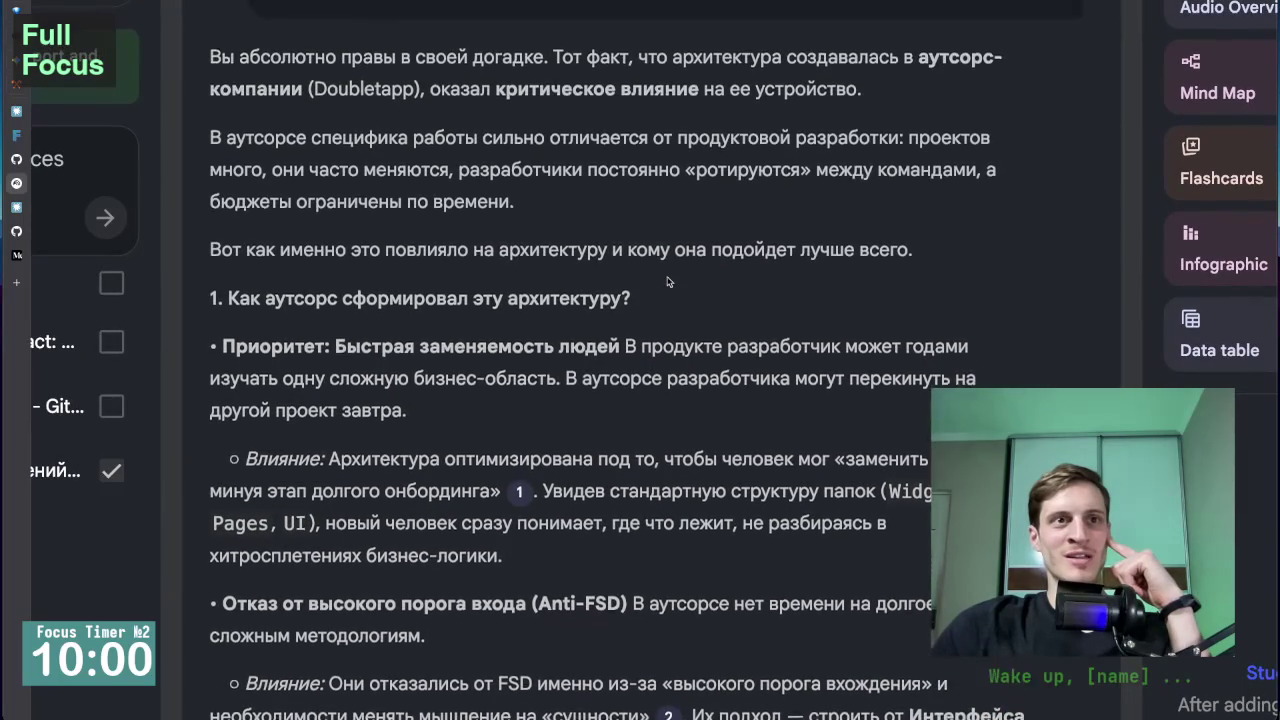
scroll(668, 282, "up", 1)
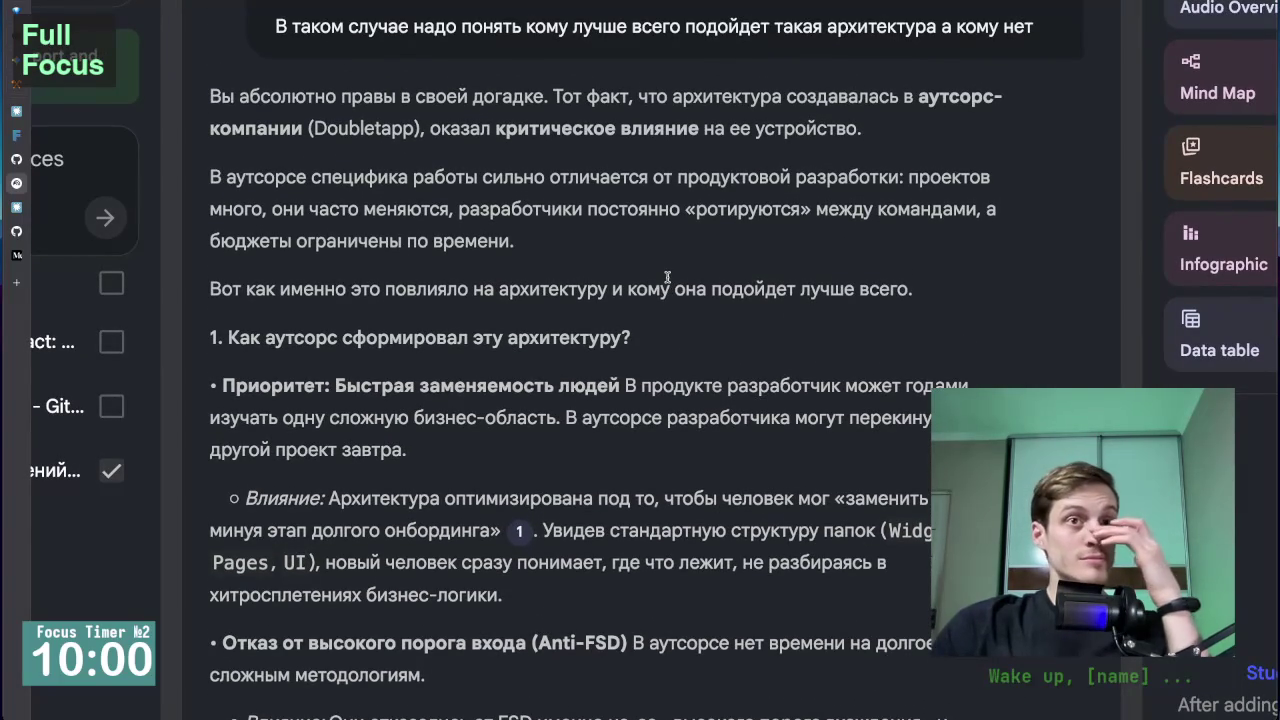
scroll(667, 277, "down", 1)
scroll(668, 281, "up", 1)
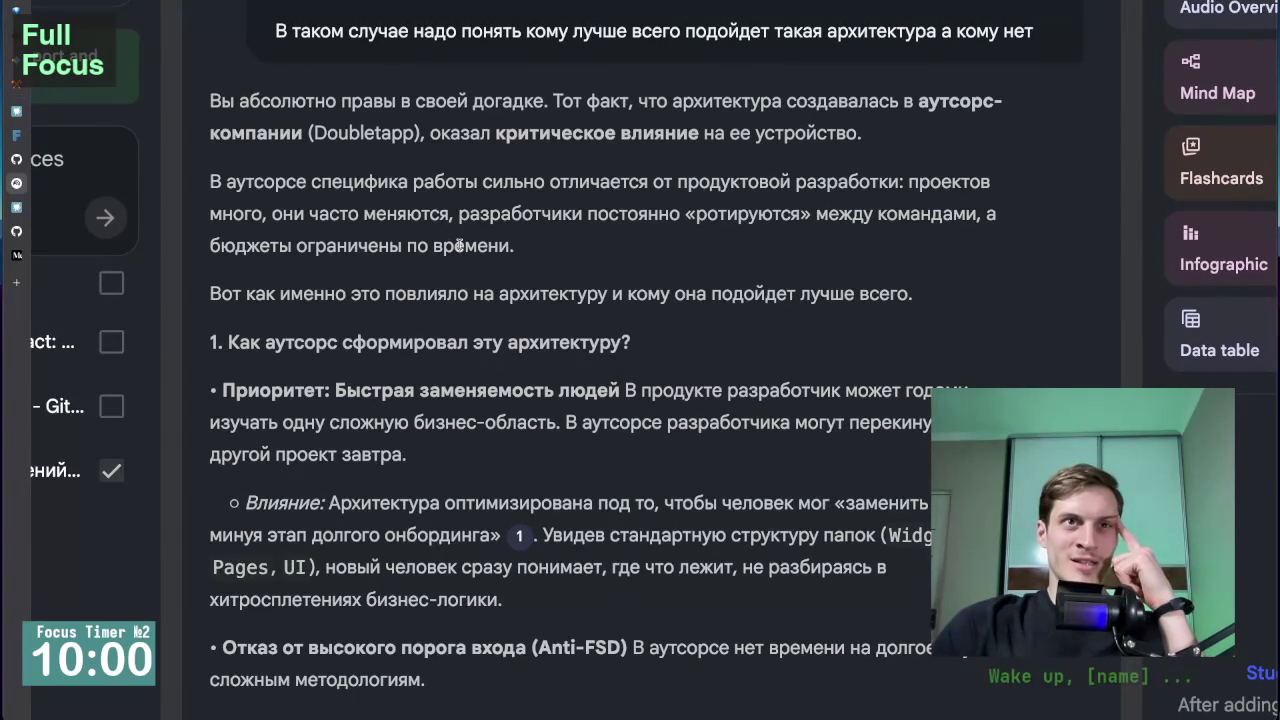
scroll(460, 320, "down", 1)
scroll(460, 321, "up", 1)
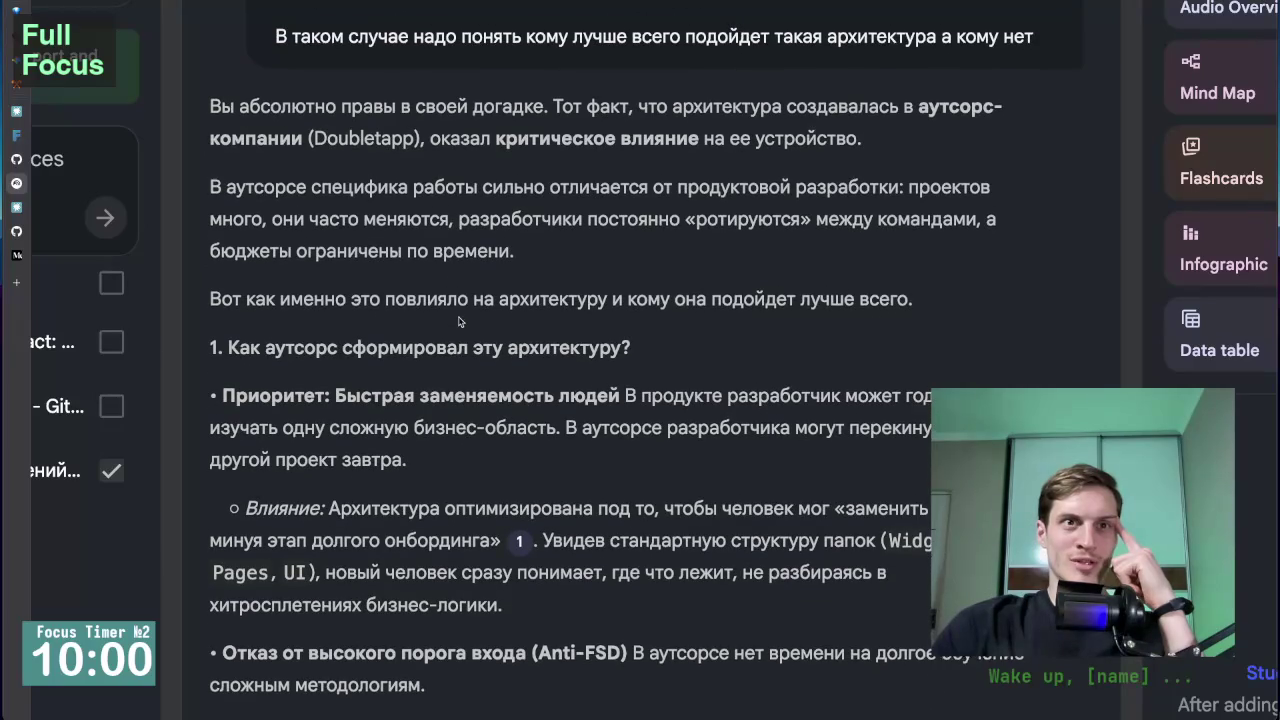
scroll(459, 320, "down", 1)
scroll(459, 320, "up", 10)
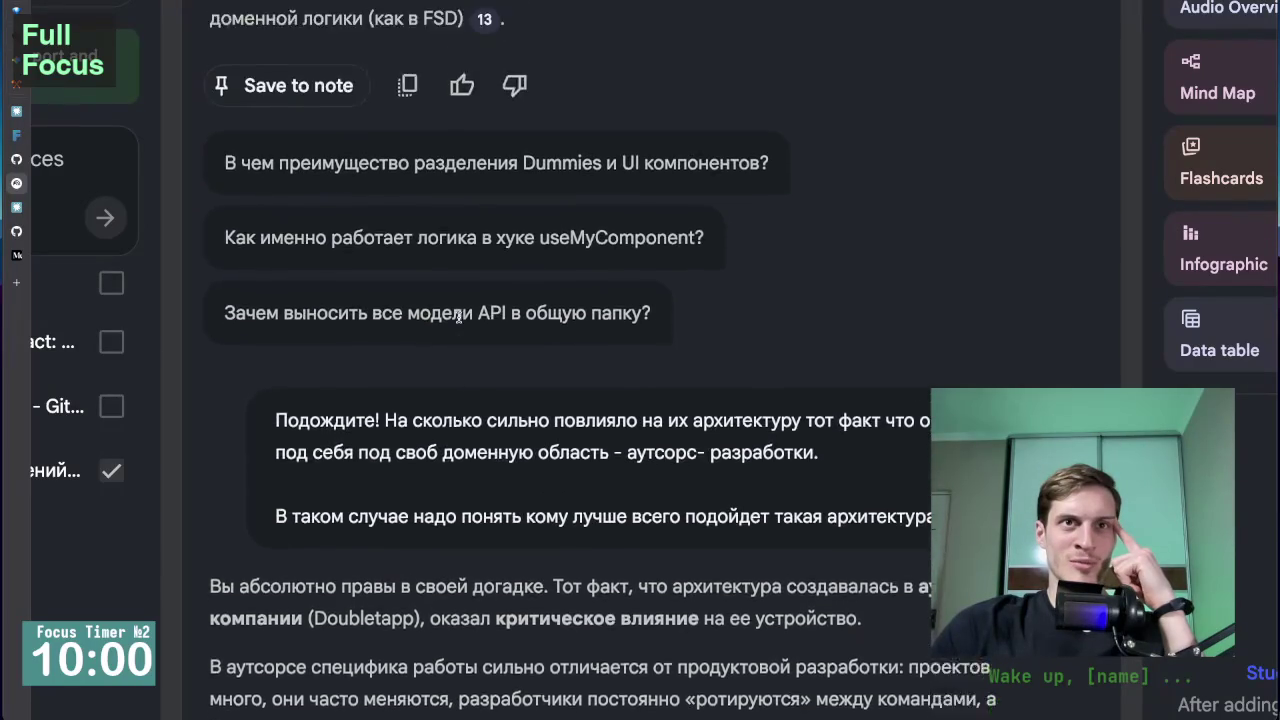
scroll(459, 317, "down", 10)
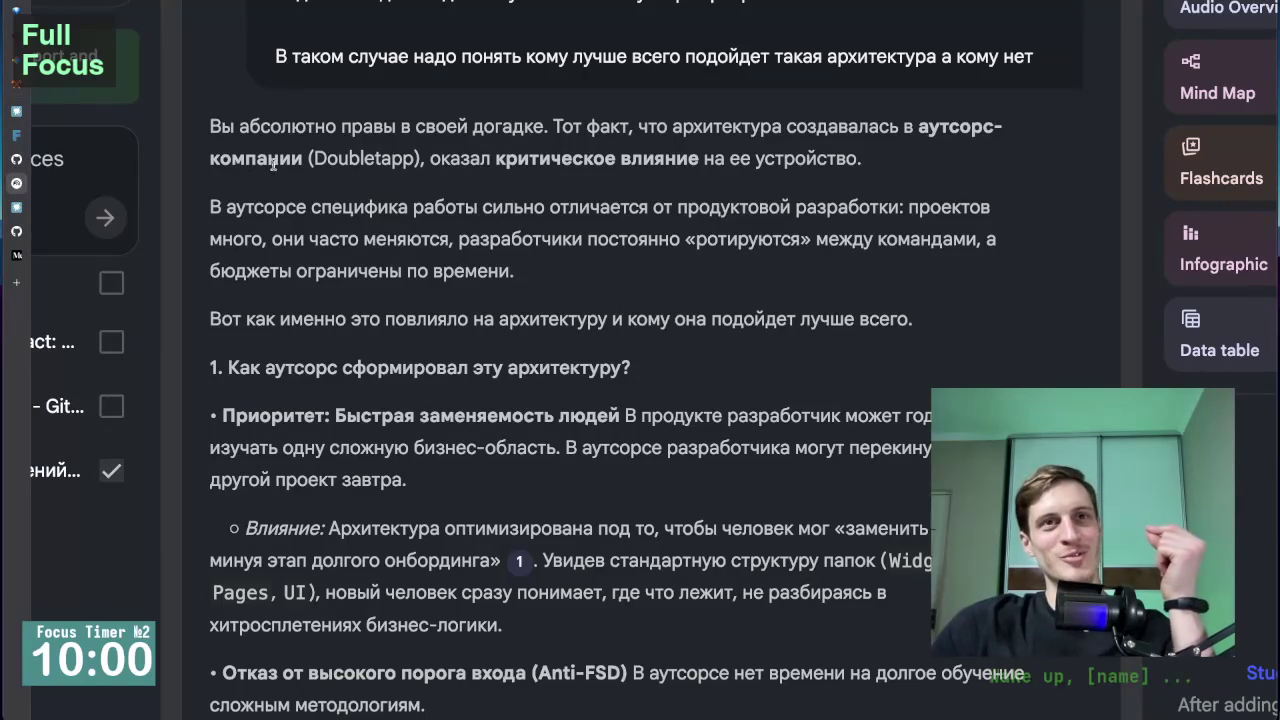
scroll(485, 189, "down", 2)
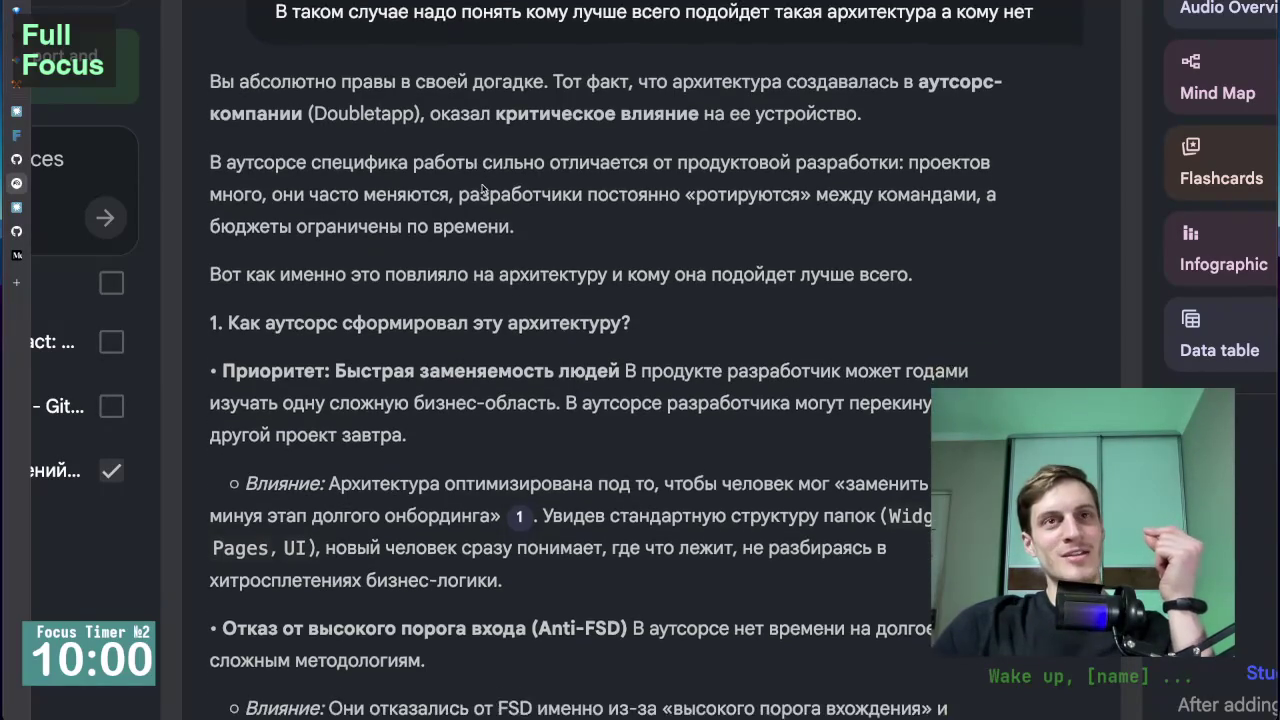
scroll(675, 182, "down", 3)
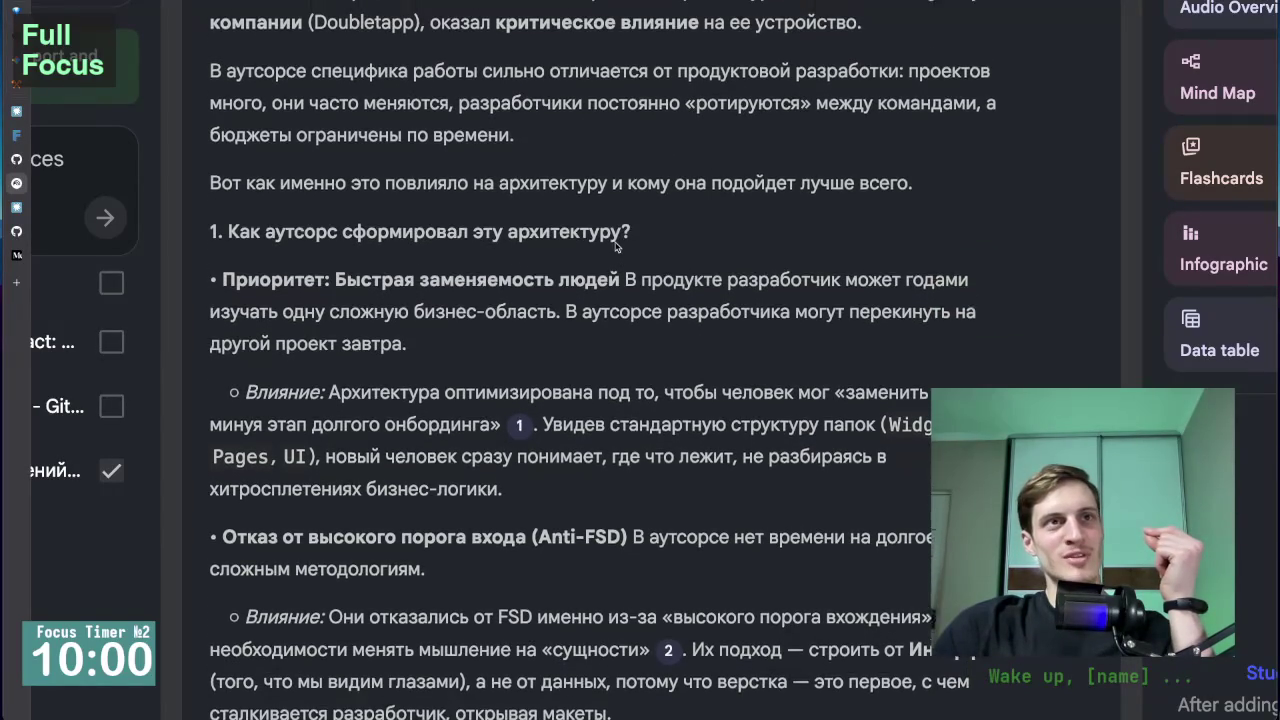
scroll(617, 247, "up", 2)
scroll(616, 245, "up", 2)
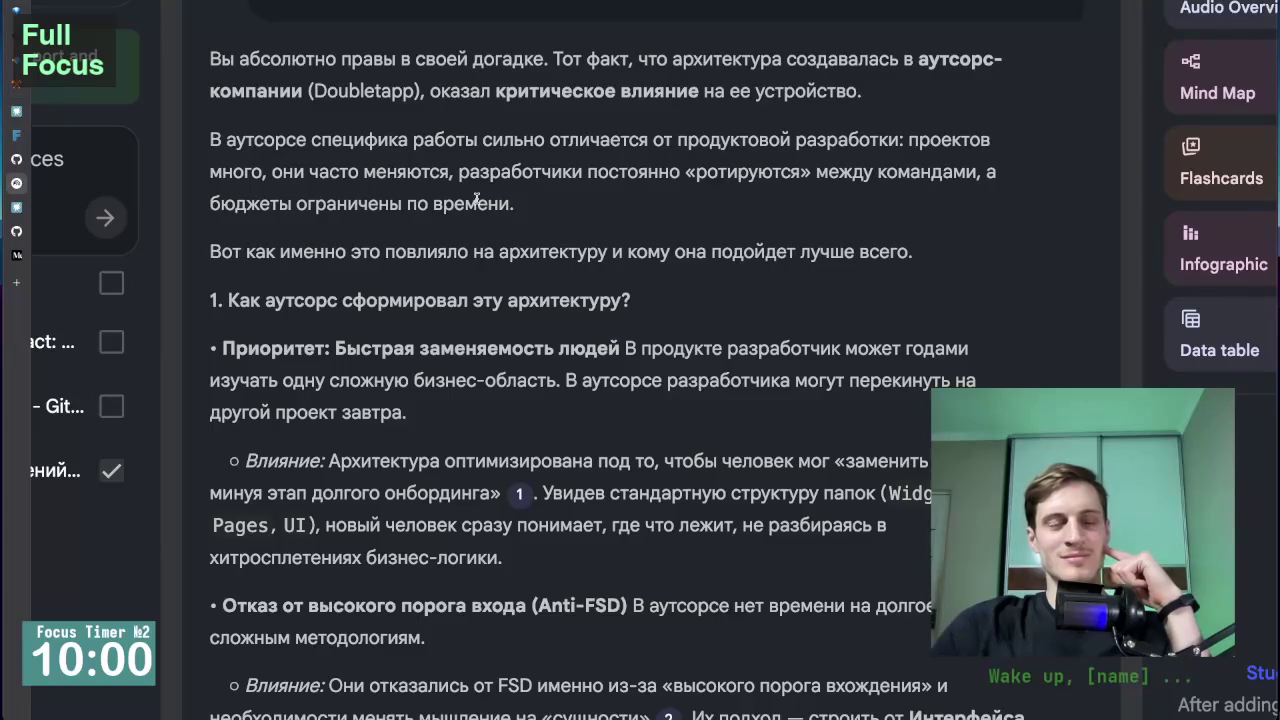
scroll(508, 314, "down", 1)
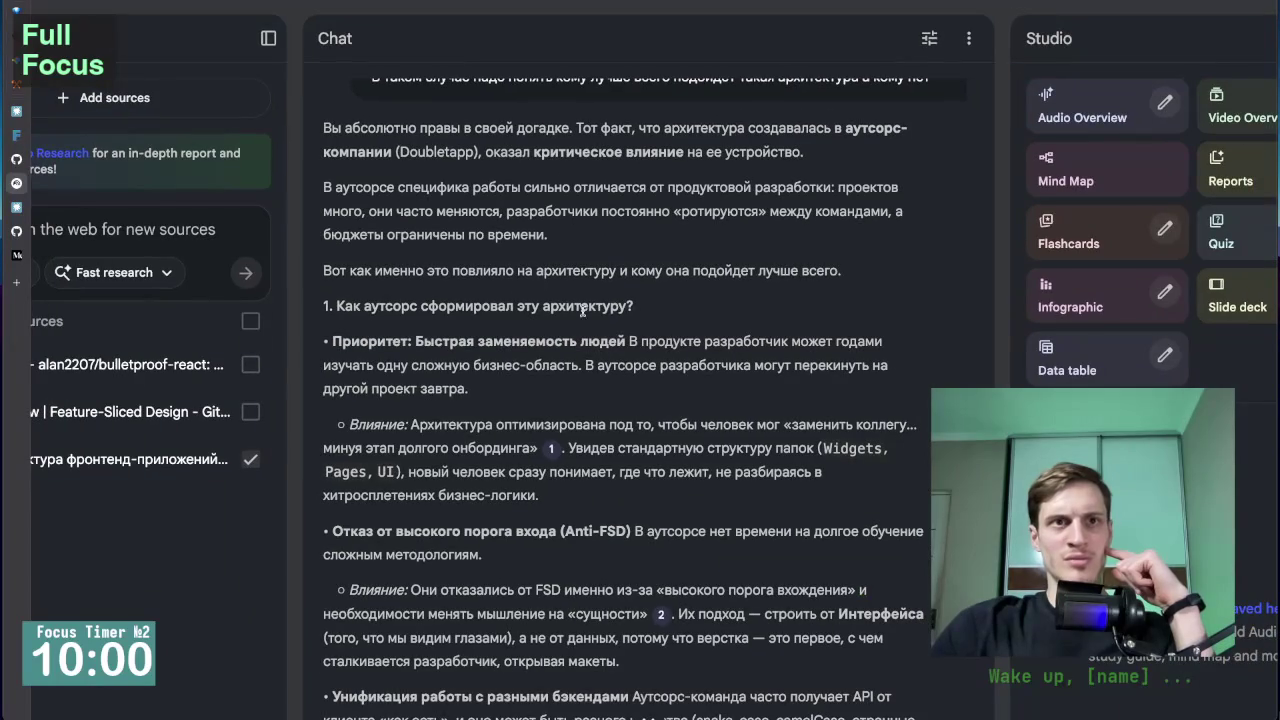
Switch from the FSD search results and overview tabs to the Doubletapp React architecture article.
left_click(75, 203)
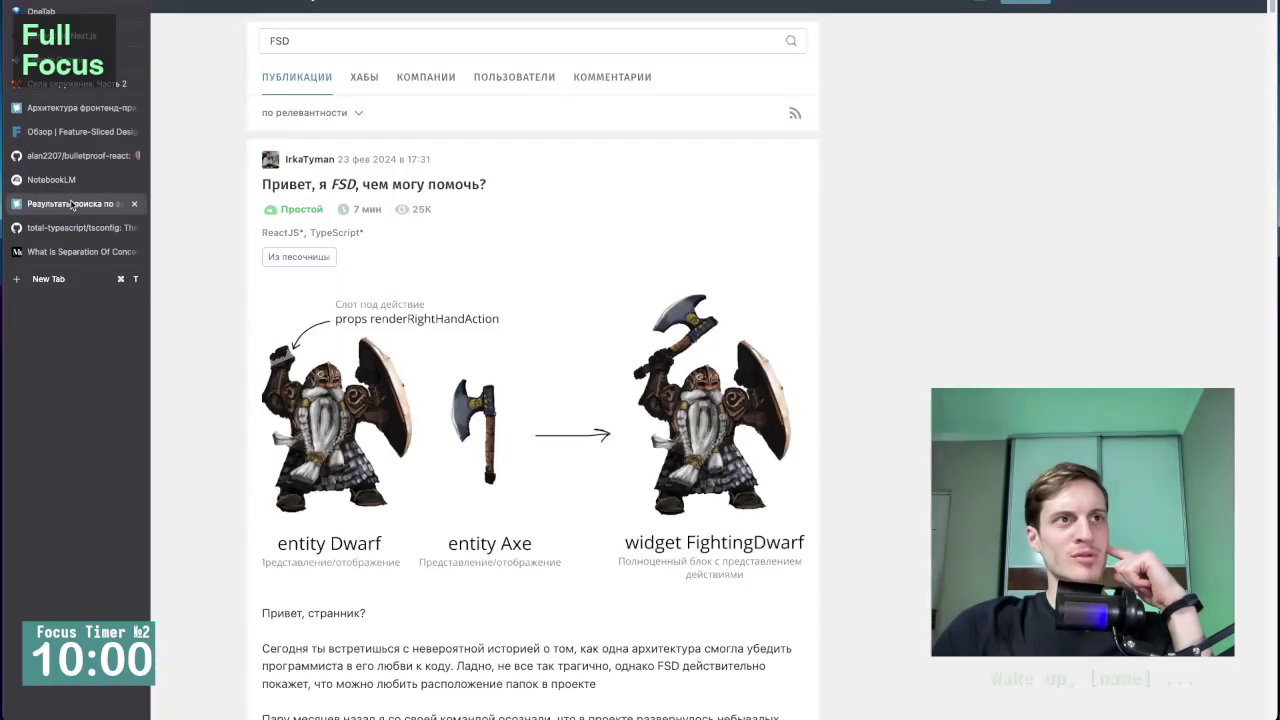
left_click(80, 132)
left_click(80, 114)
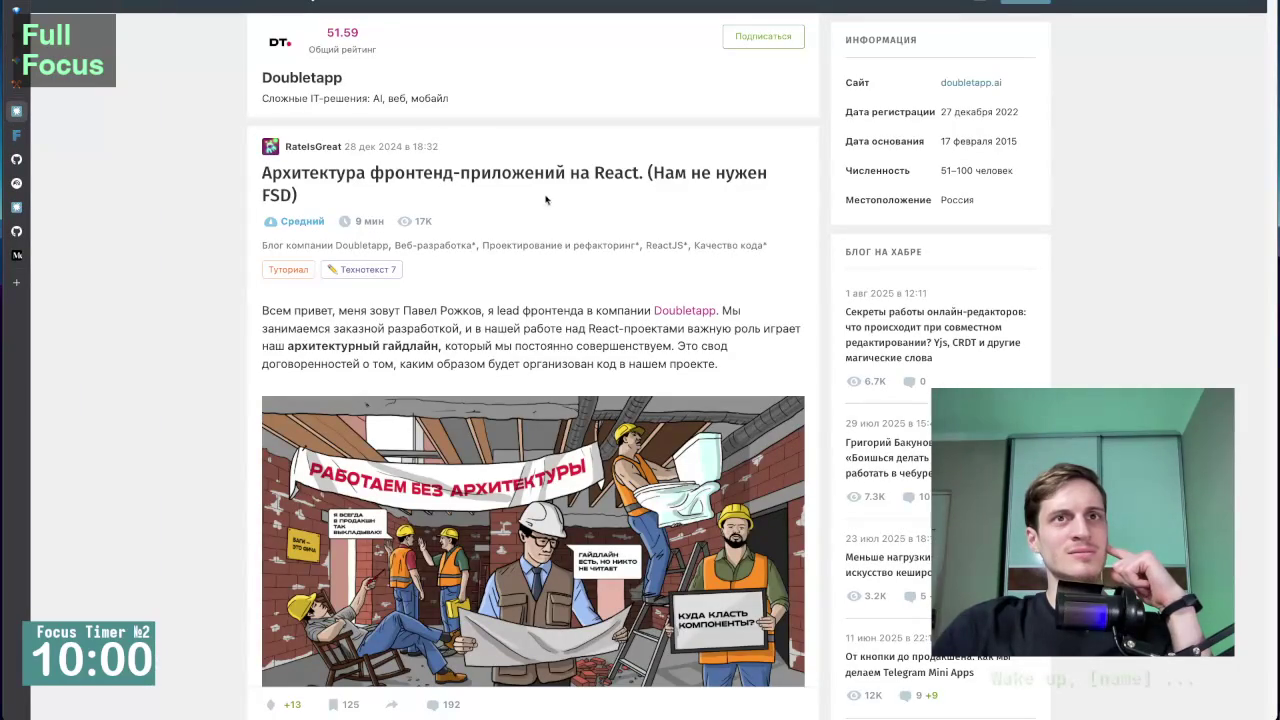
scroll(366, 220, "down", 2)
scroll(422, 290, "up", 3)
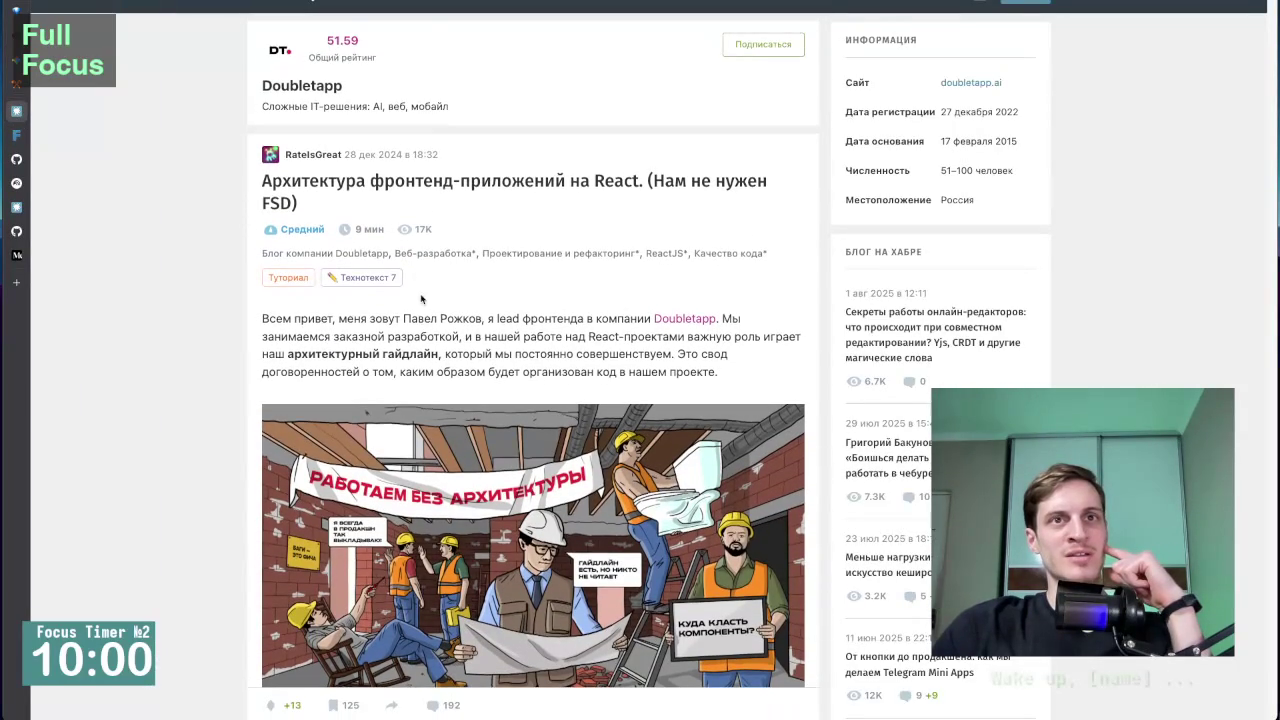
scroll(600, 255, "down", 1)
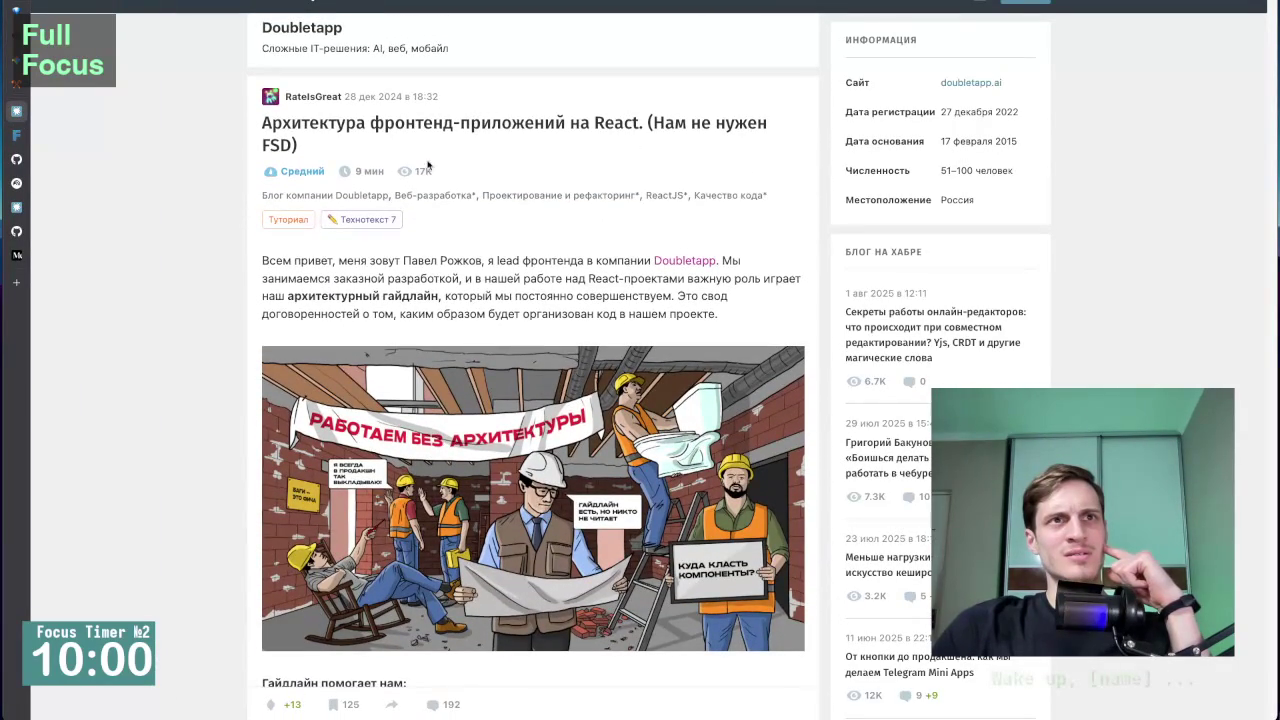
Select the title phrase 'Нам не нужен FSD' and read down to the /Models FileDTO code example.
mouse_move(651, 127)
left_mouse_down()
mouse_move(305, 165)
mouse_move(287, 148)
left_mouse_up()
scroll(481, 391, "down", 3)
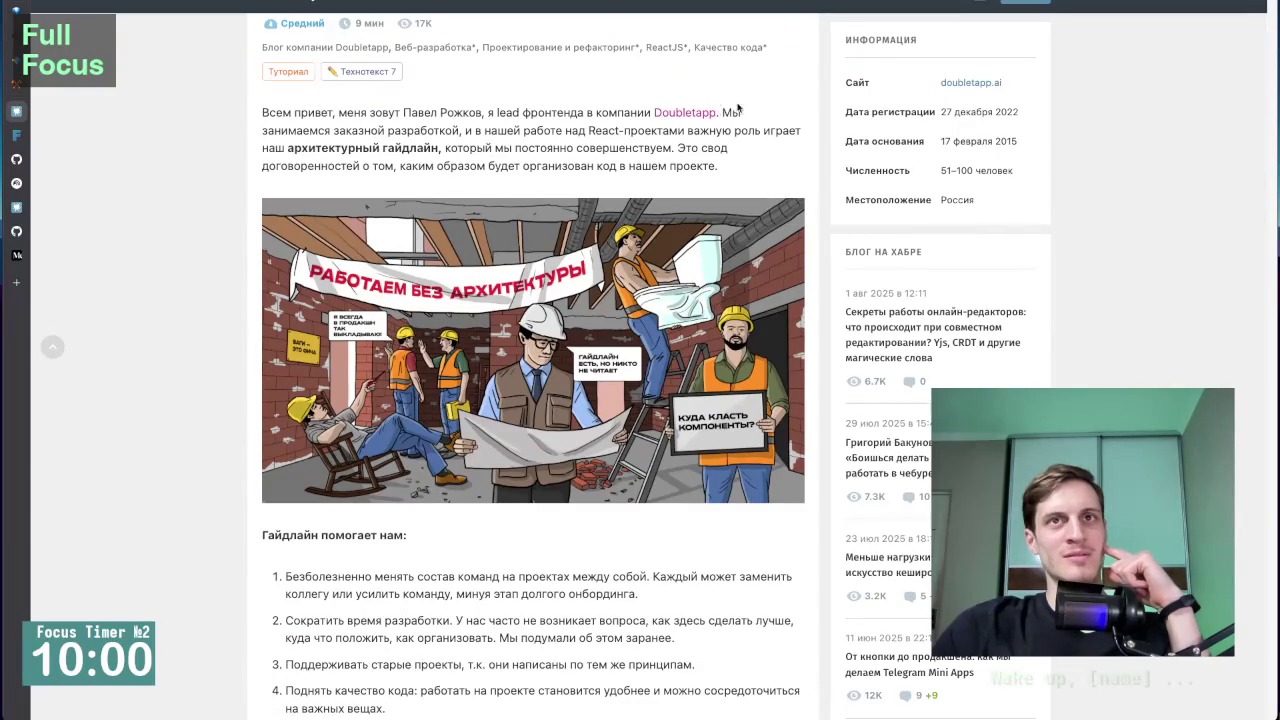
scroll(647, 363, "down", 3)
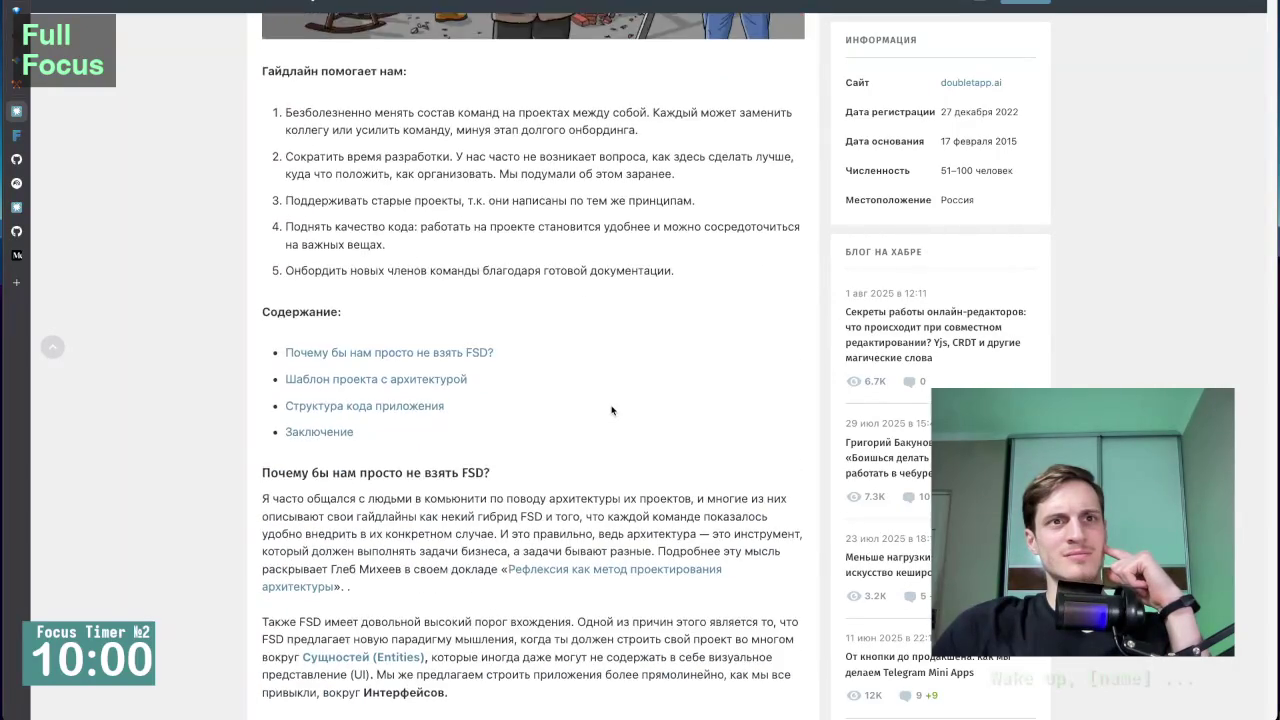
scroll(612, 410, "down", 5)
scroll(612, 410, "down", 10)
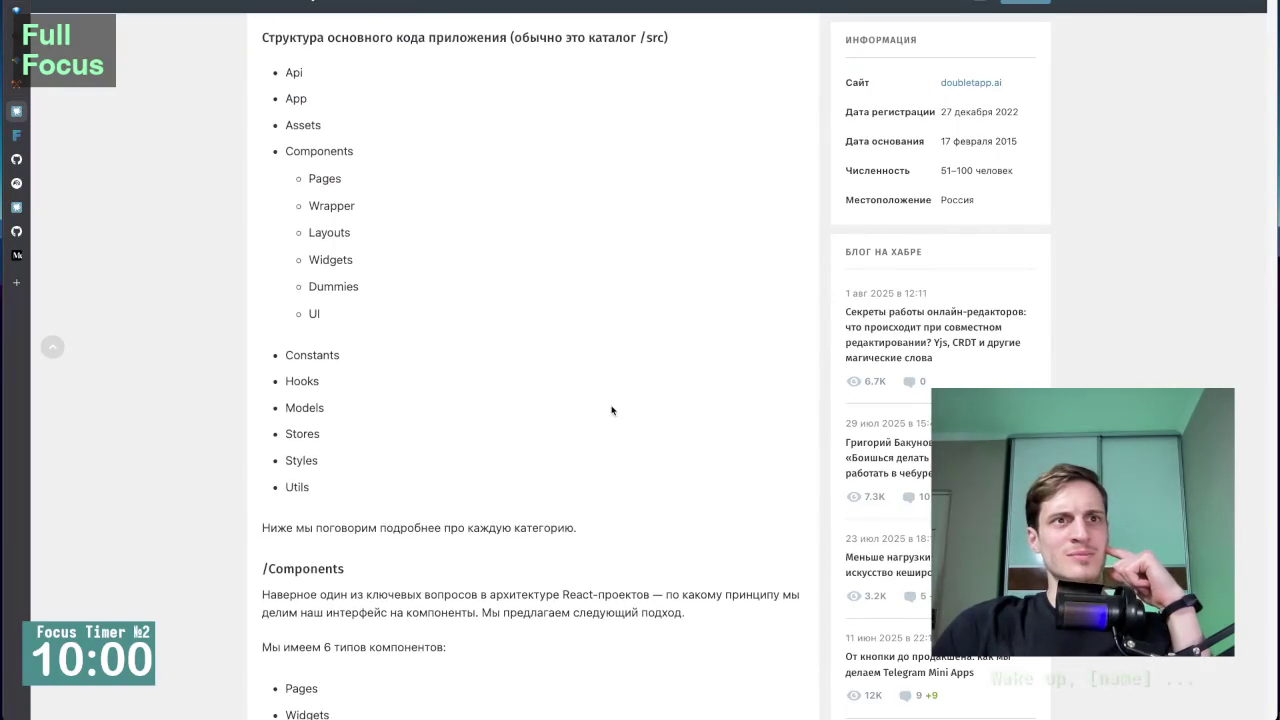
scroll(612, 410, "down", 12)
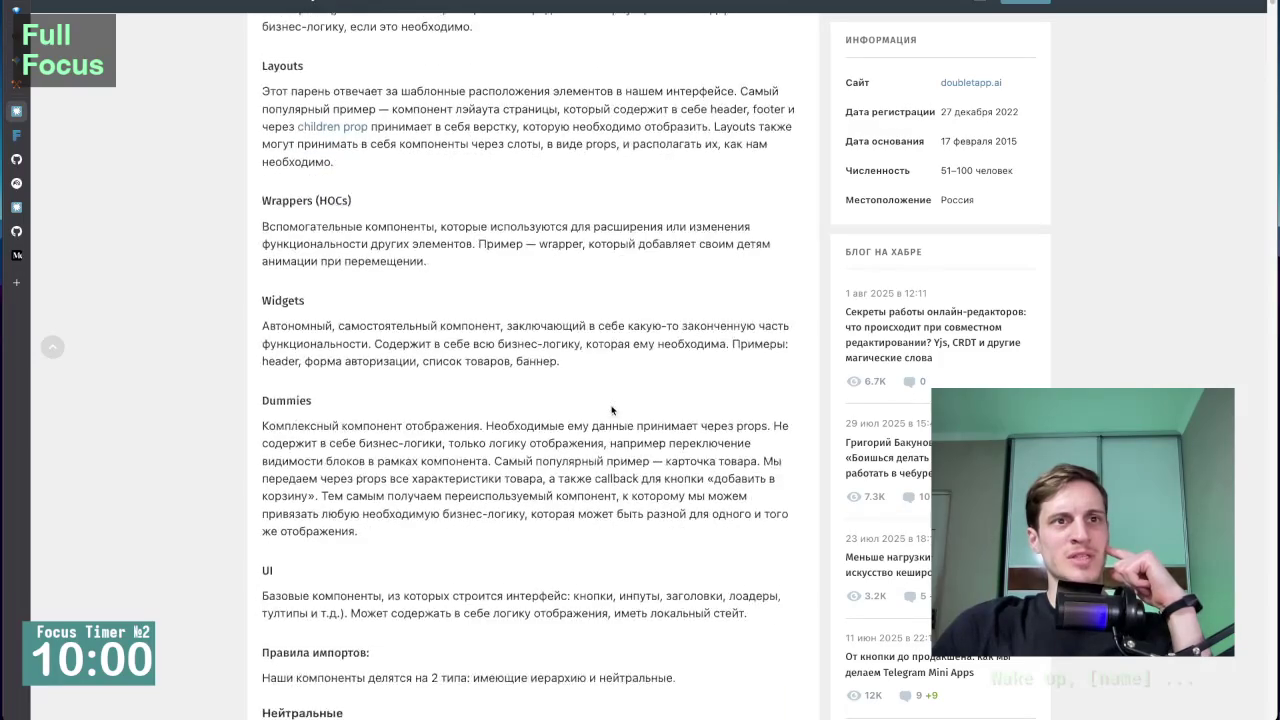
scroll(612, 410, "down", 12)
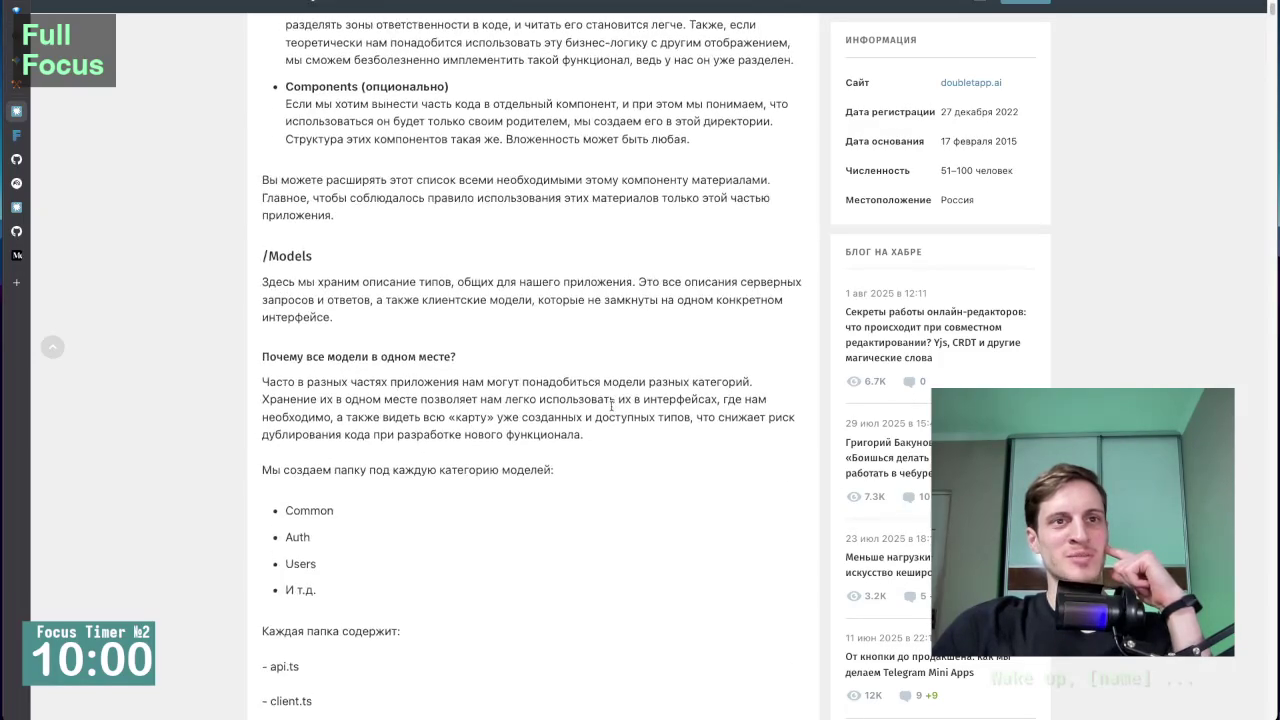
scroll(612, 410, "down", 3)
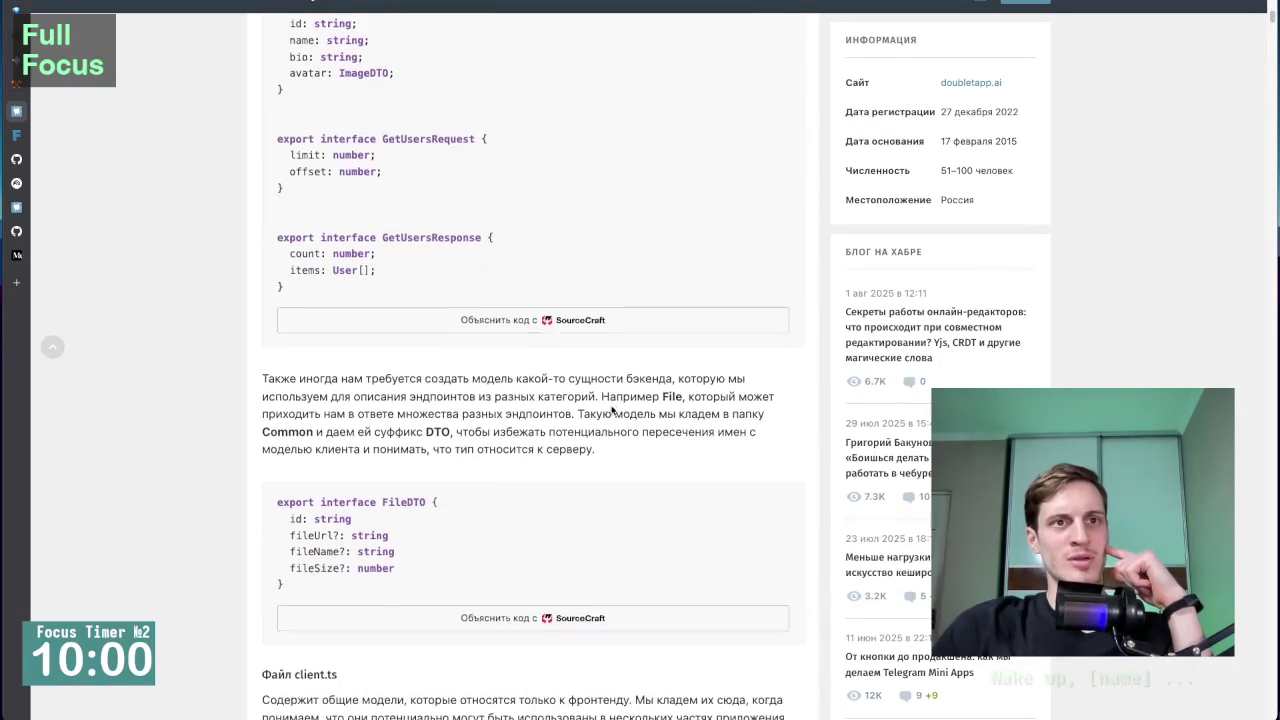
Look over the Feature-Sliced Design overview page and the bulletproof-react repository page.
mouse_move(43, 208)
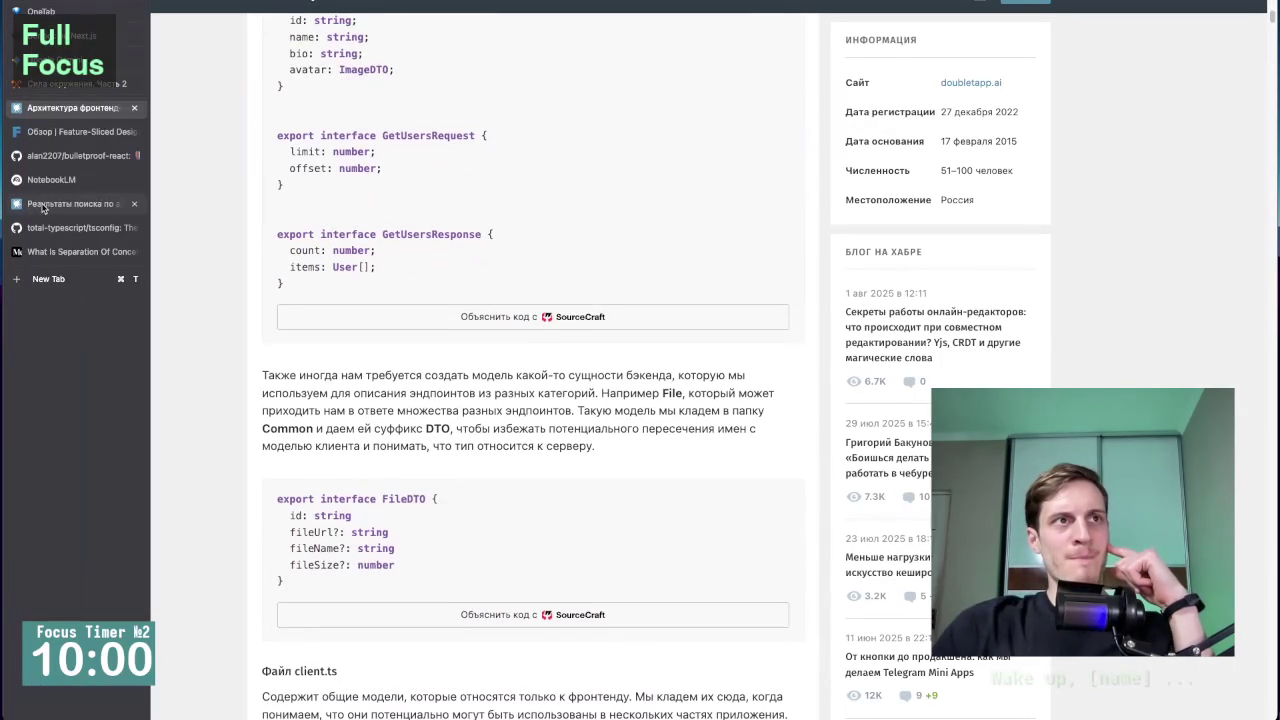
left_click(72, 131)
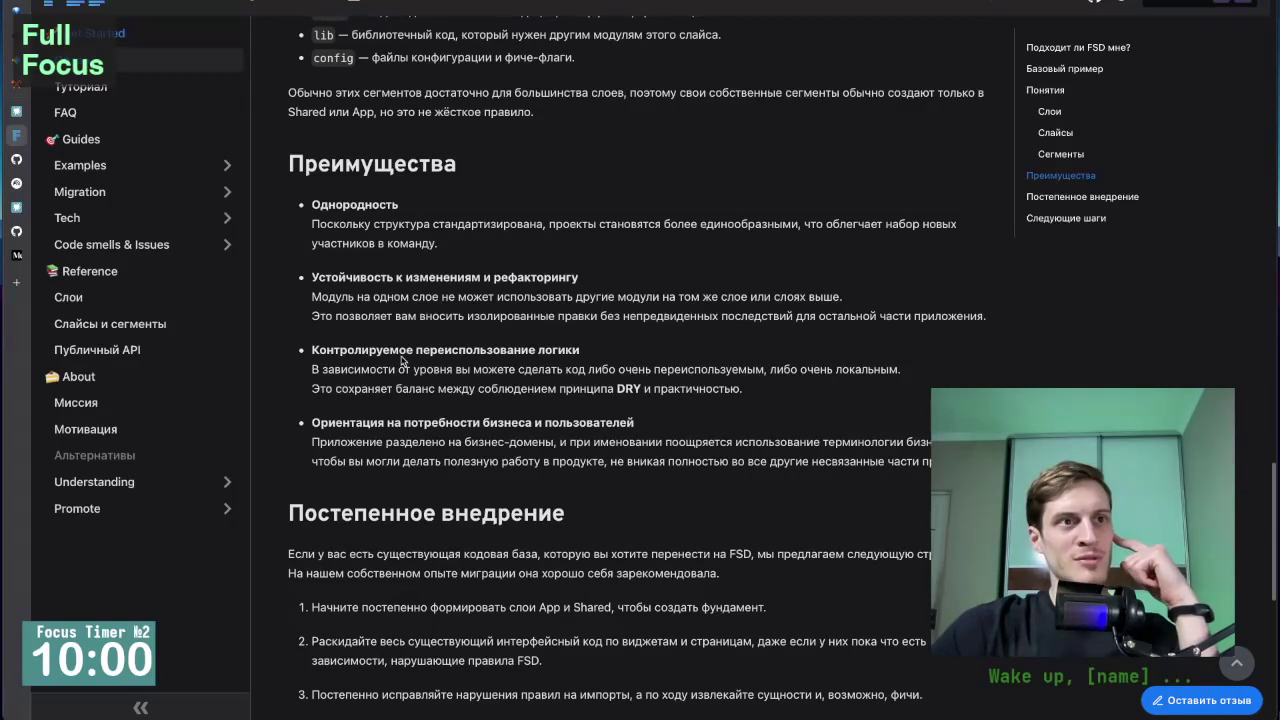
left_click(48, 156)
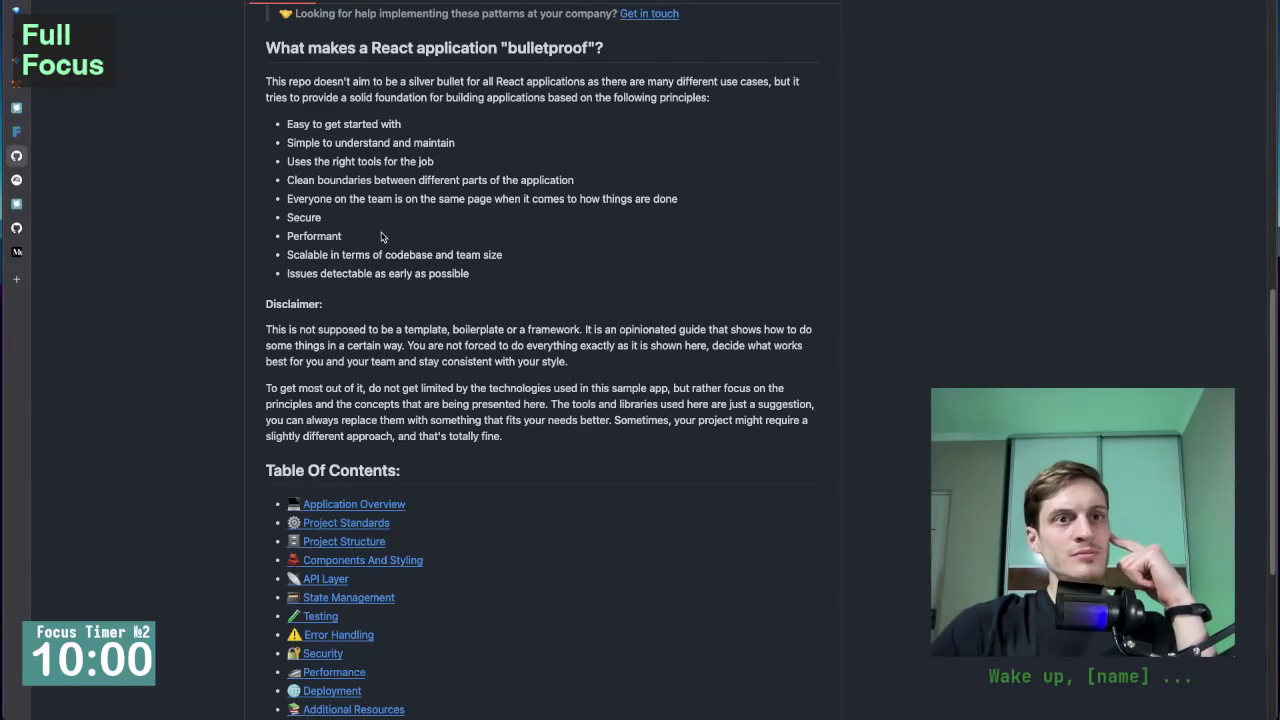
scroll(385, 243, "down", 5)
scroll(385, 243, "up", 10)
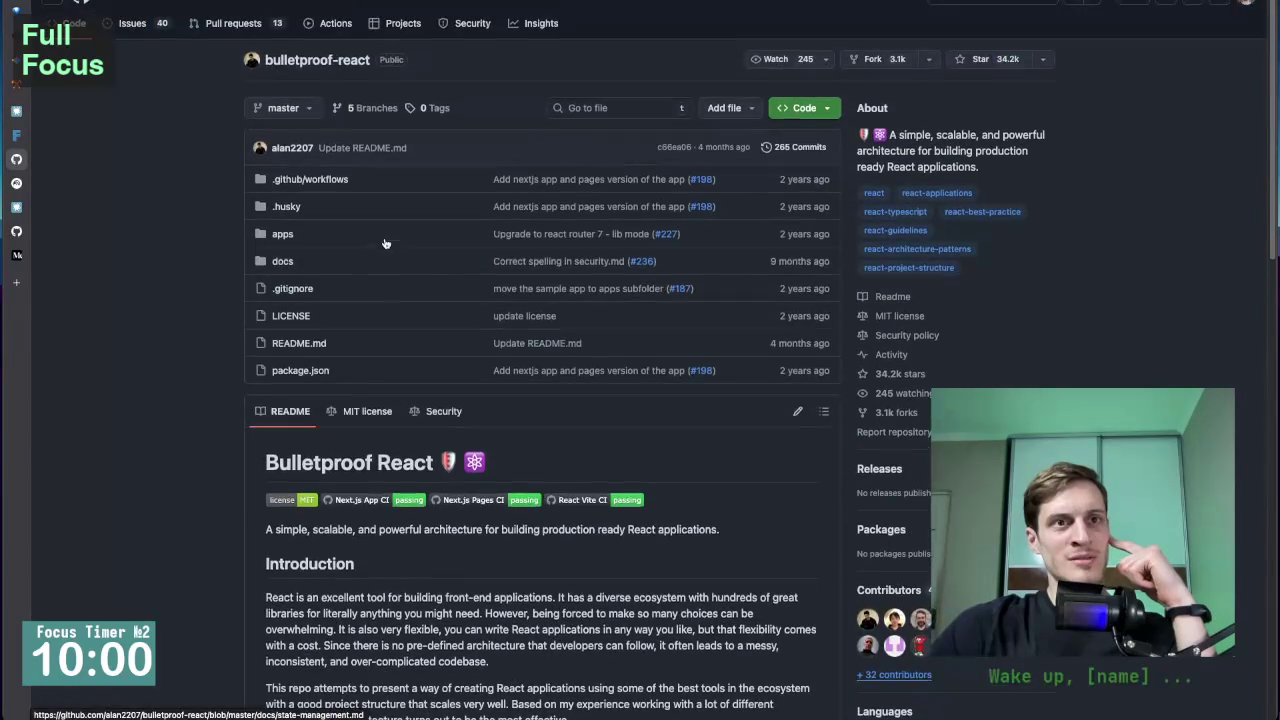
scroll(400, 525, "down", 3)
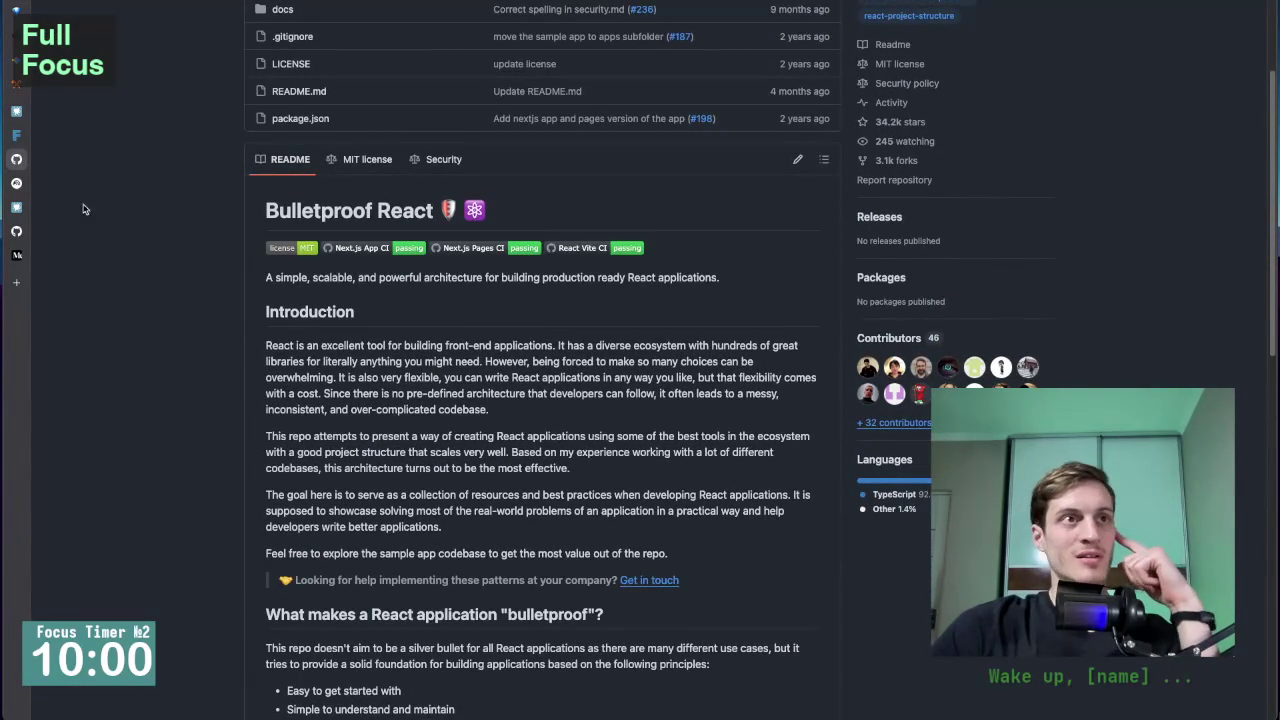
Cycle through the NotebookLM, FSD search and Separation Of Concerns tabs, ending on total-typescript/tsconfig.
mouse_move(40, 184)
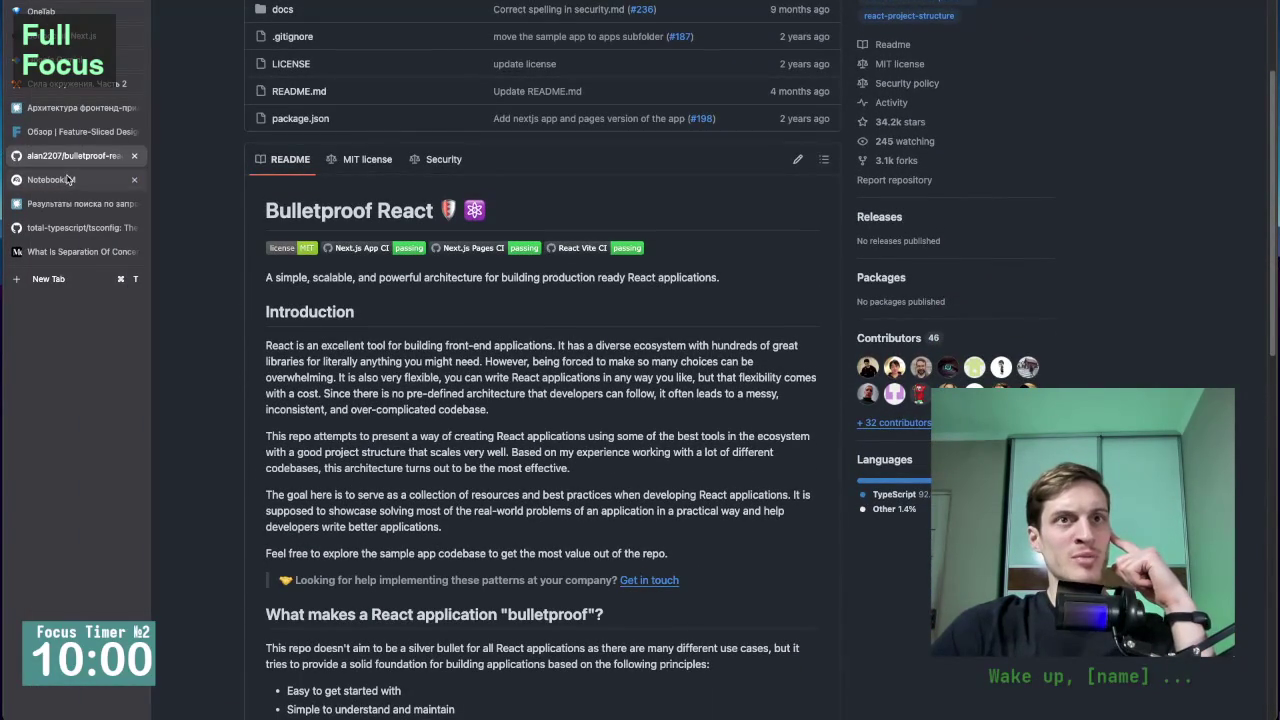
left_click(66, 180)
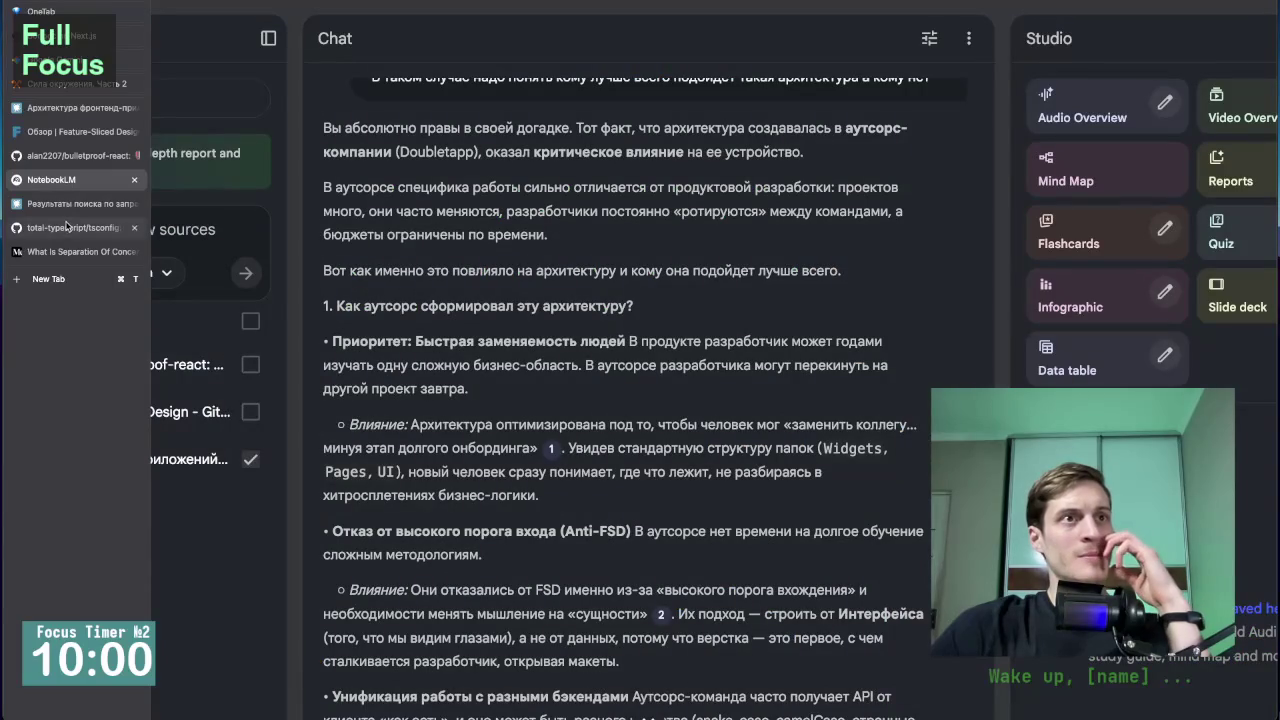
left_click(58, 206)
left_click(68, 227)
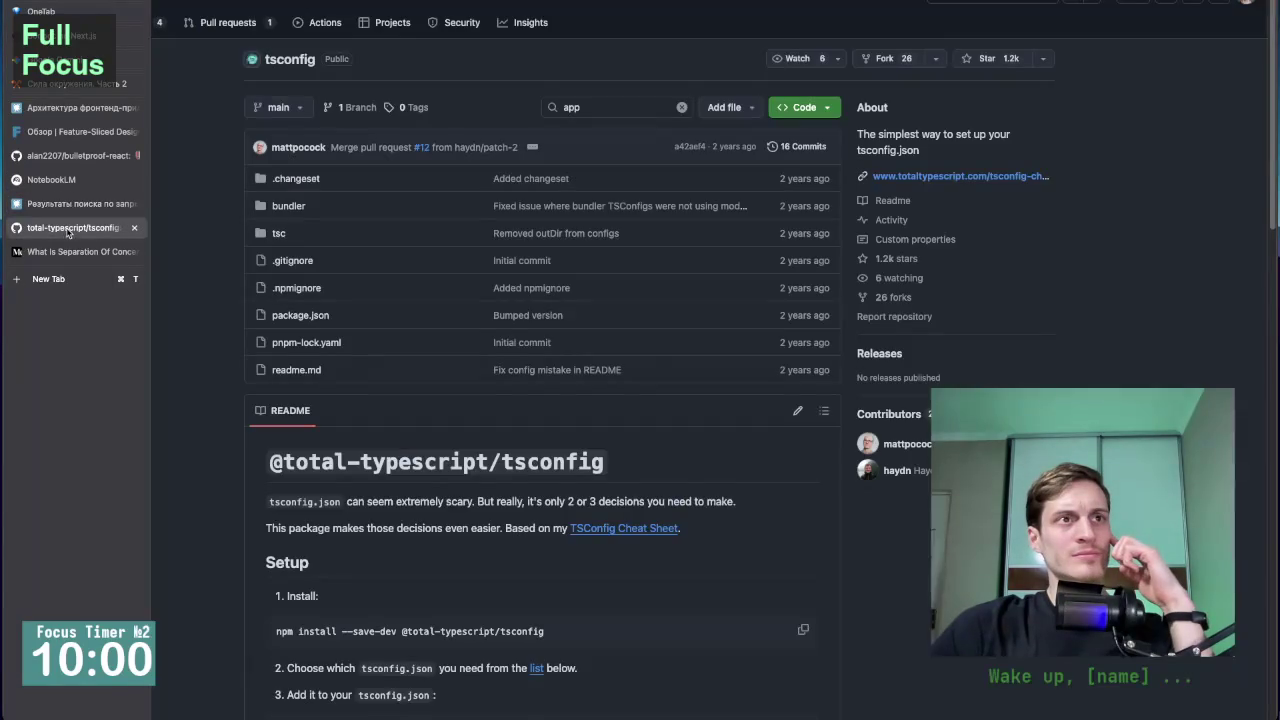
left_click(76, 250)
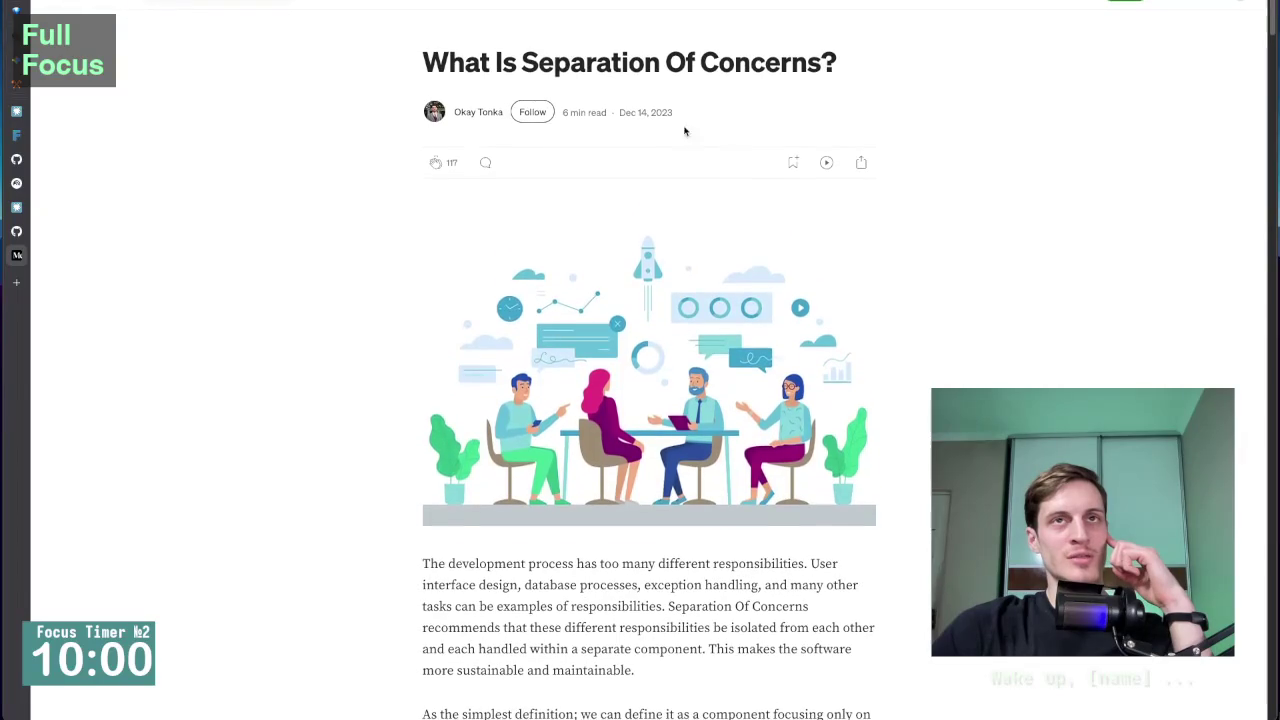
scroll(352, 340, "down", 3)
mouse_move(10, 246)
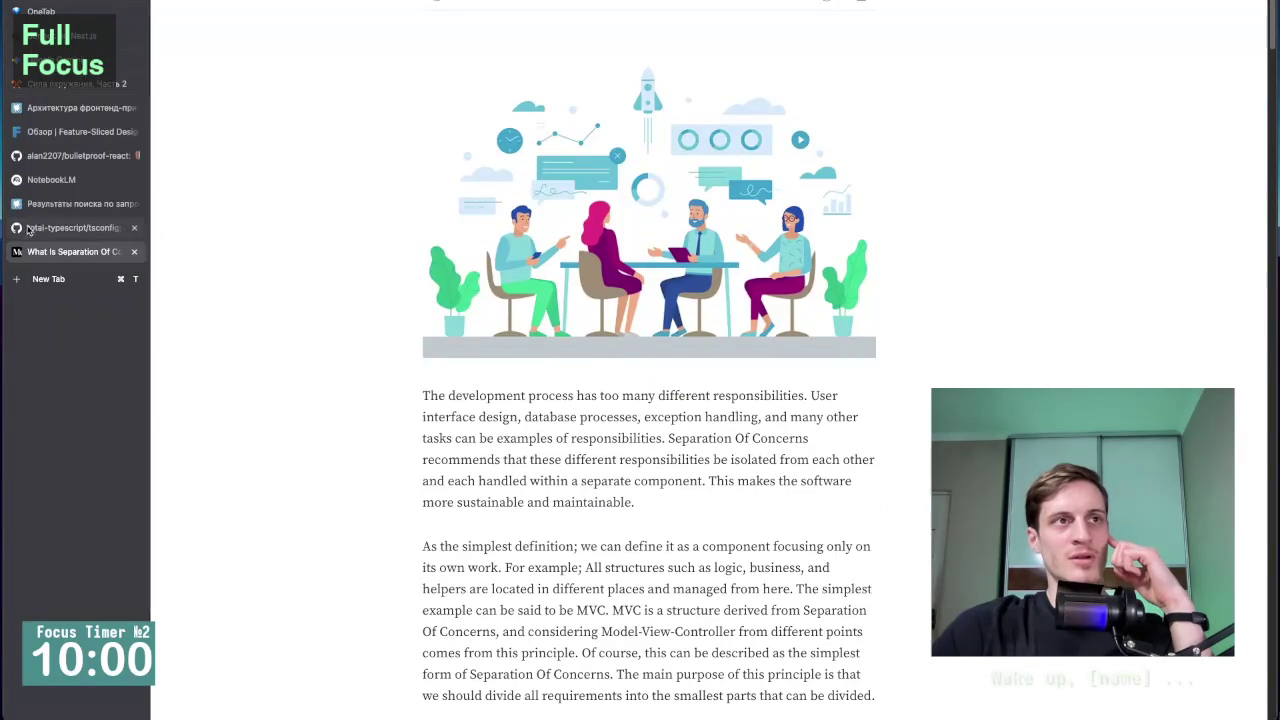
left_click(64, 226)
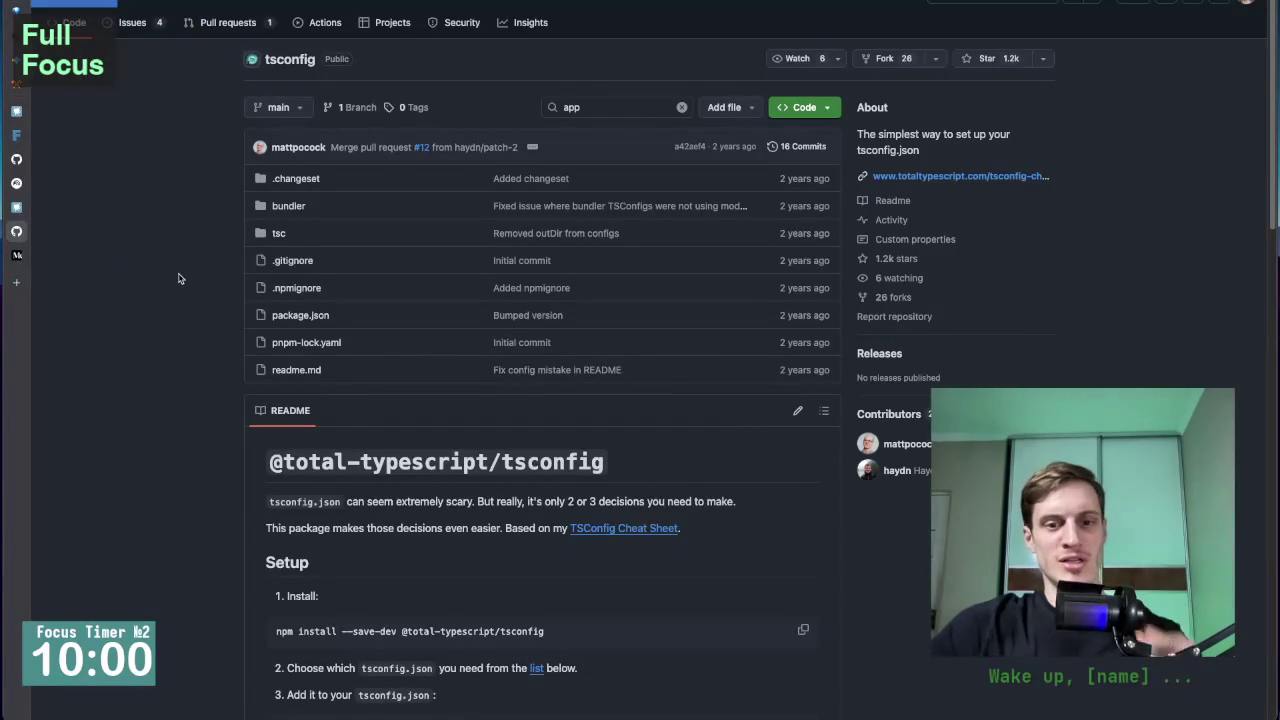
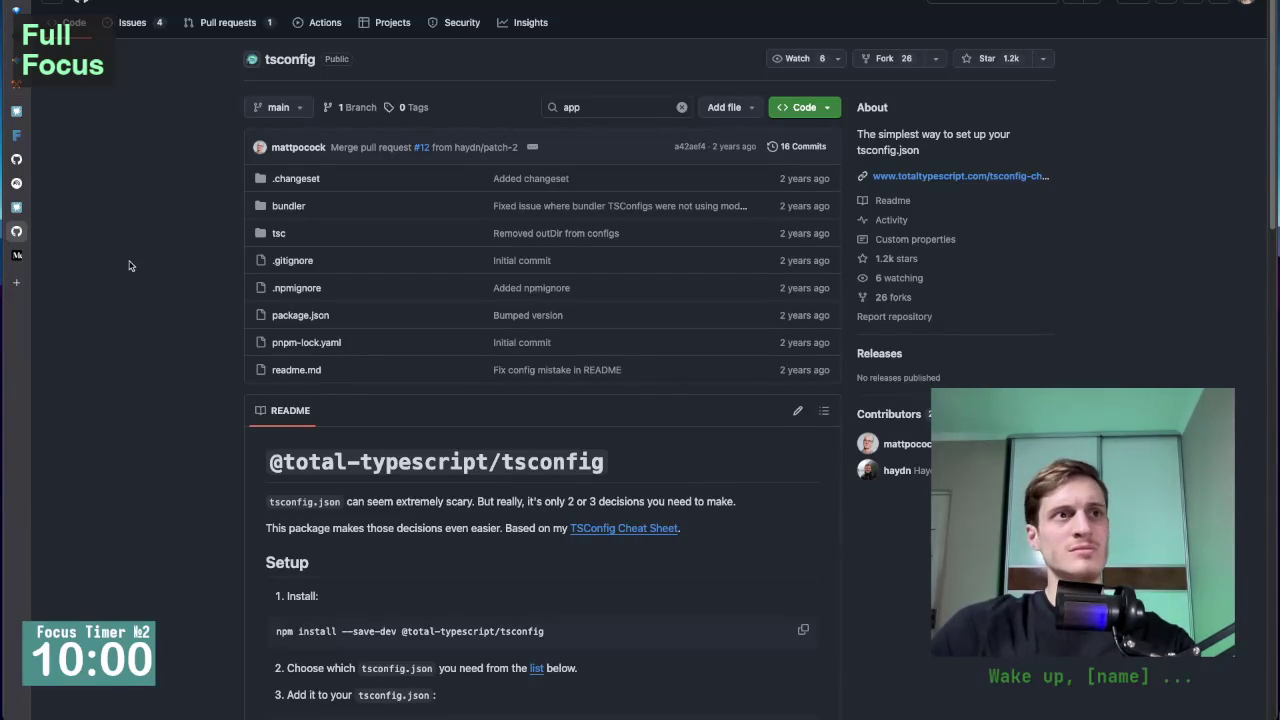
Load the FEOD (Fractal Entity Oriented Design) documentation site in a new browser tab.
key("ctrl+t")
key("Return")
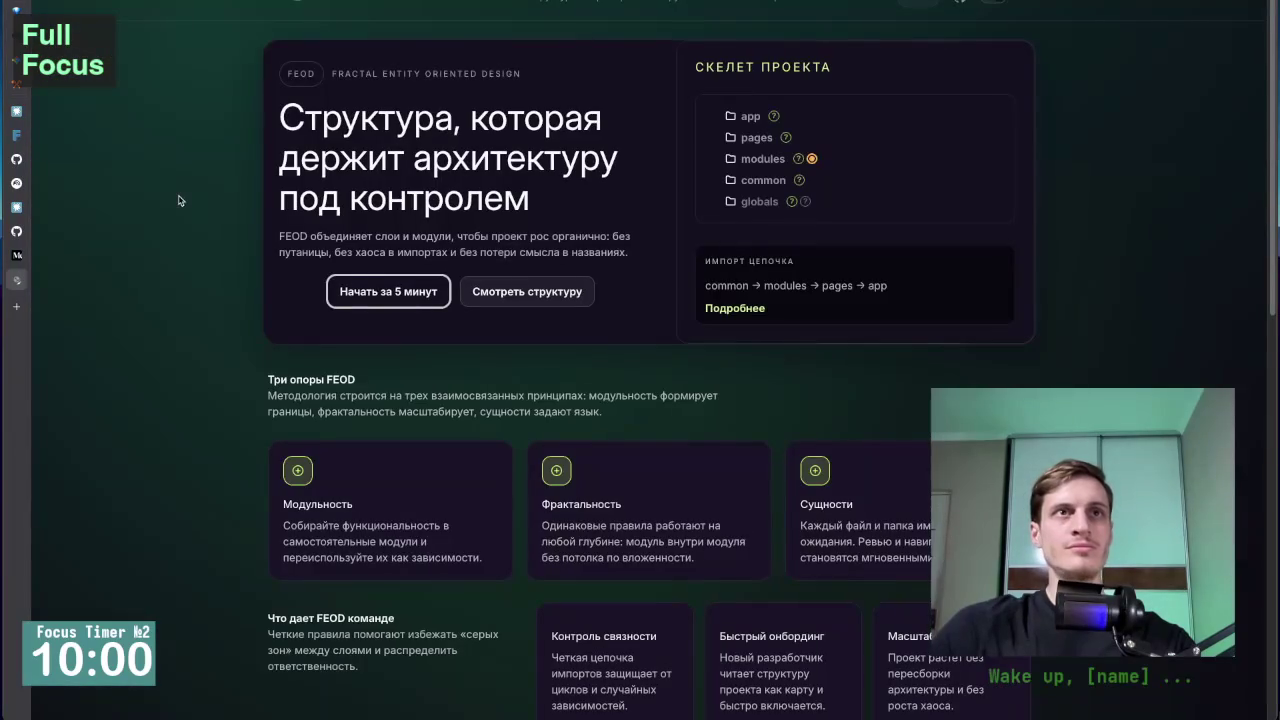
scroll(193, 426, "down", 2)
scroll(193, 426, "down", 2)
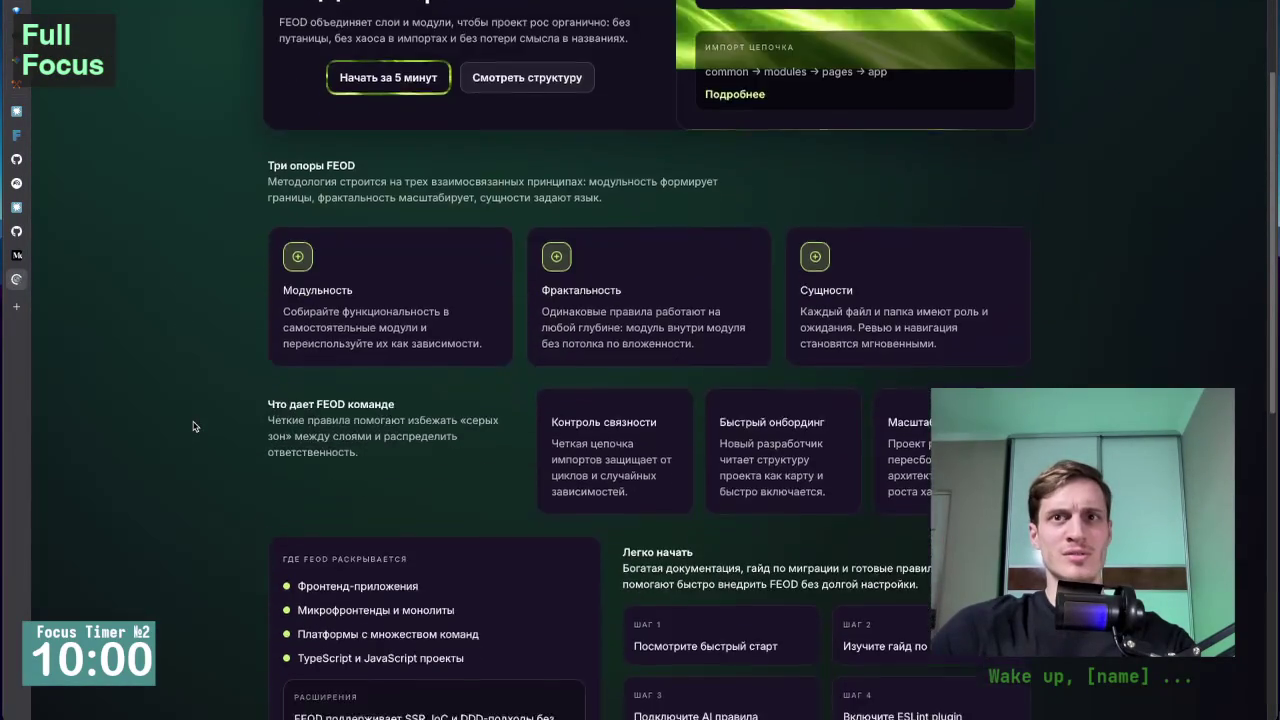
scroll(194, 426, "up", 3)
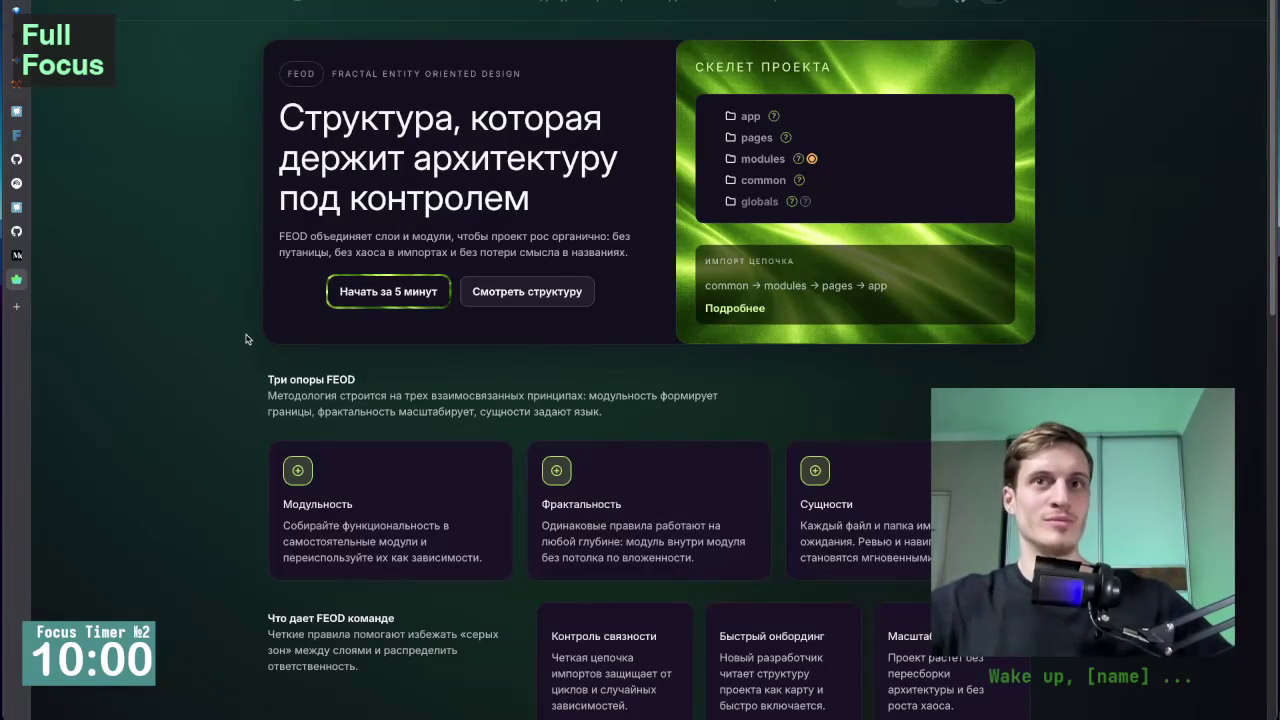
Read down the landing page to the three pillars and highlight the Сущности heading.
scroll(249, 339, "down", 1)
scroll(256, 350, "up", 1)
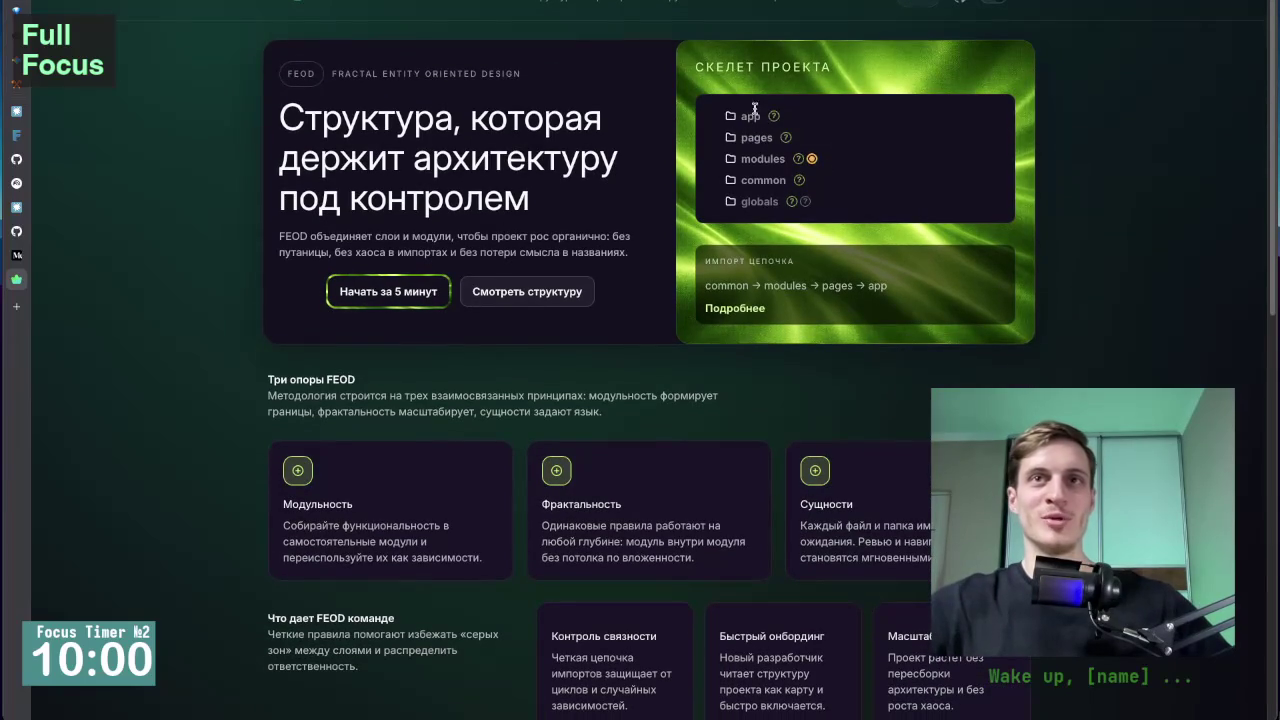
mouse_move(786, 137)
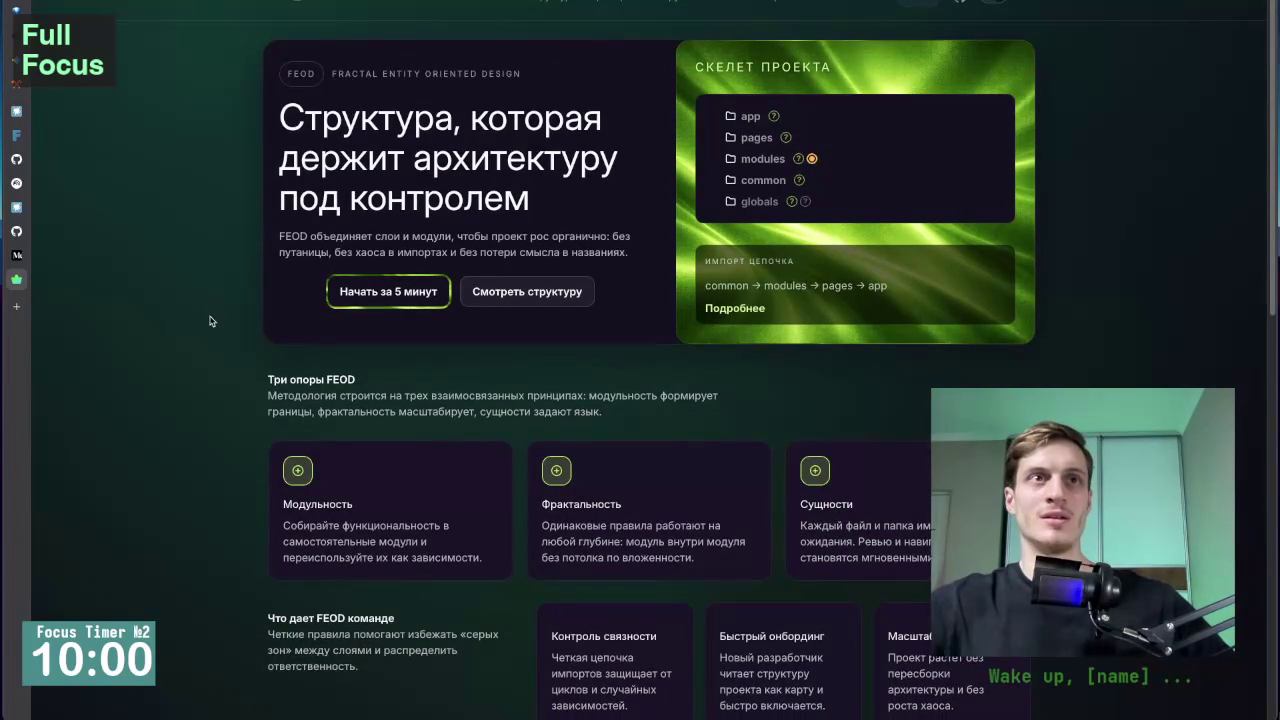
scroll(206, 327, "down", 1)
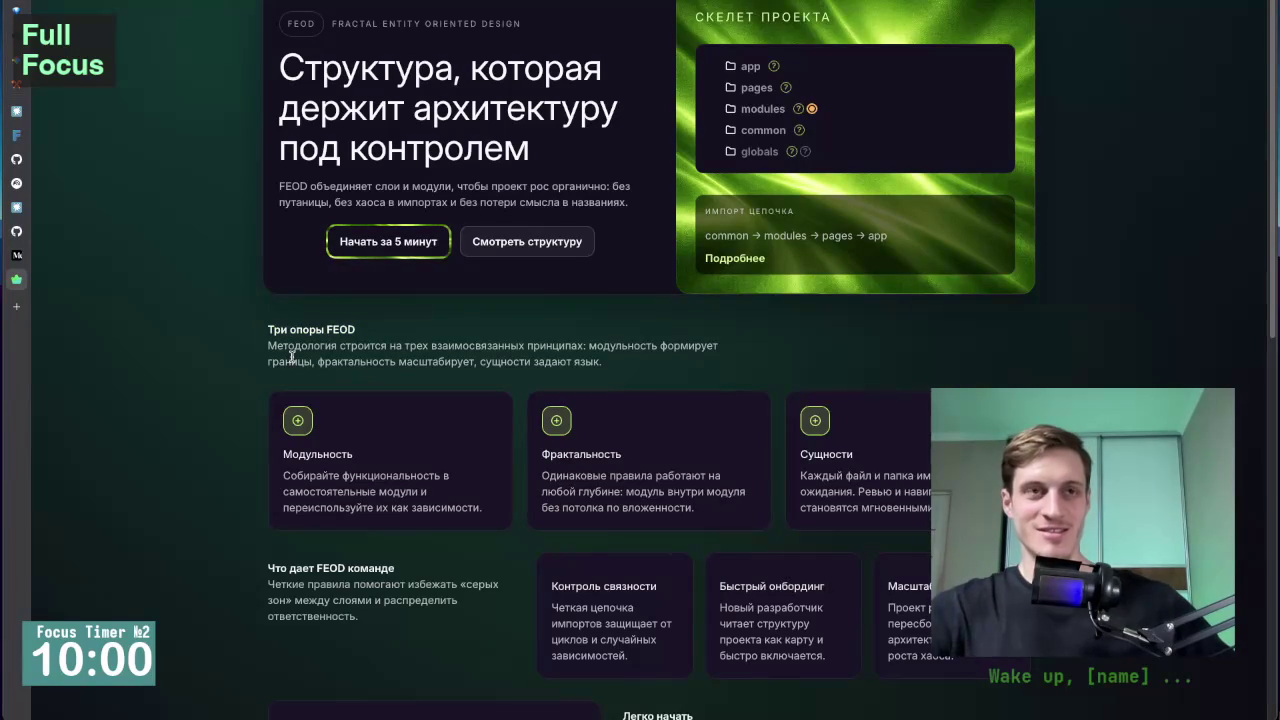
scroll(229, 382, "down", 1)
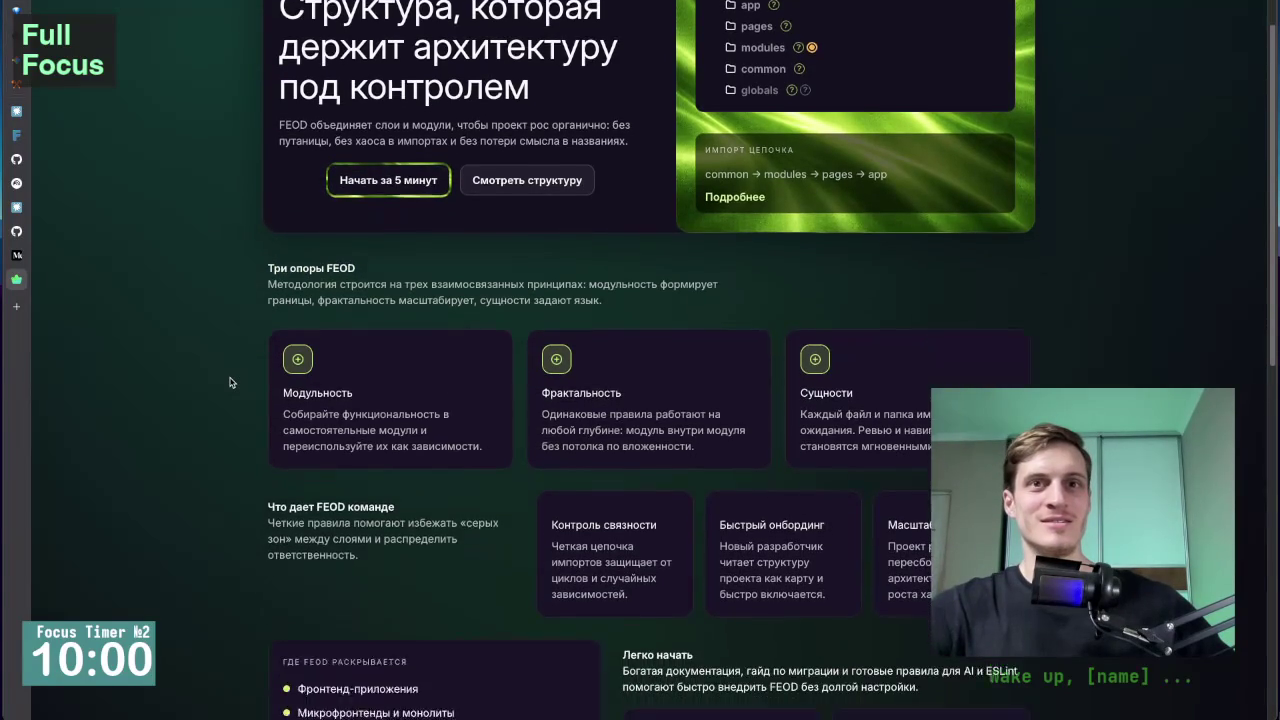
scroll(229, 382, "down", 1)
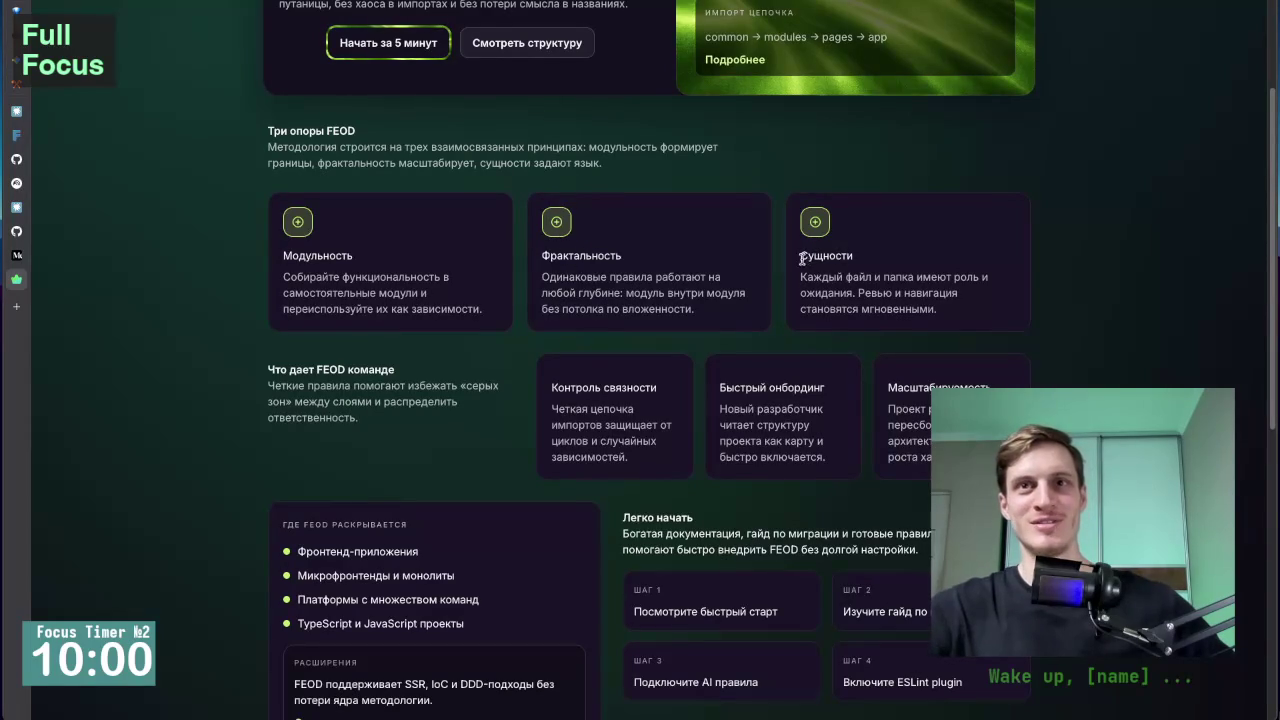
left_click_drag(800, 257, 870, 264)
Read on through team benefits, quick start and ecosystem tools, highlighting DDD in the extensions note.
scroll(460, 338, "down", 1)
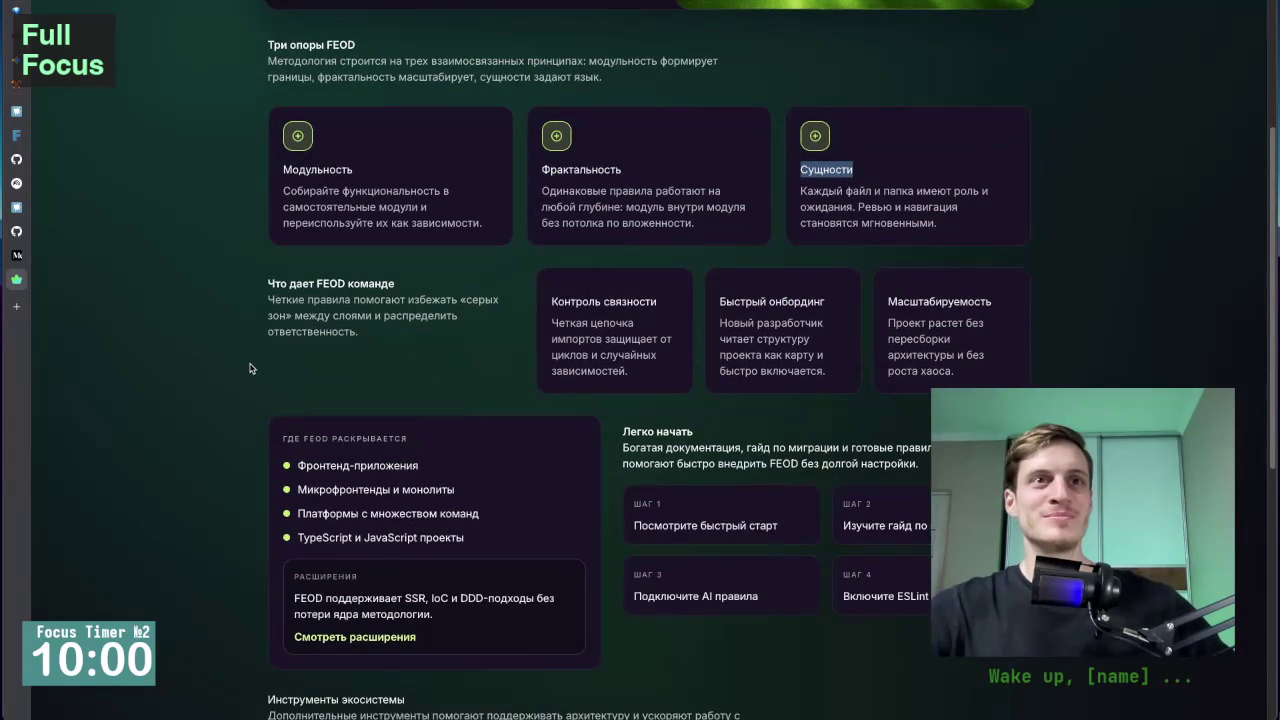
scroll(250, 368, "up", 1)
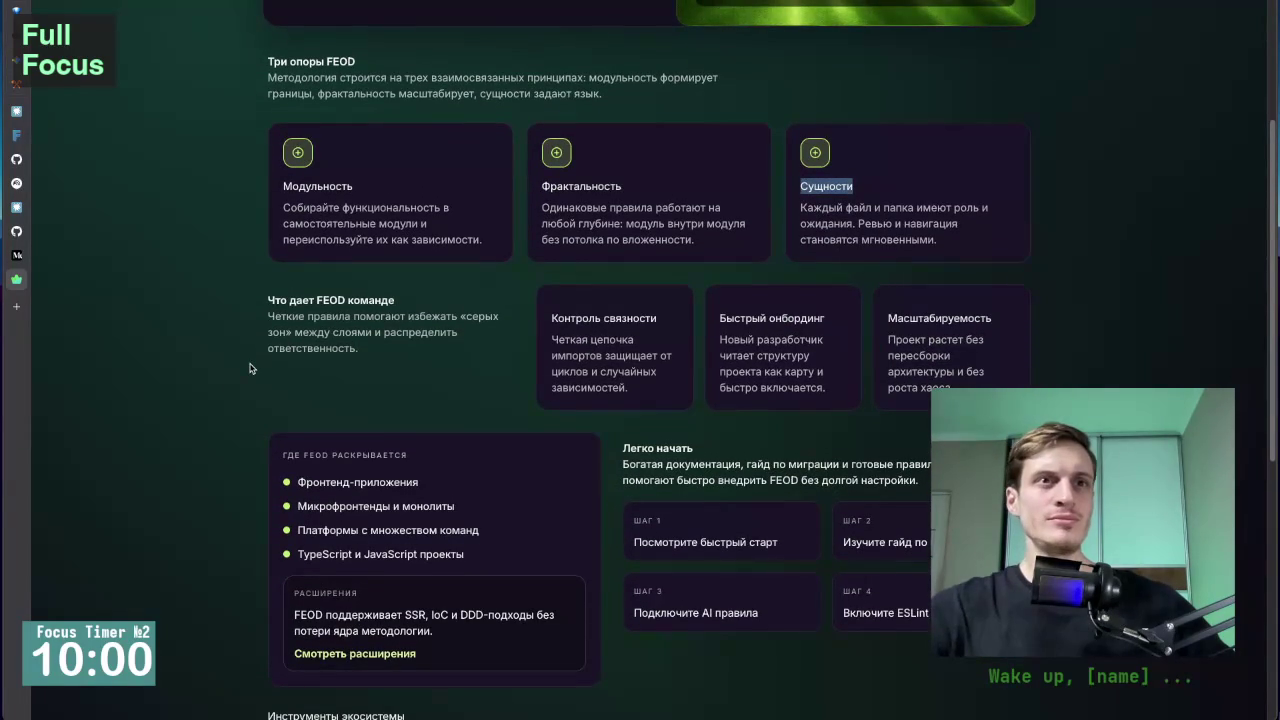
scroll(258, 386, "down", 1)
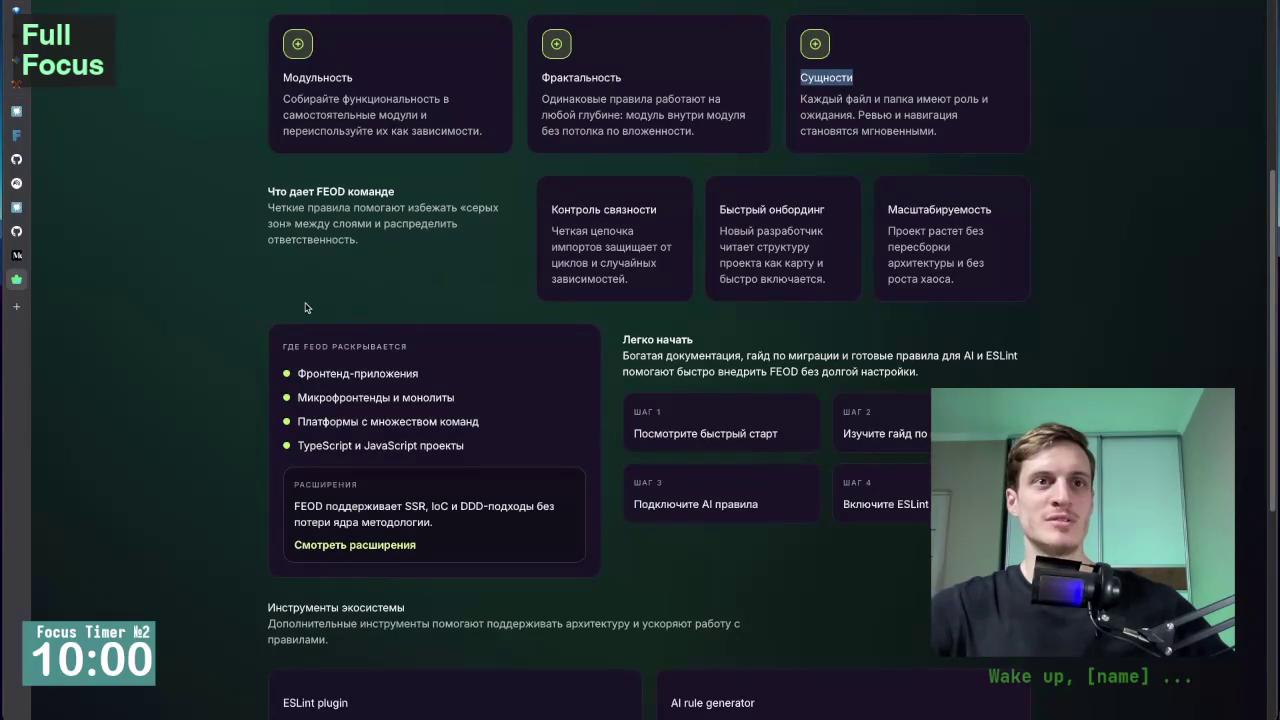
scroll(270, 375, "down", 1)
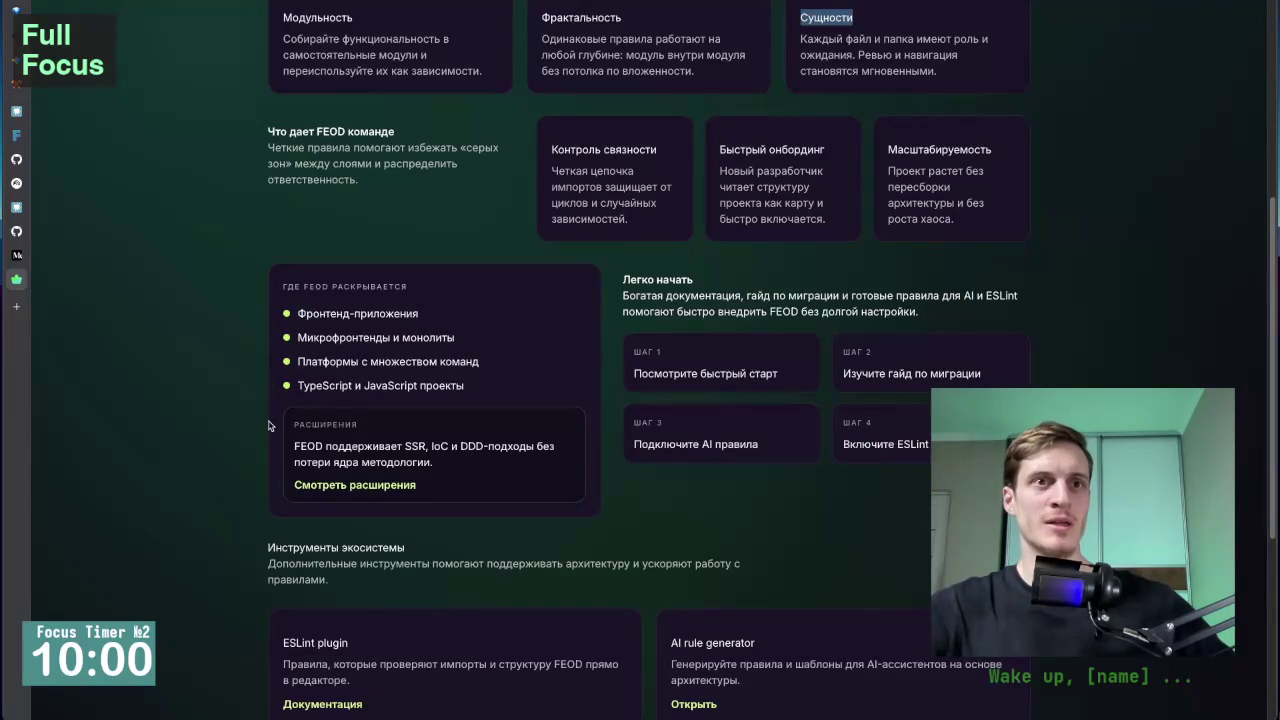
scroll(270, 426, "down", 1)
scroll(270, 426, "down", 1)
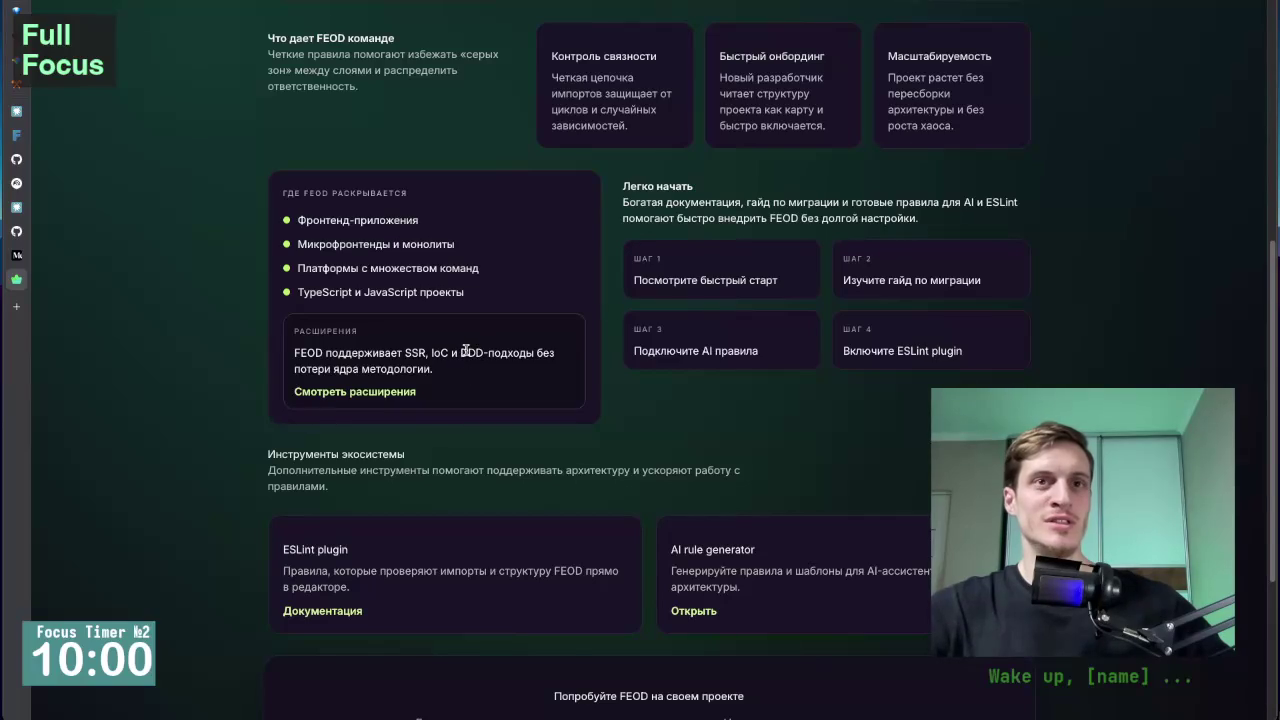
left_click_drag(461, 353, 487, 353)
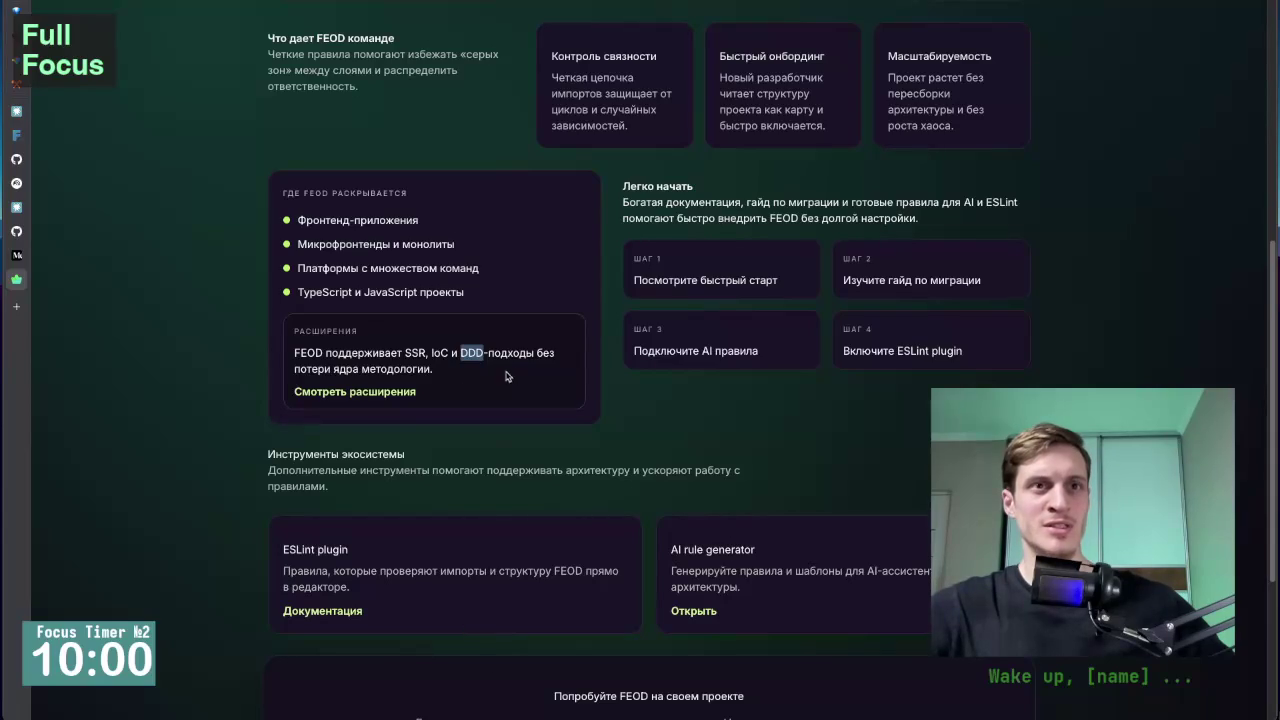
left_click(258, 378)
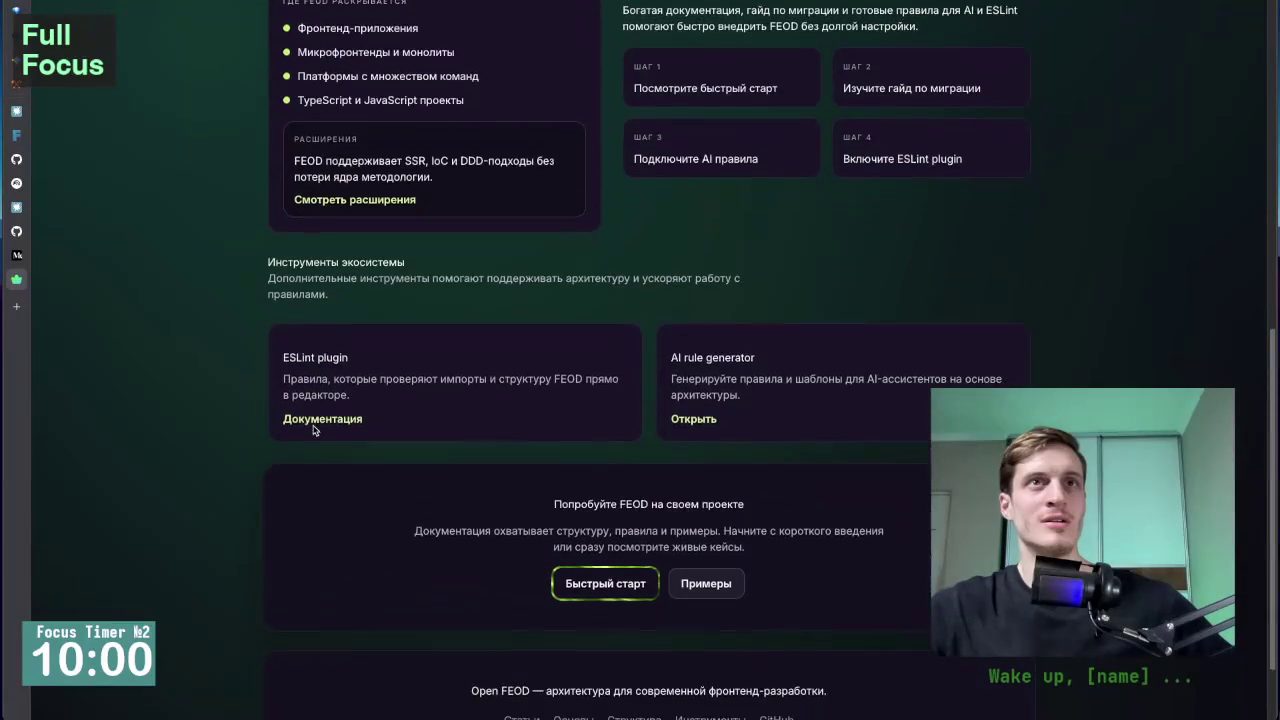
left_click(313, 427)
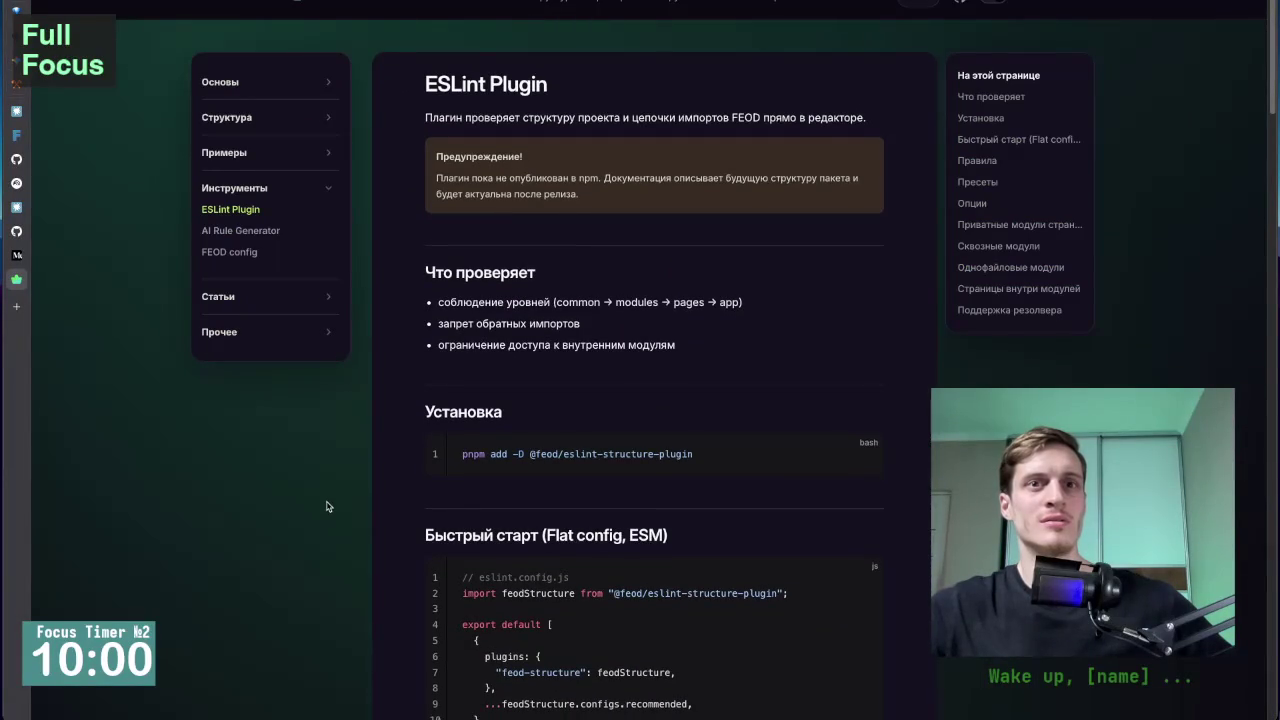
scroll(330, 503, "up", 1)
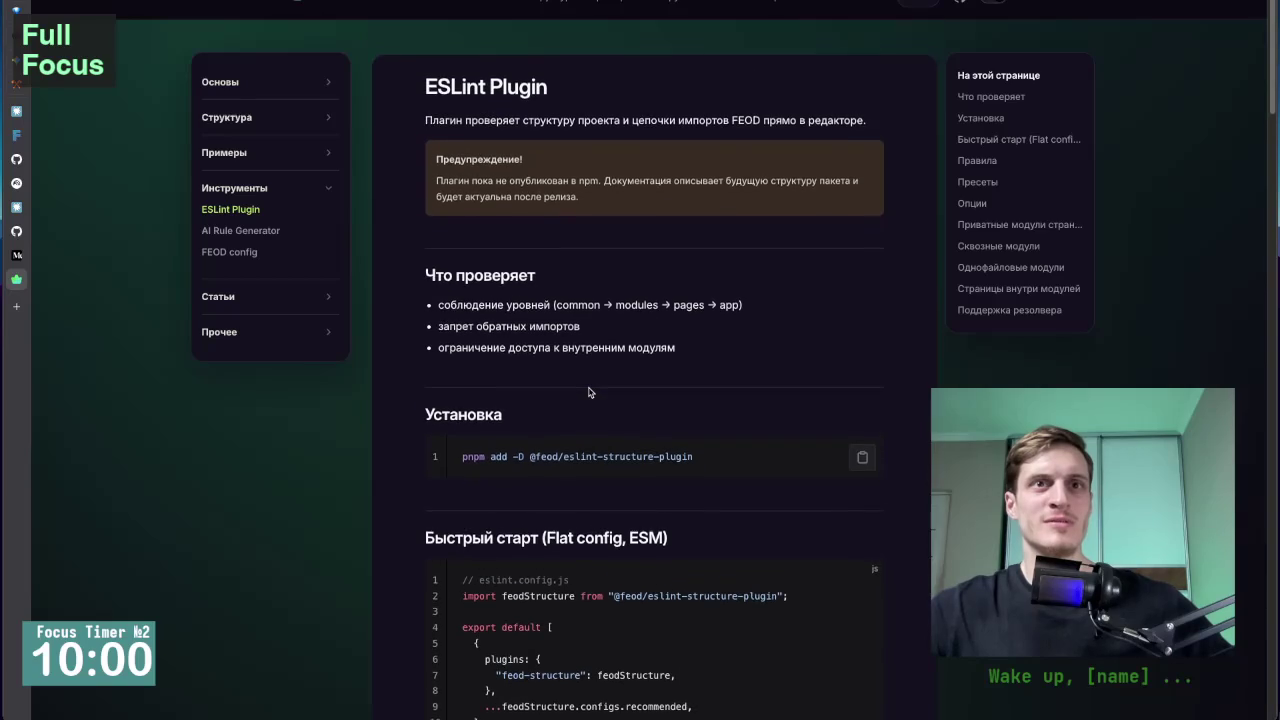
scroll(588, 392, "down", 1)
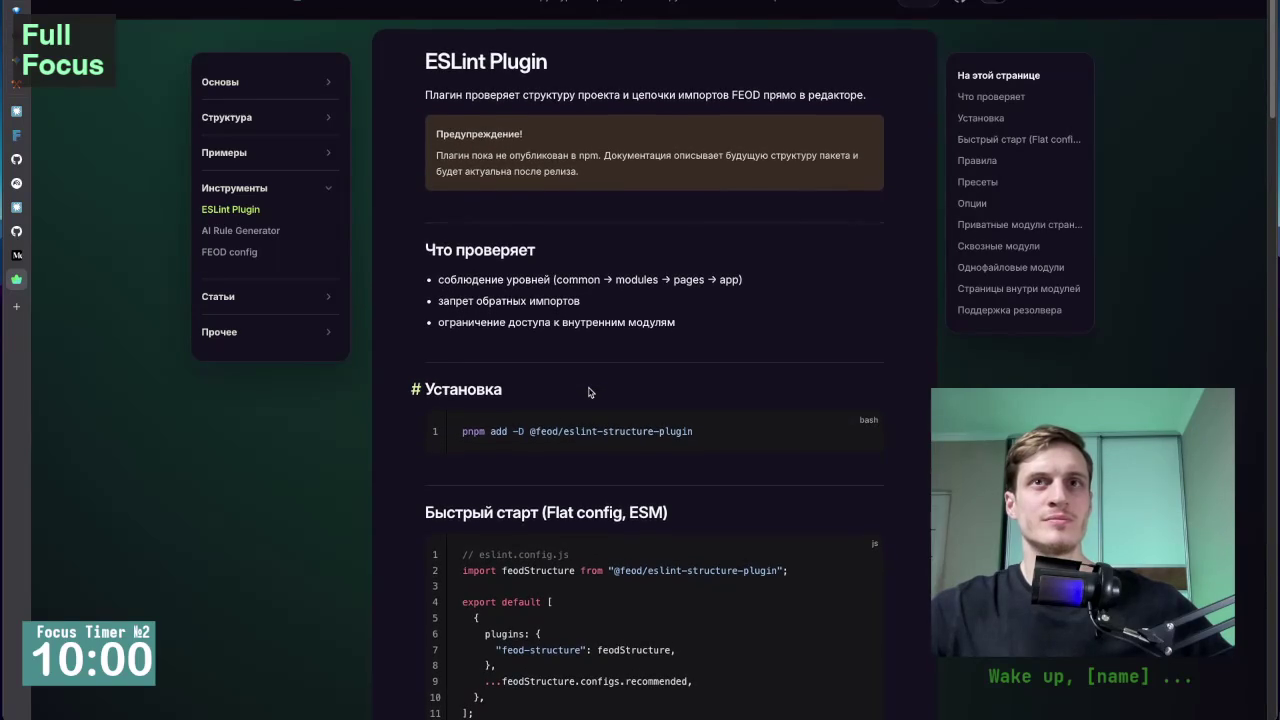
scroll(588, 392, "down", 1)
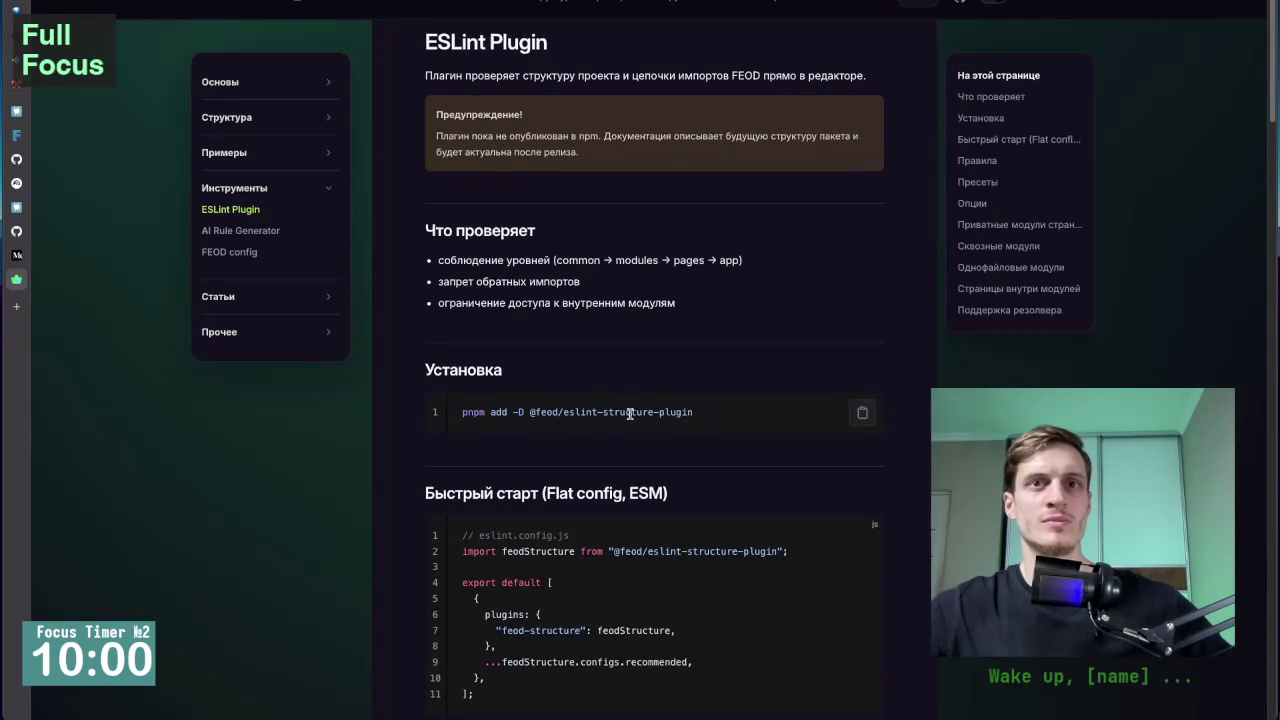
scroll(630, 413, "down", 3)
scroll(645, 445, "down", 3)
scroll(645, 445, "down", 8)
scroll(645, 445, "down", 10)
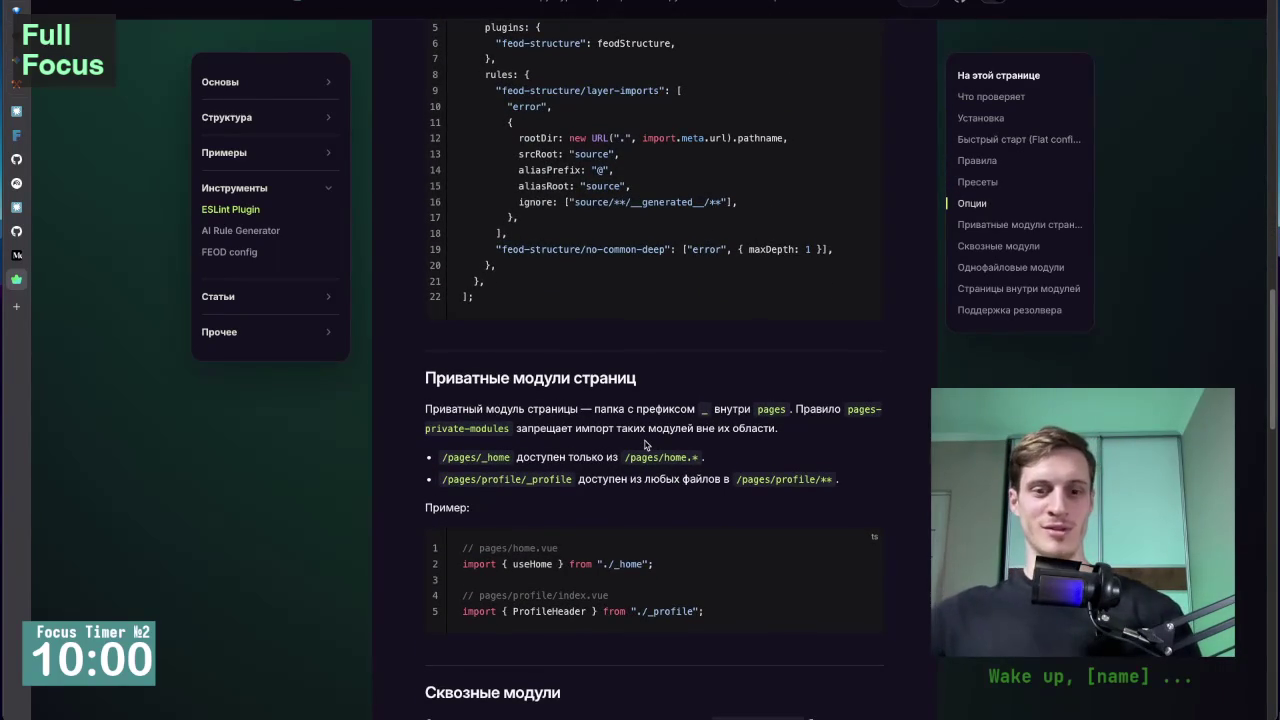
scroll(657, 410, "up", 15)
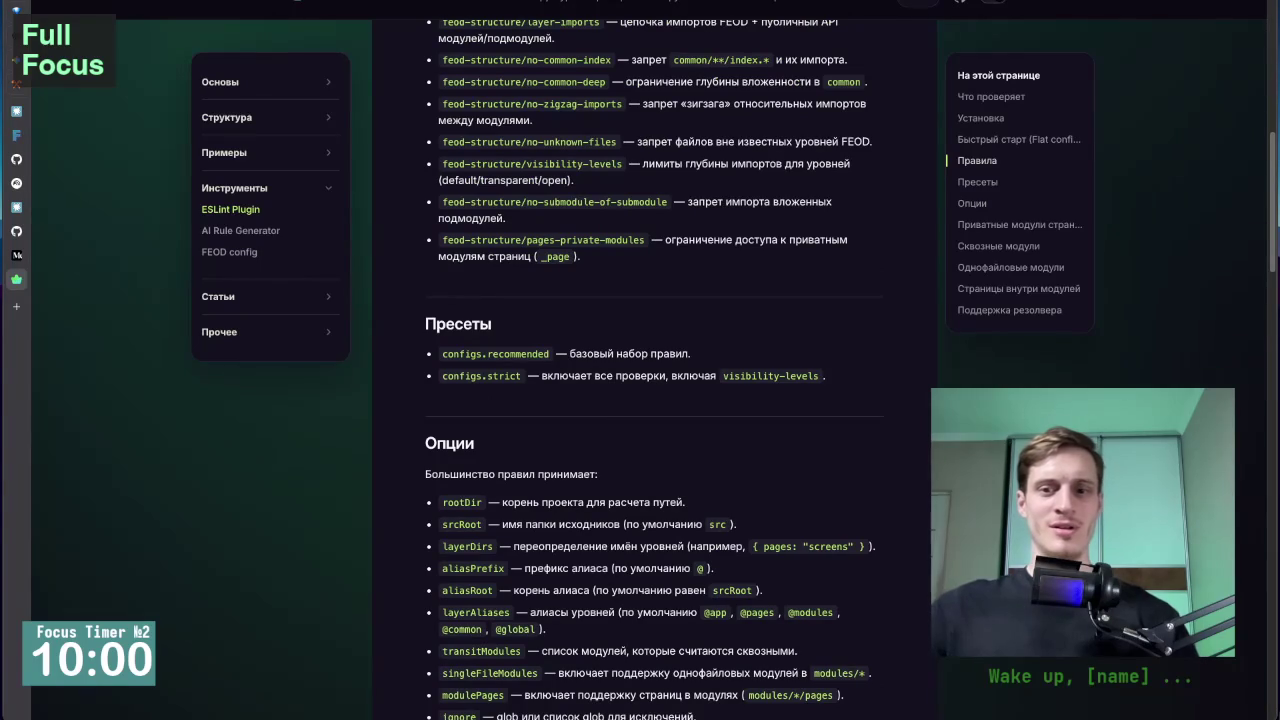
scroll(674, 612, "up", 10)
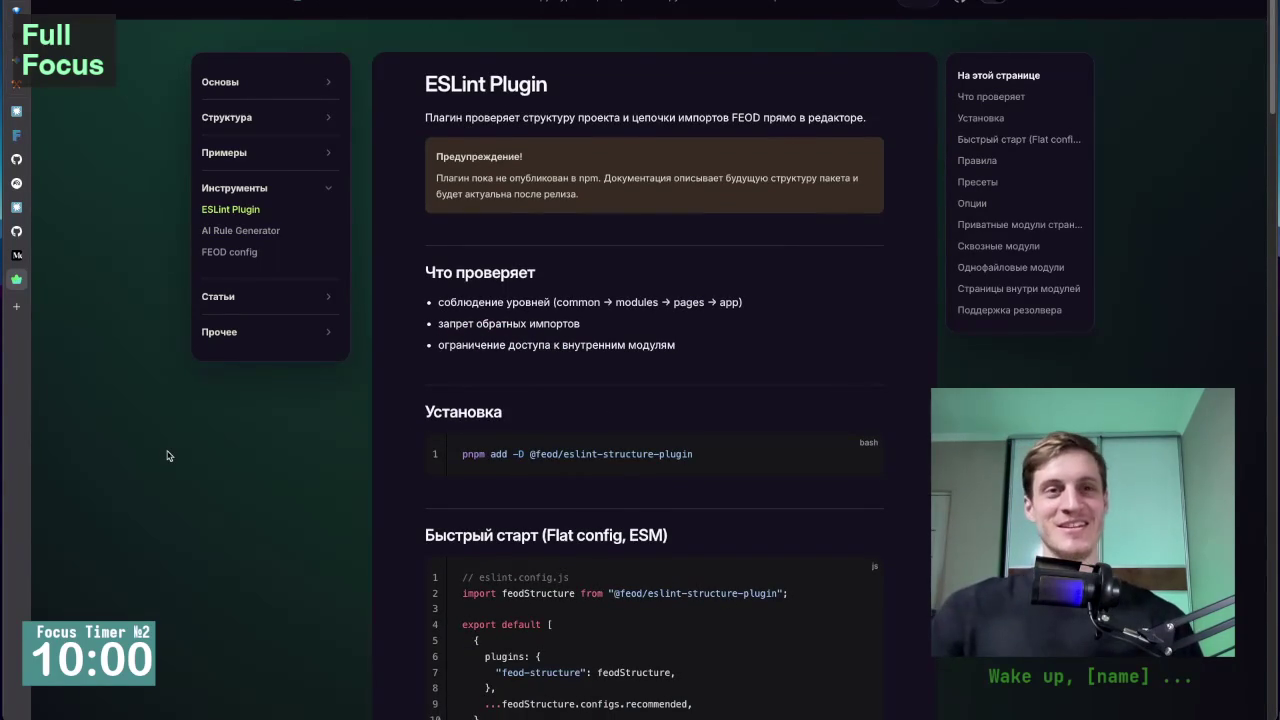
key("alt+Left")
scroll(238, 386, "down", 2)
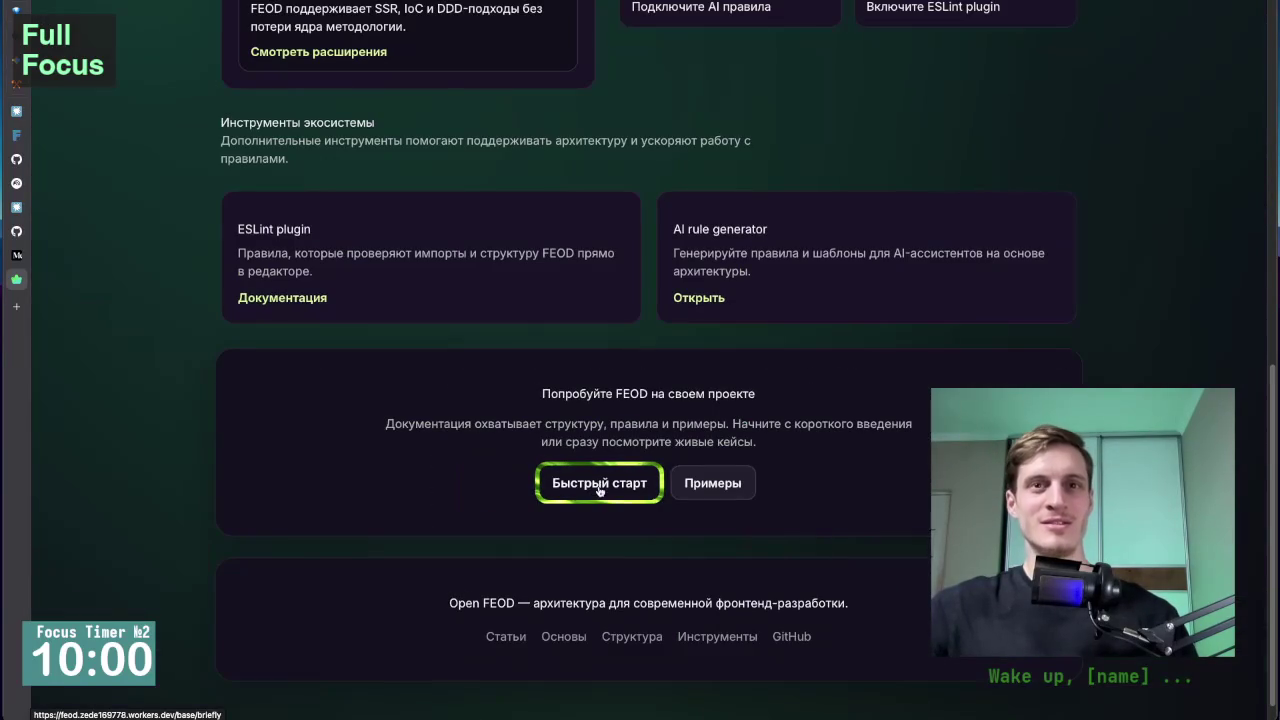
Scroll back up to the FEOD hero section and project skeleton.
scroll(400, 443, "up", 7)
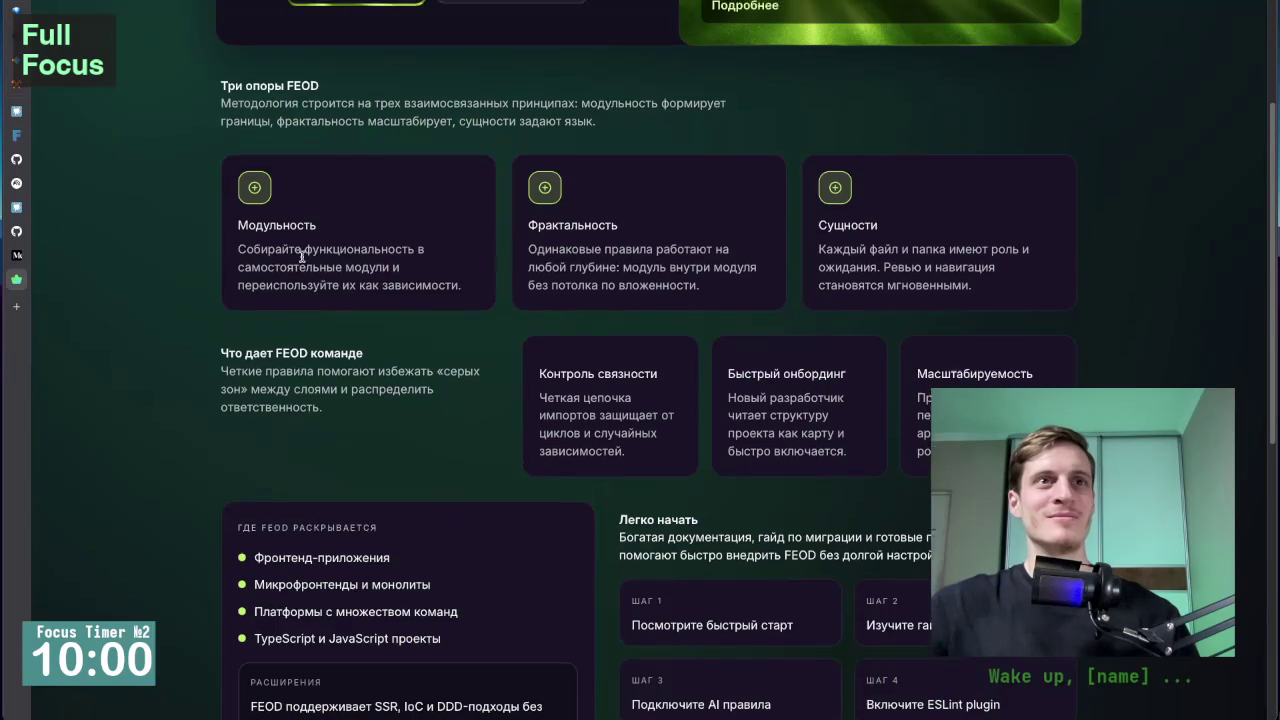
scroll(162, 291, "up", 4)
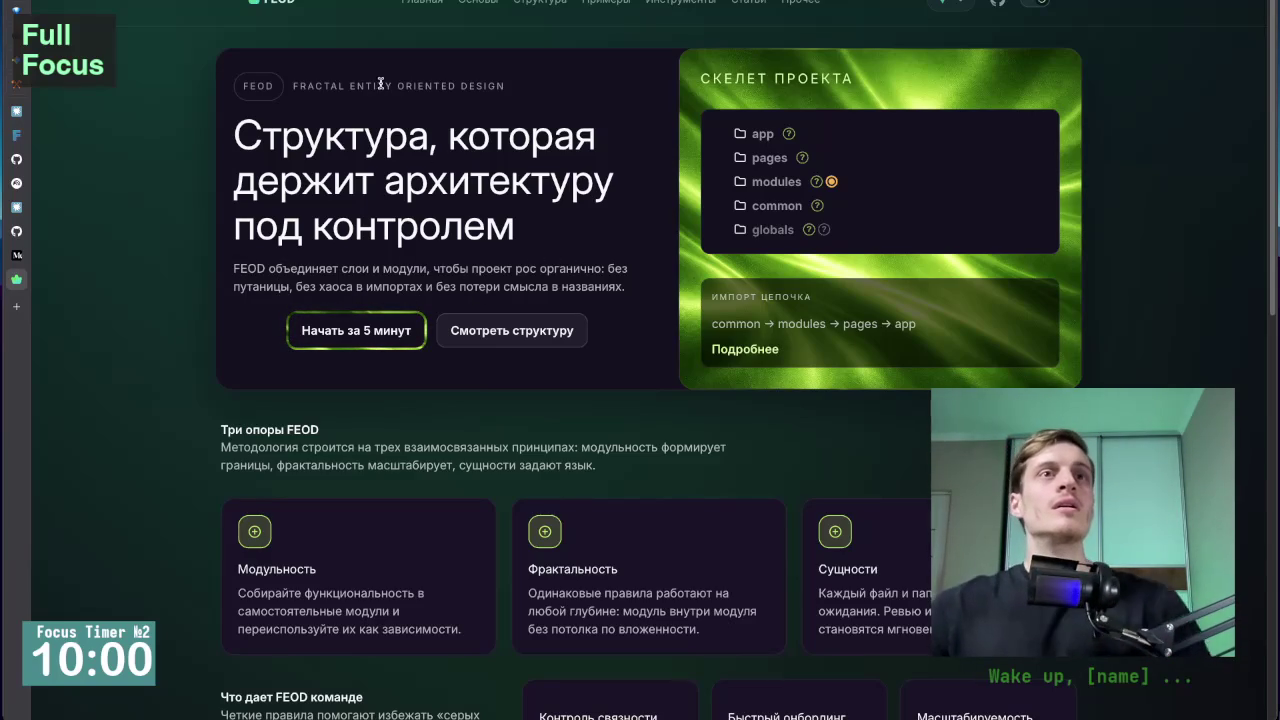
left_click_drag(293, 88, 517, 101)
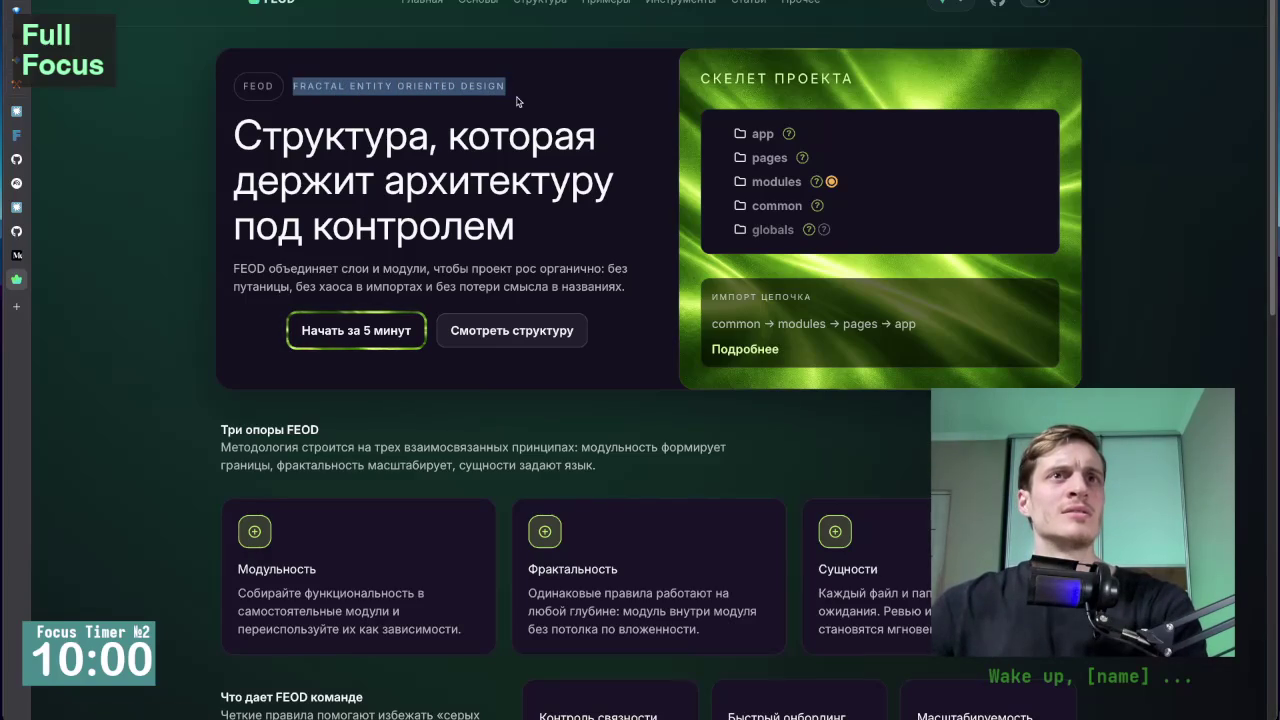
left_click(348, 82)
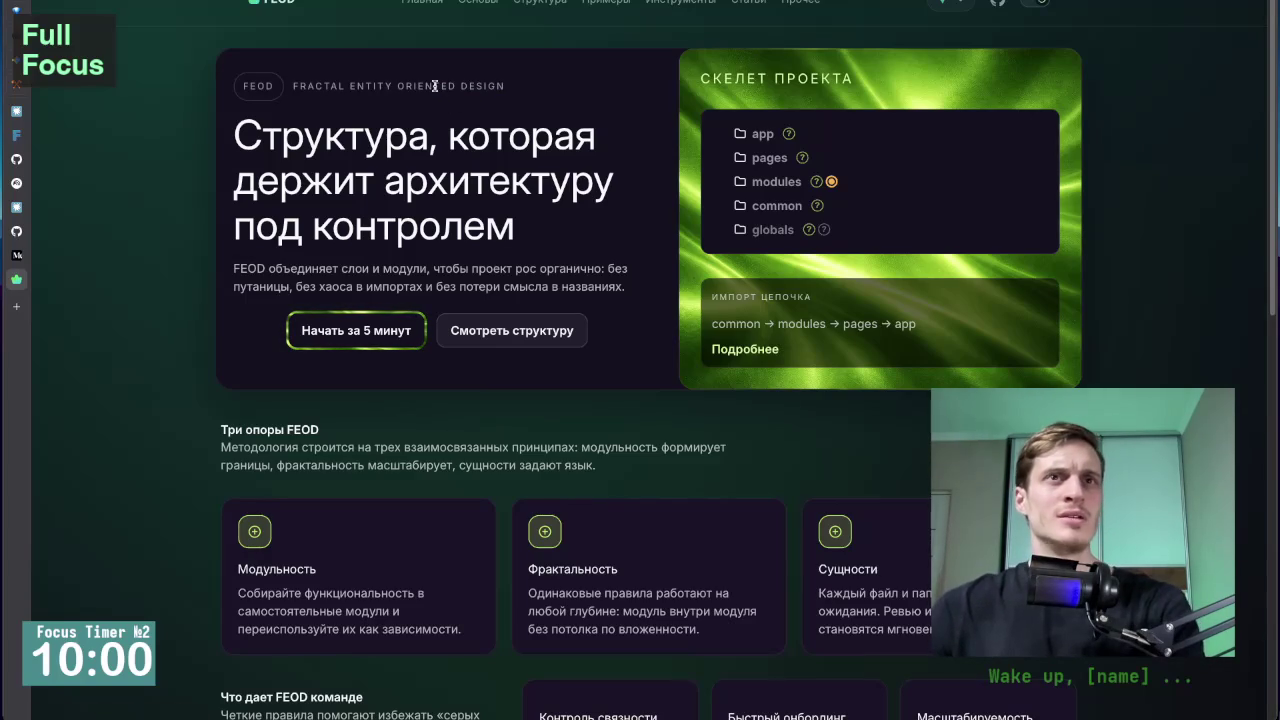
scroll(558, 283, "down", 3)
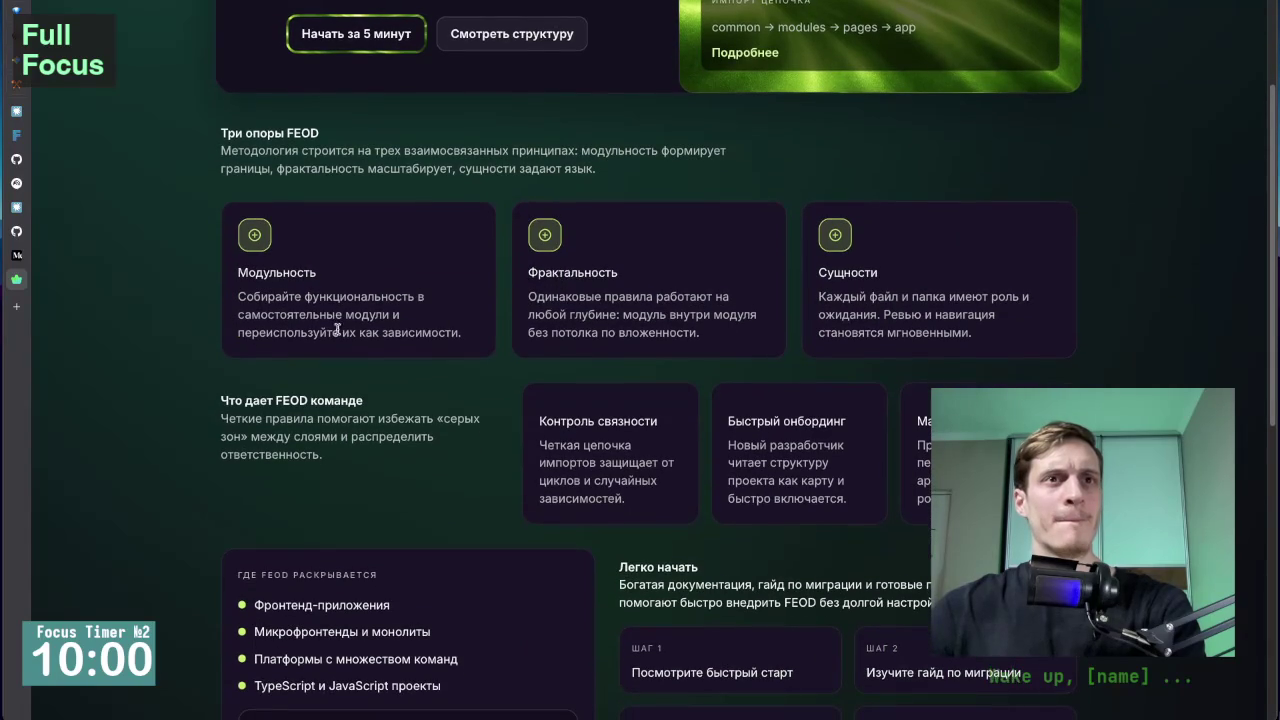
scroll(422, 397, "down", 1)
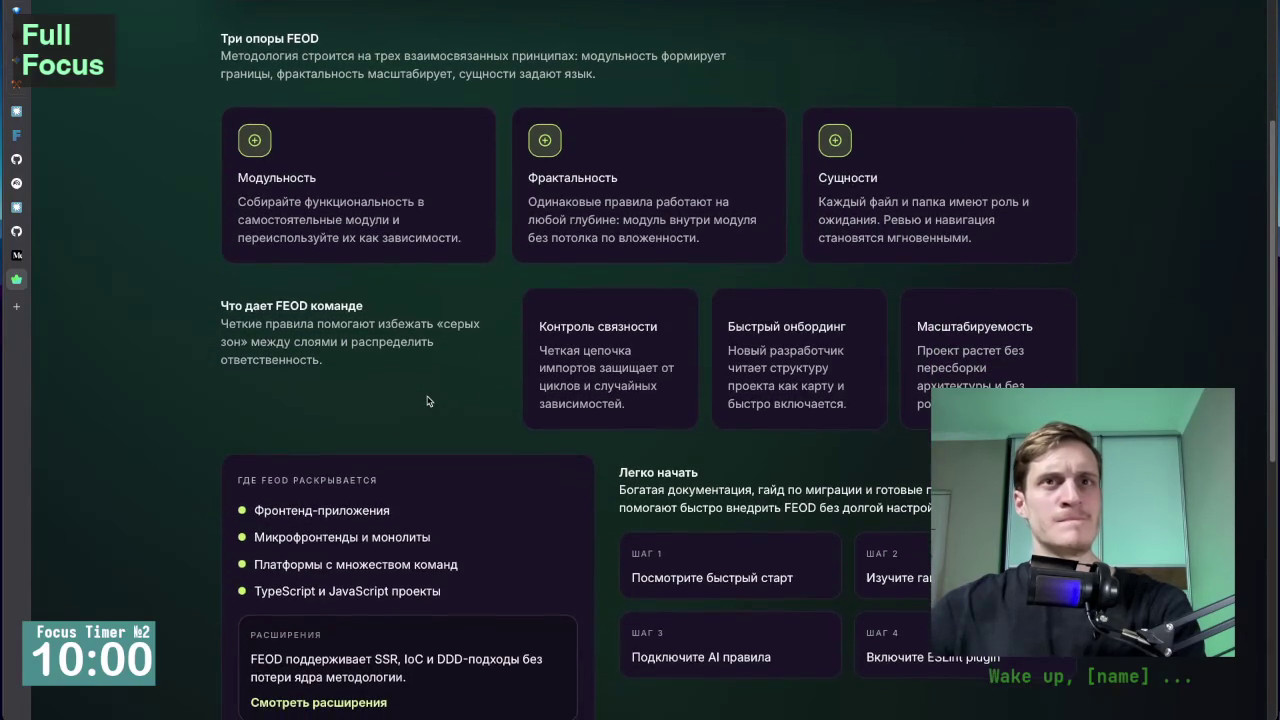
scroll(517, 373, "down", 2)
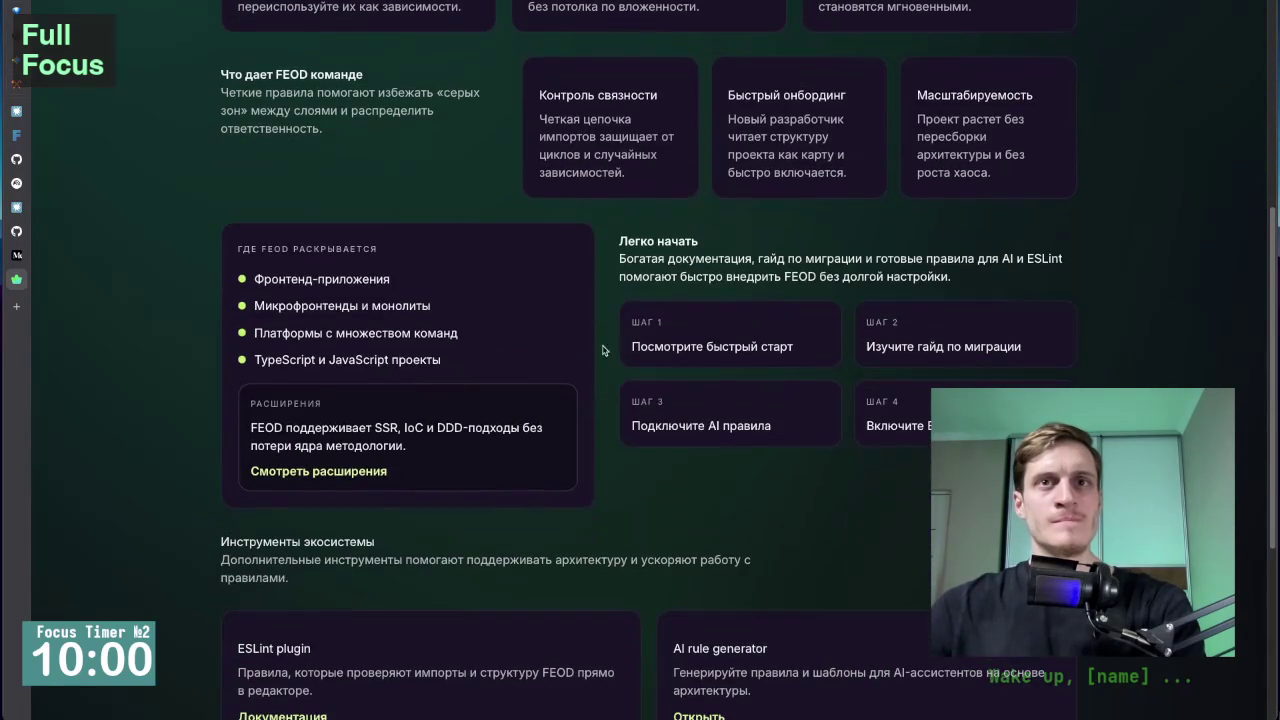
scroll(652, 303, "down", 1)
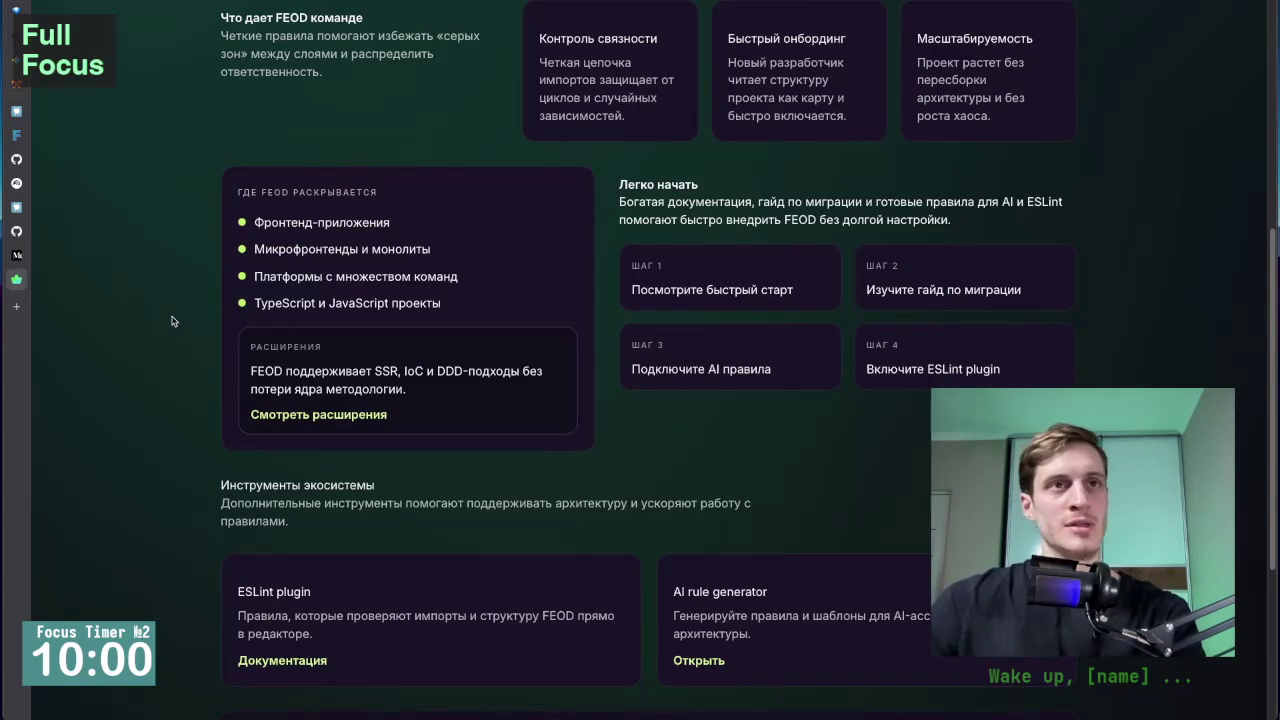
scroll(569, 150, "up", 2)
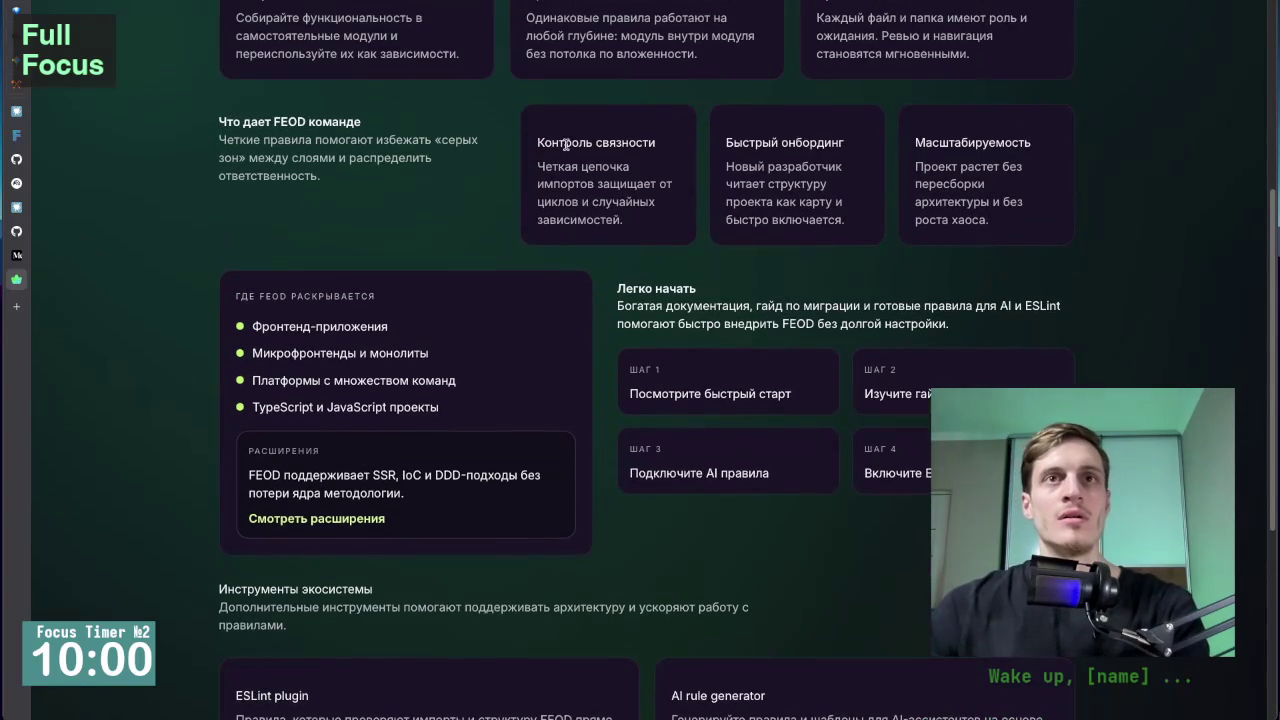
scroll(566, 144, "up", 2)
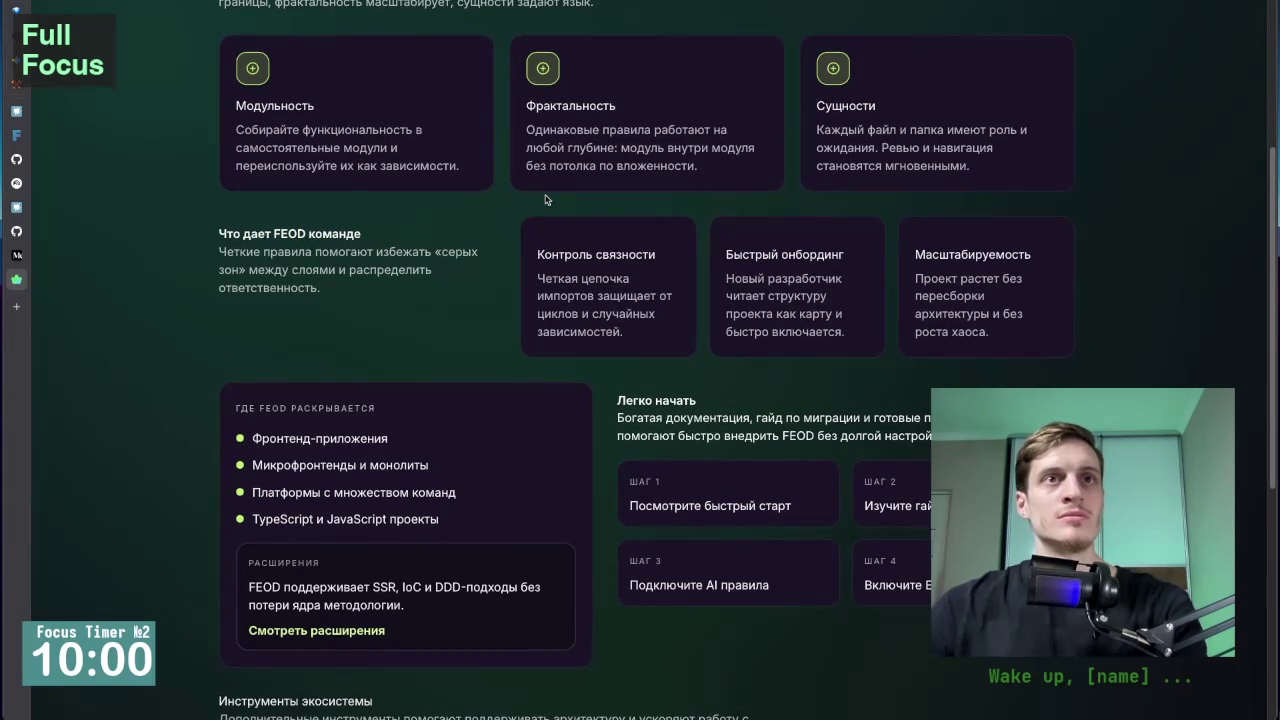
scroll(545, 199, "down", 8)
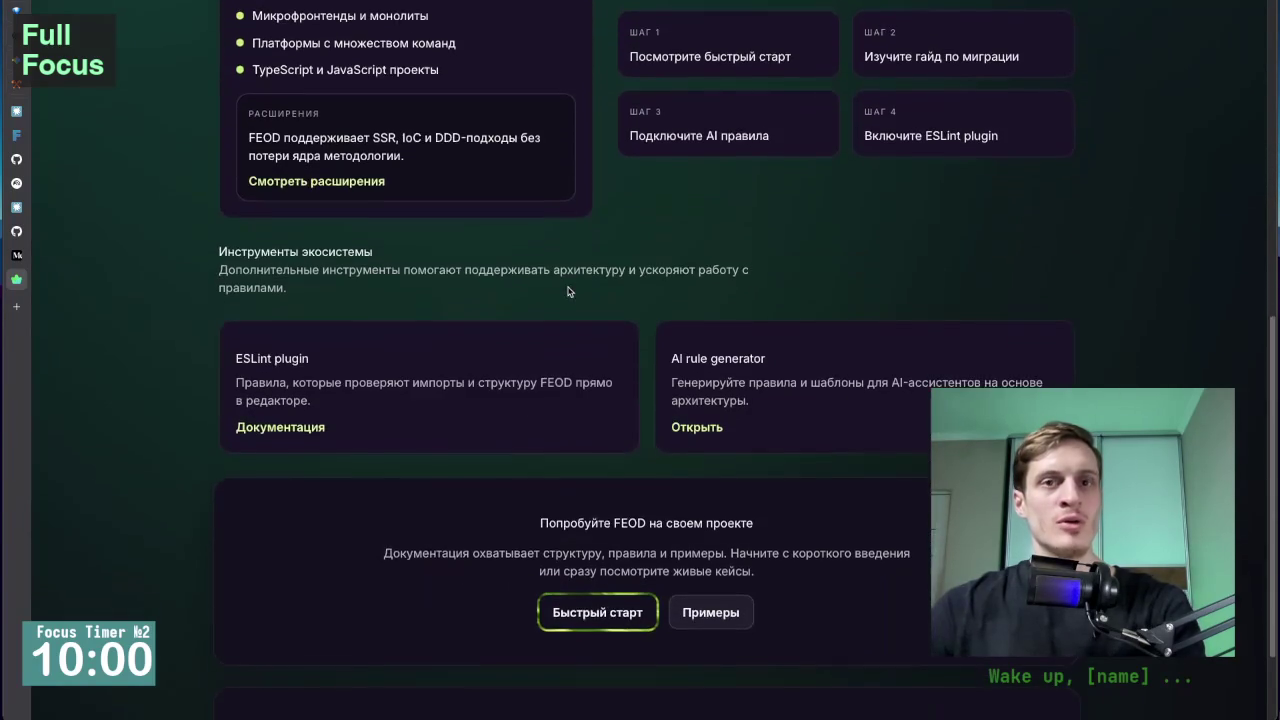
scroll(567, 291, "down", 3)
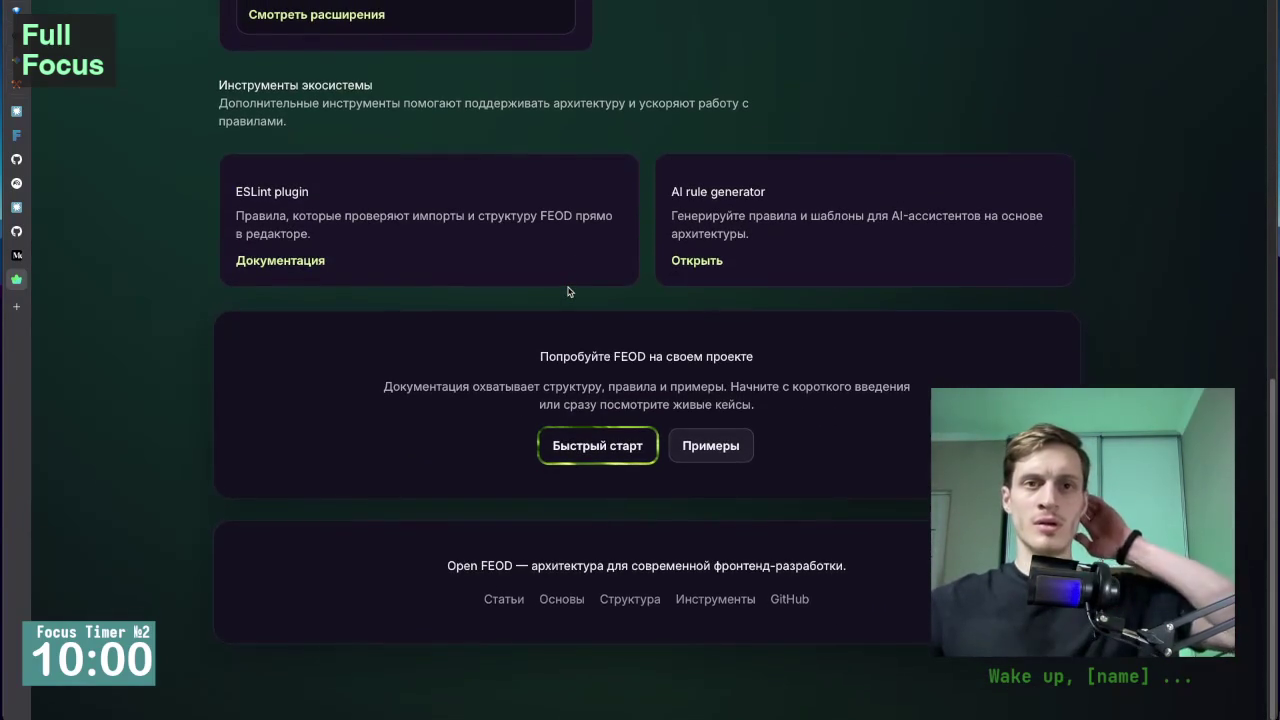
scroll(567, 291, "up", 20)
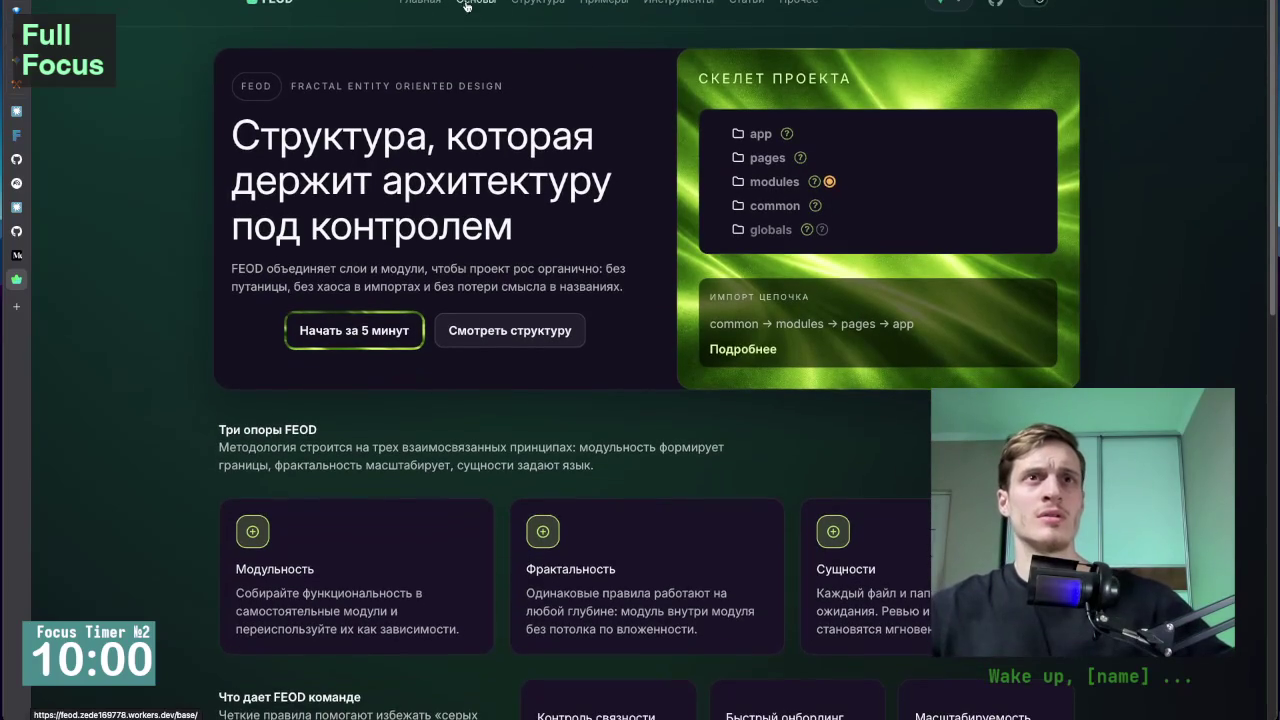
Browse the Основы, Структура and Примеры sections, then return to the Основы FEOD overview page.
left_click(476, 6)
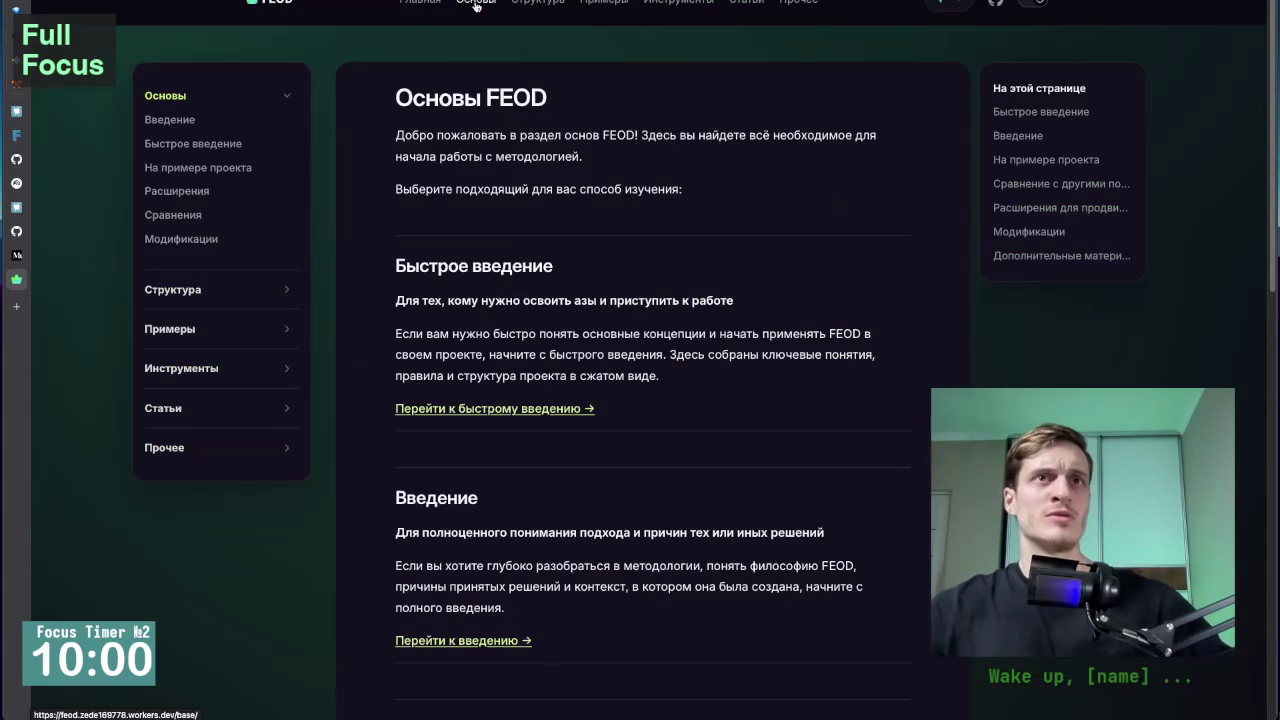
left_click(538, 3)
left_click(604, 3)
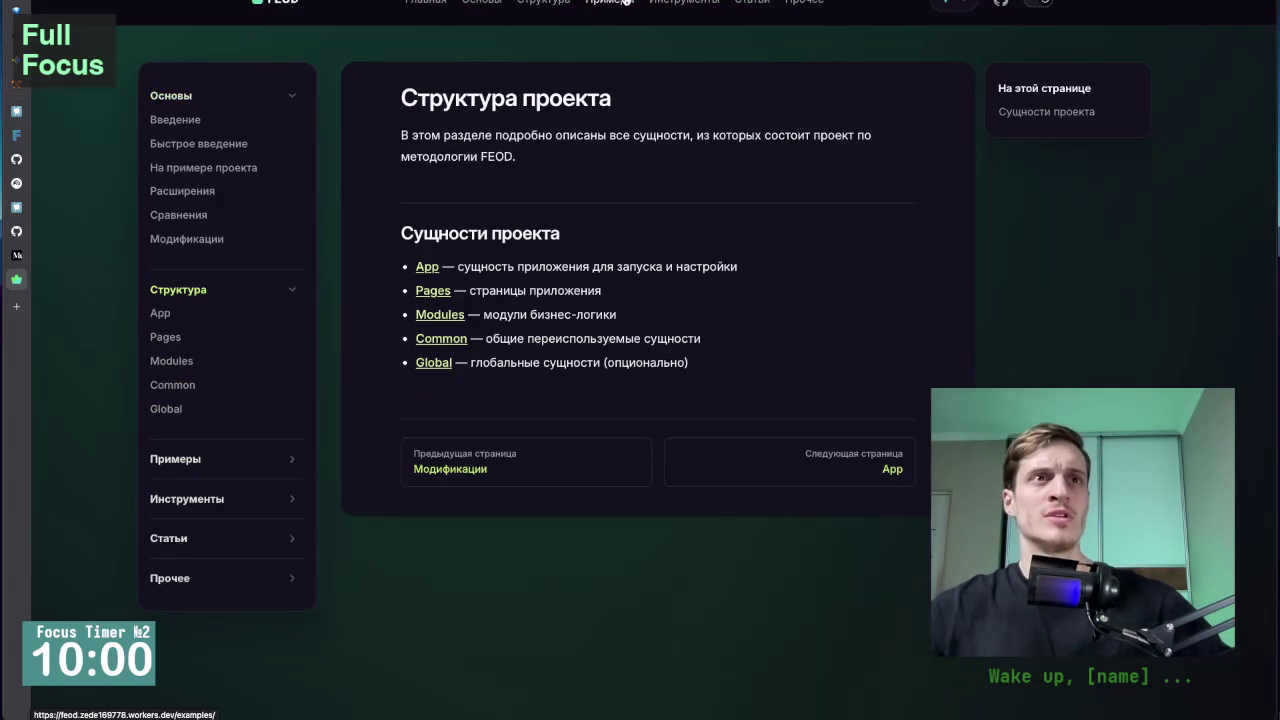
left_click(481, 3)
left_click(543, 3)
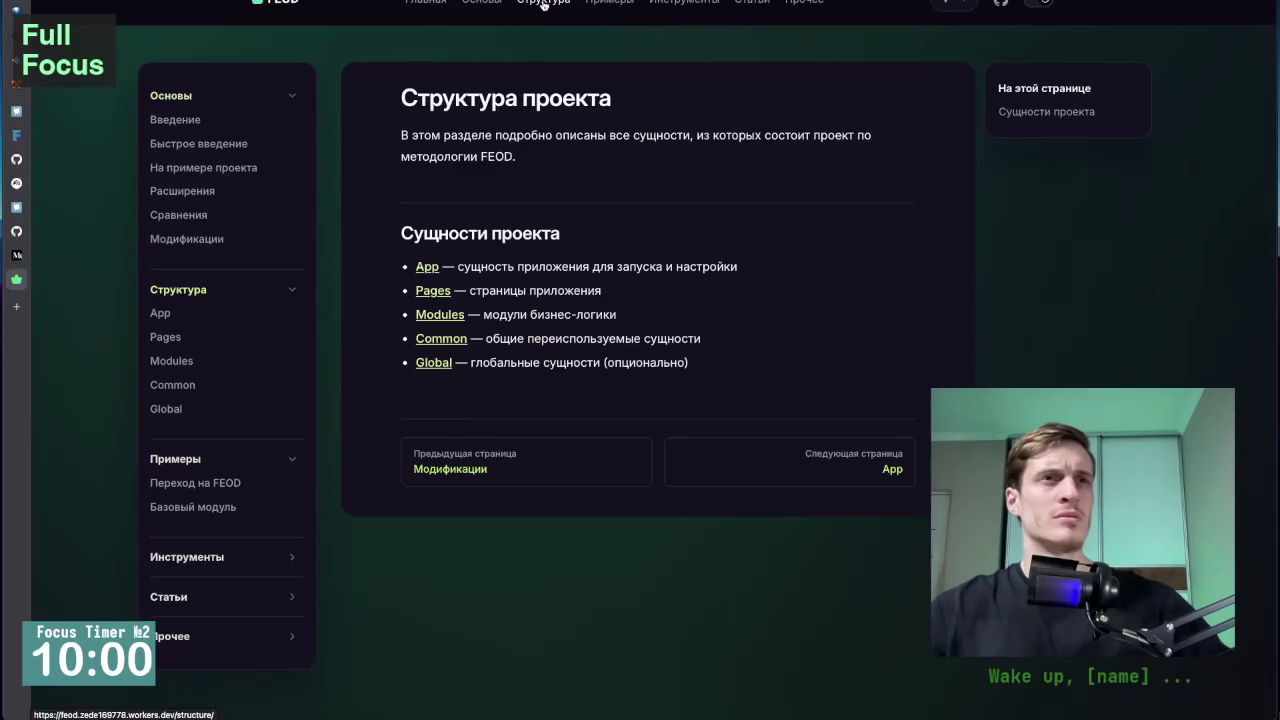
left_click(182, 98)
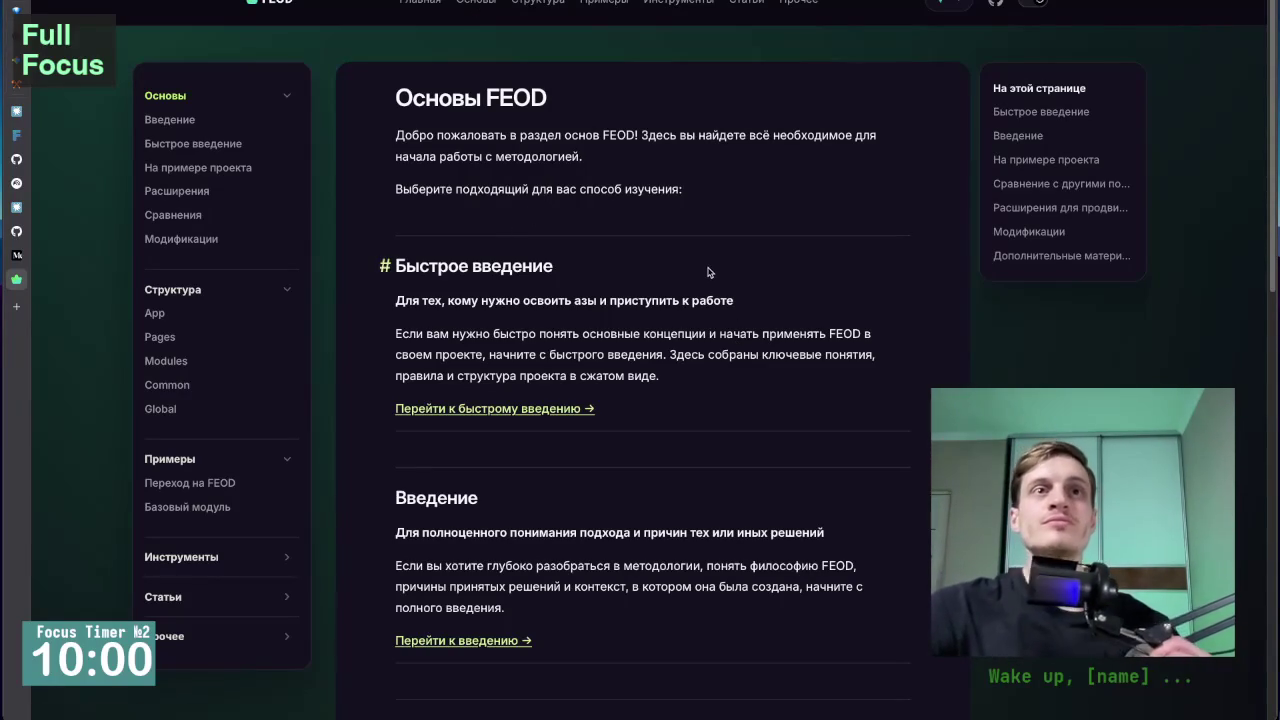
scroll(590, 260, "up", 5)
scroll(578, 250, "down", 1)
scroll(578, 250, "down", 1)
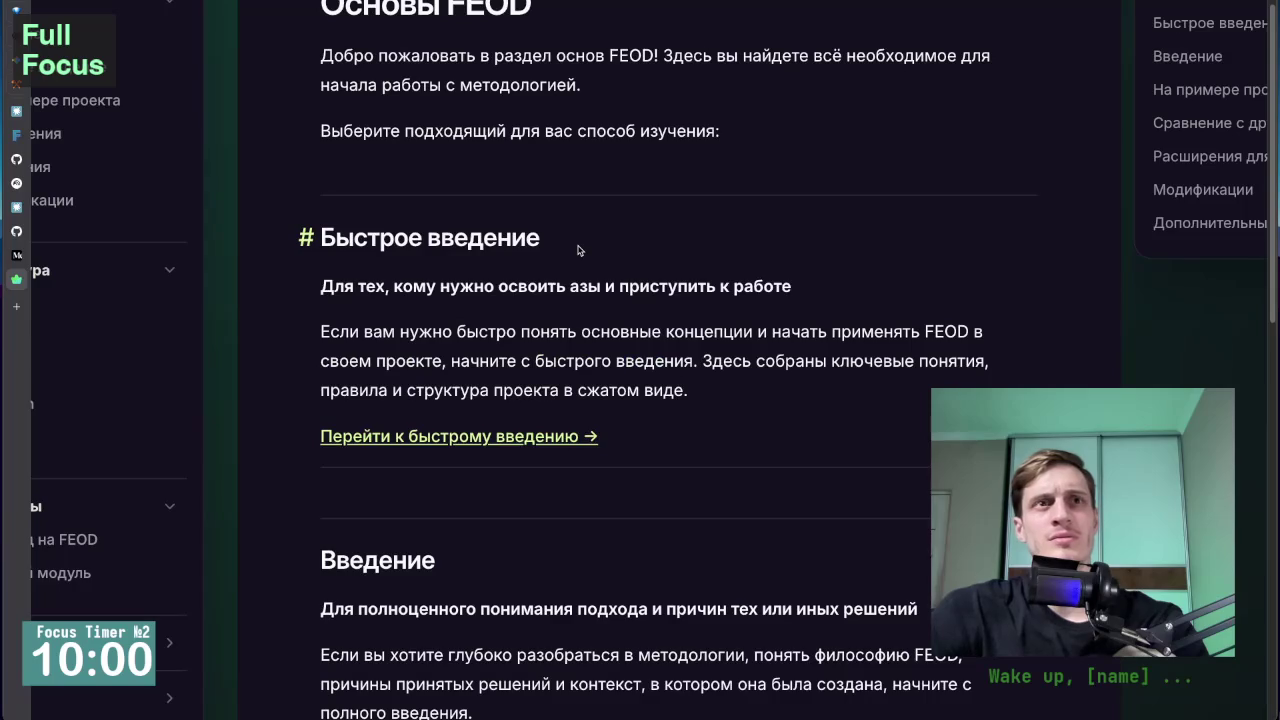
scroll(578, 250, "down", 3)
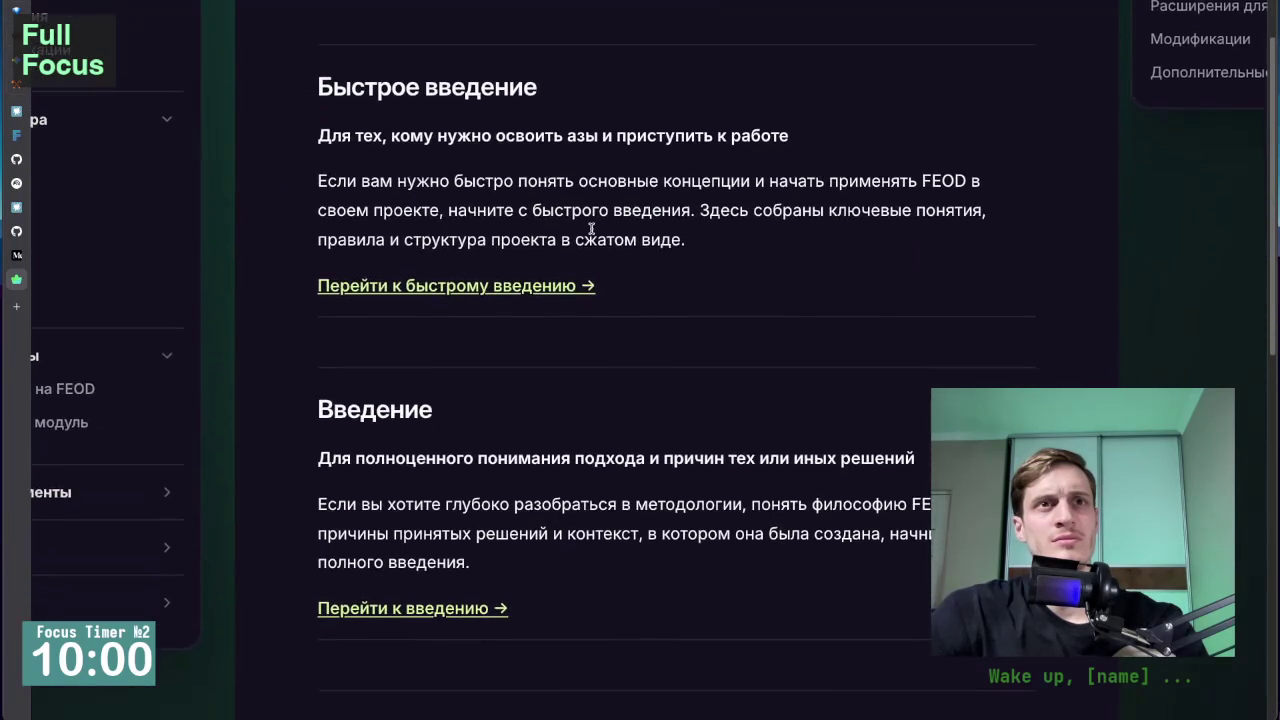
scroll(580, 244, "down", 1)
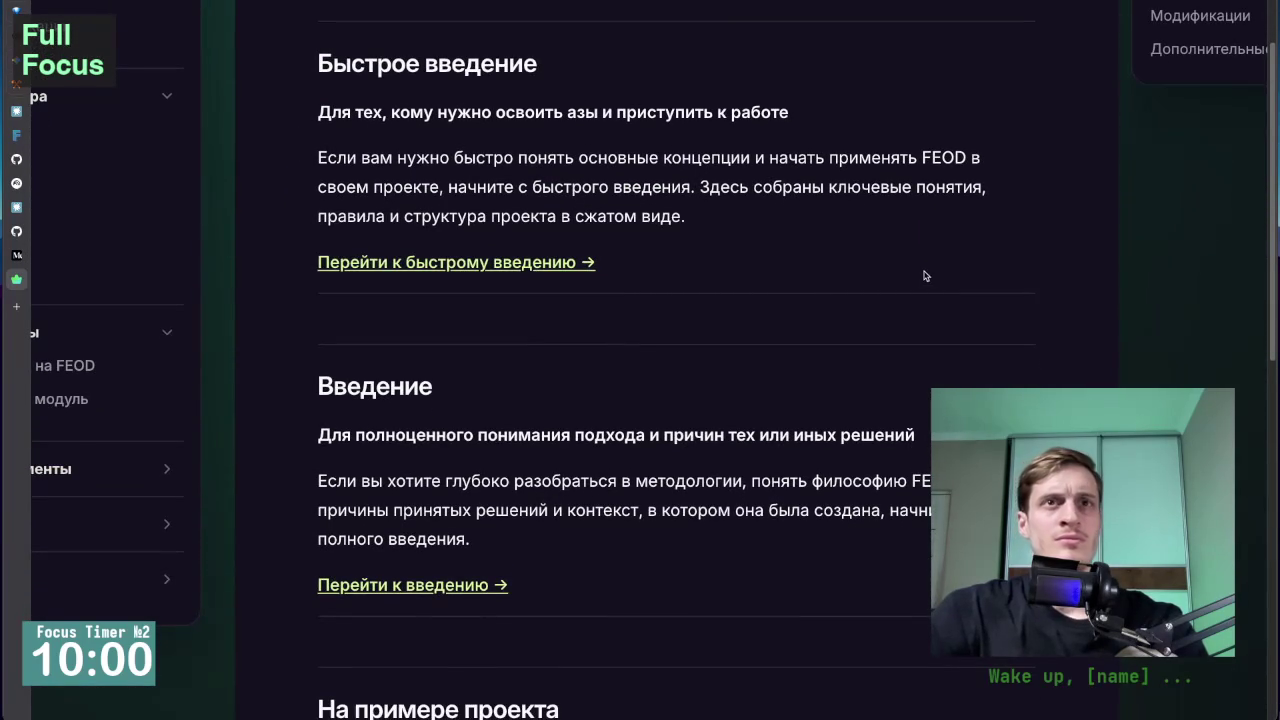
scroll(1177, 285, "down", 2)
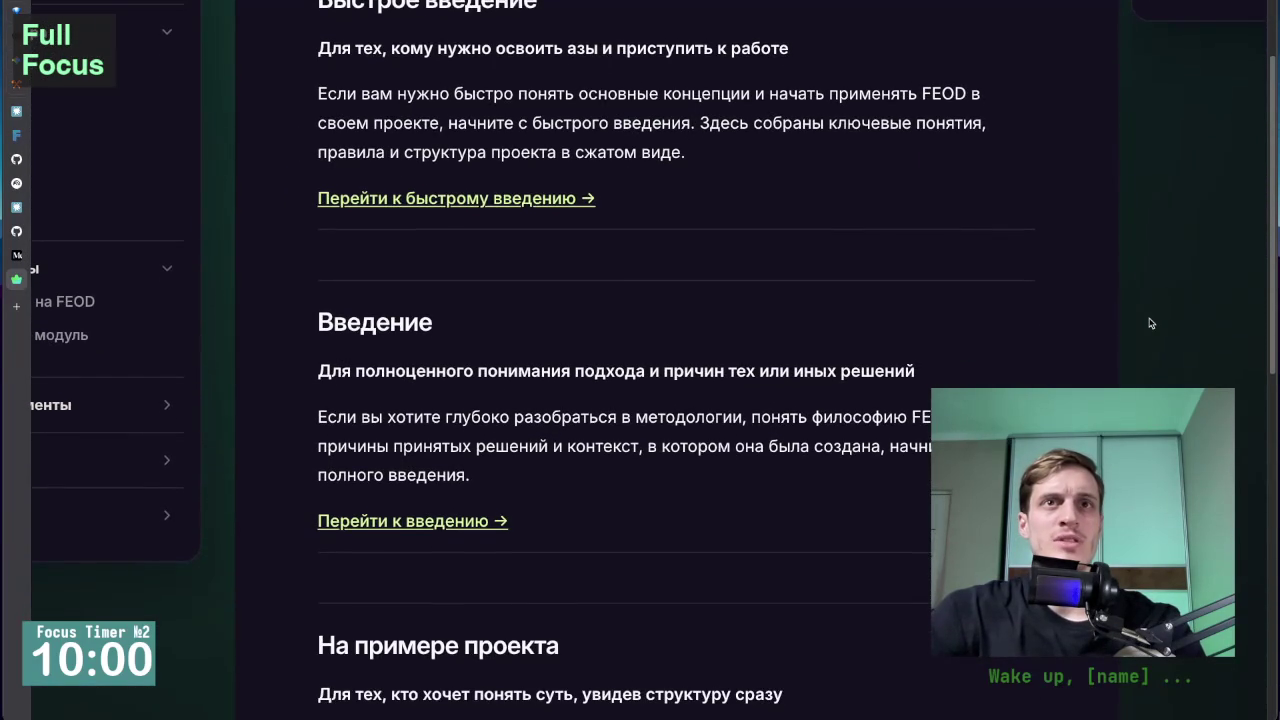
scroll(1151, 323, "down", 1)
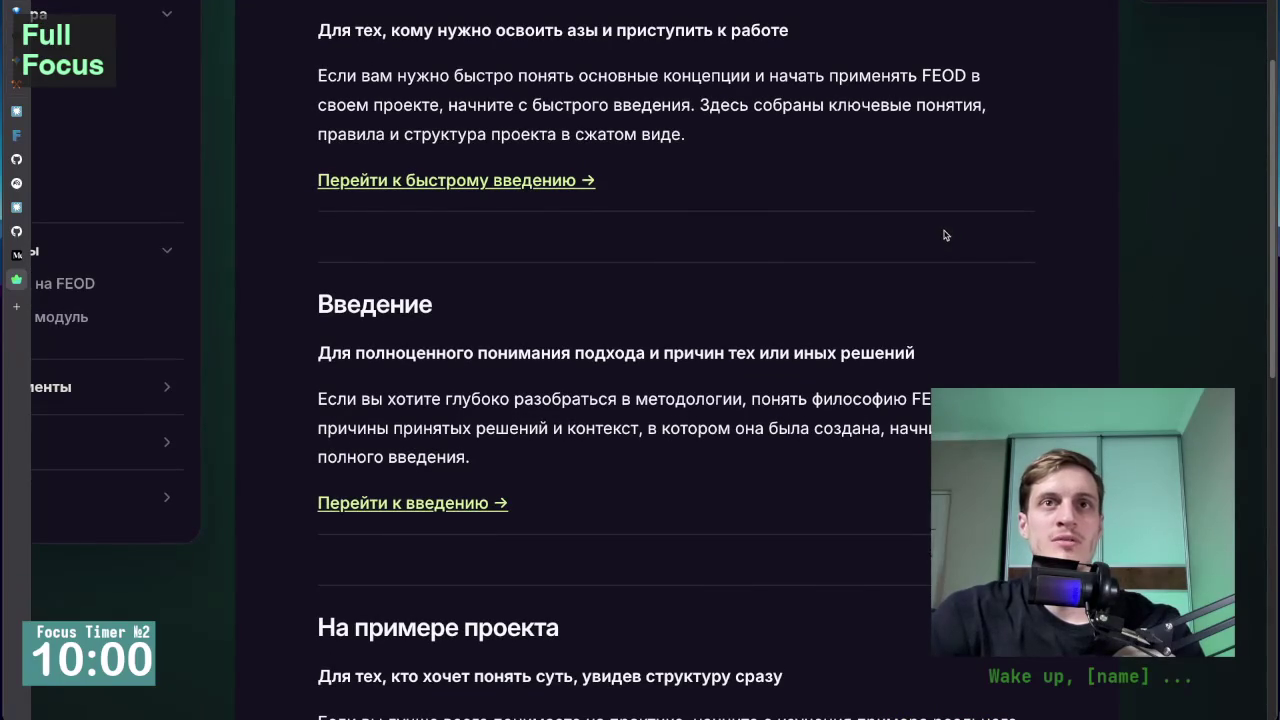
scroll(946, 245, "up", 2)
scroll(1008, 342, "down", 1)
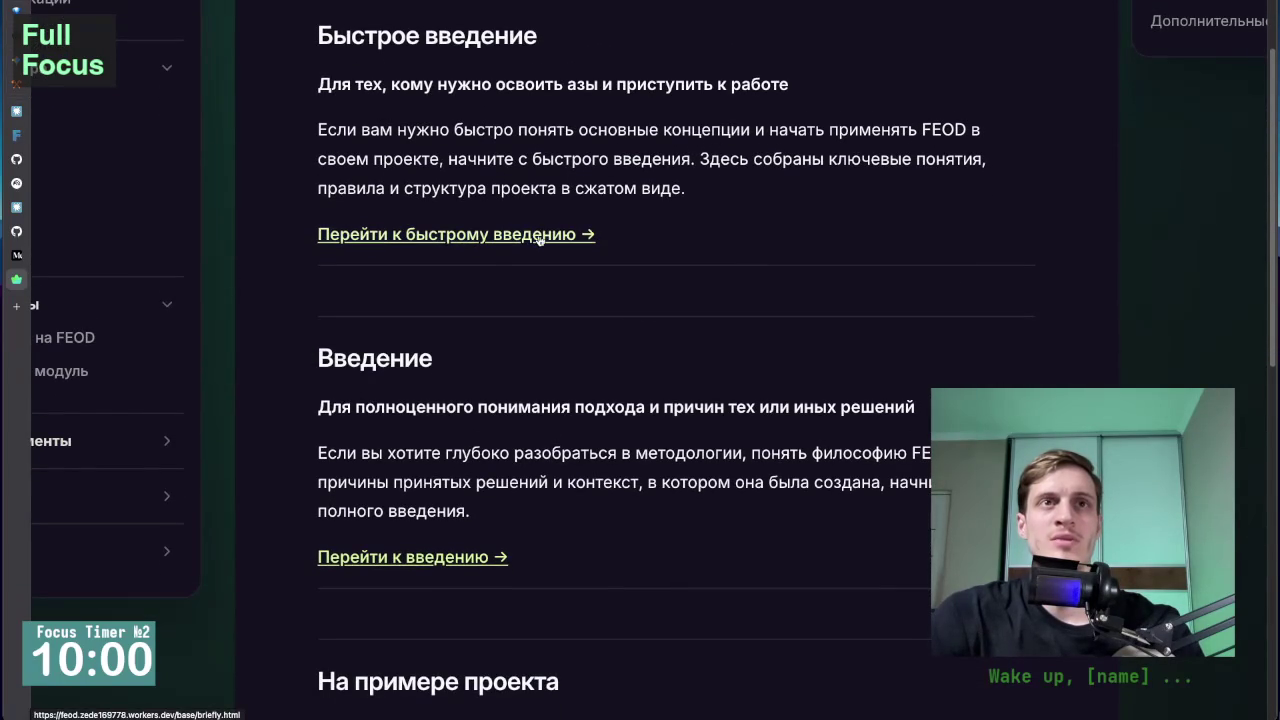
scroll(540, 238, "up", 4)
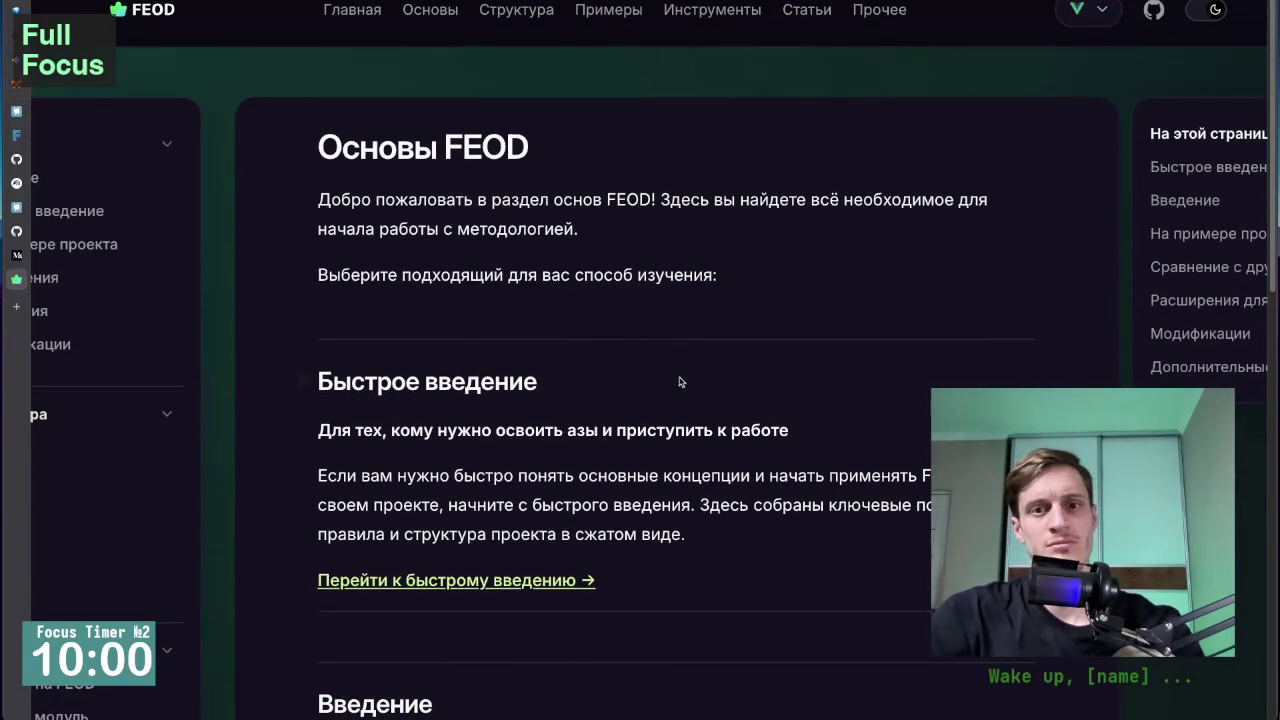
scroll(679, 397, "down", 5)
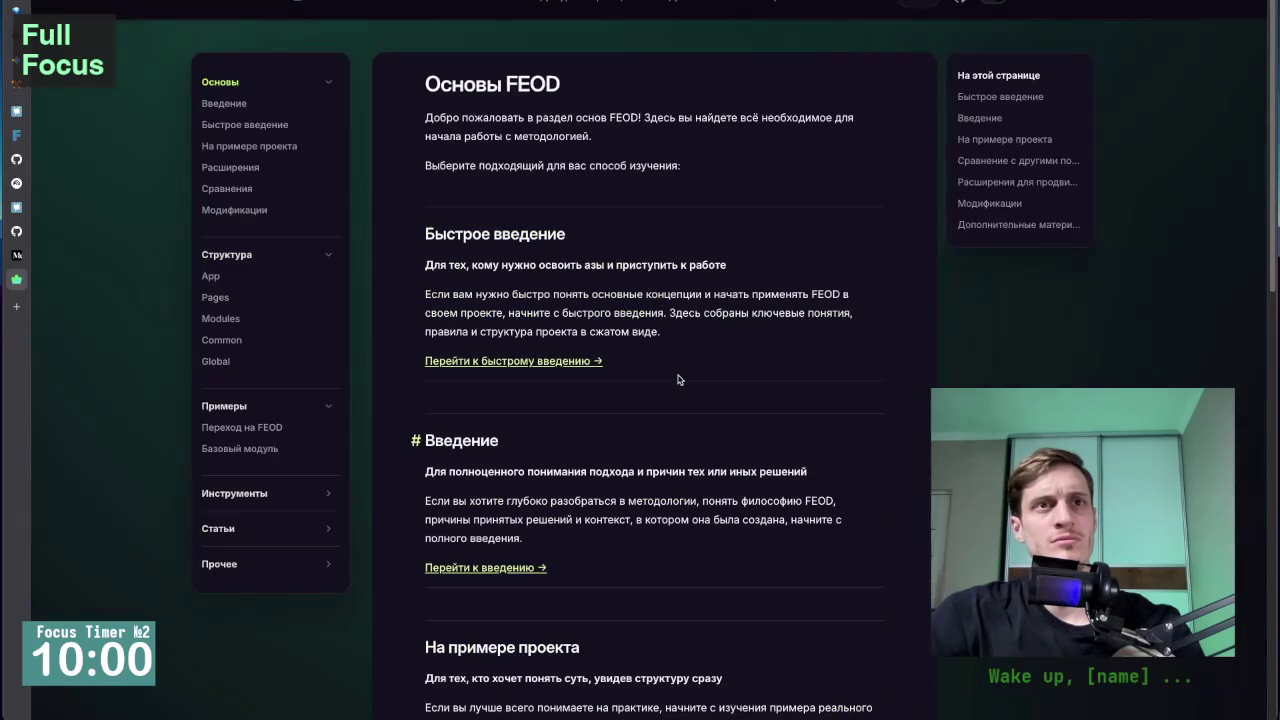
Briefly open the Краткое введение article, then go back to the Основы FEOD overview.
left_click(256, 128)
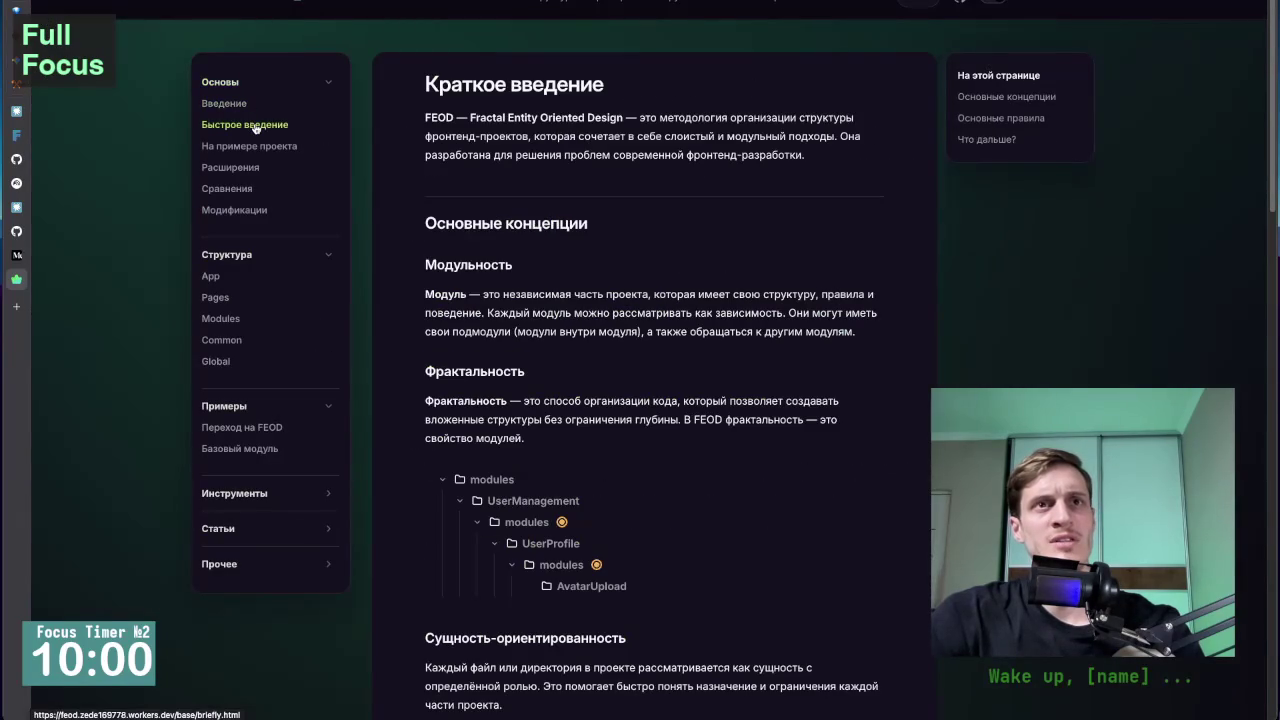
scroll(496, 387, "down", 15)
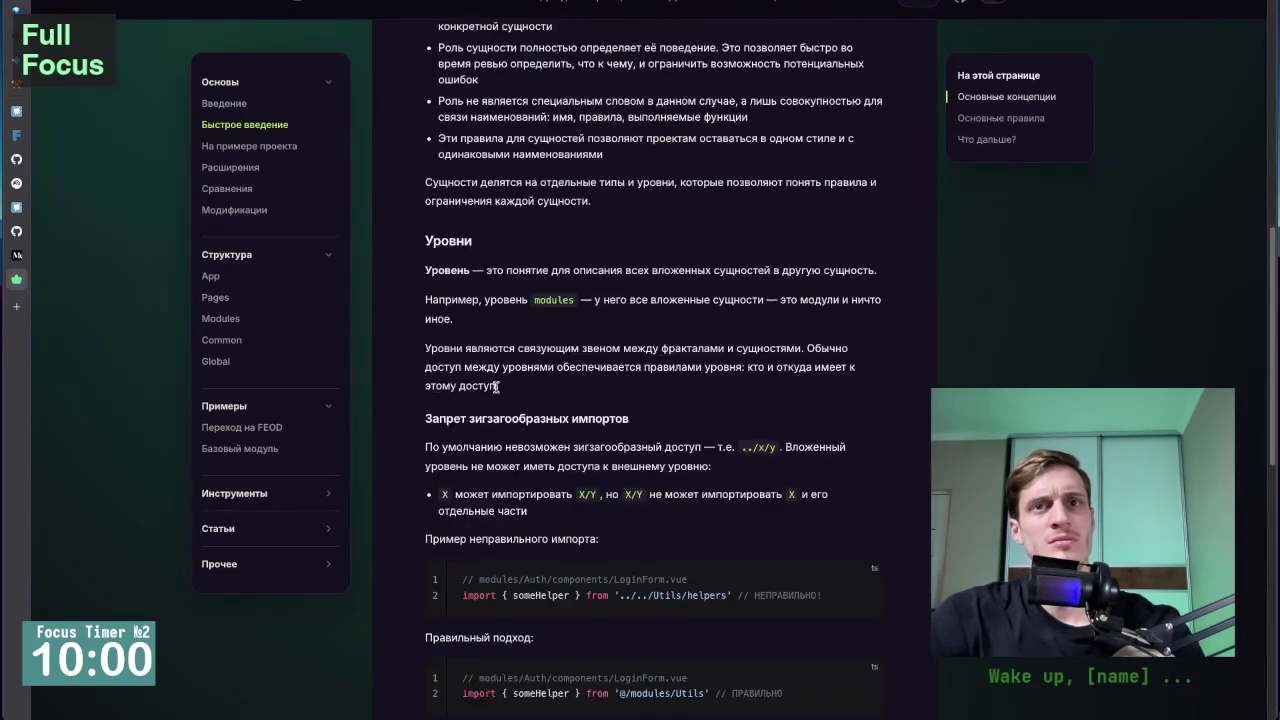
scroll(496, 387, "up", 15)
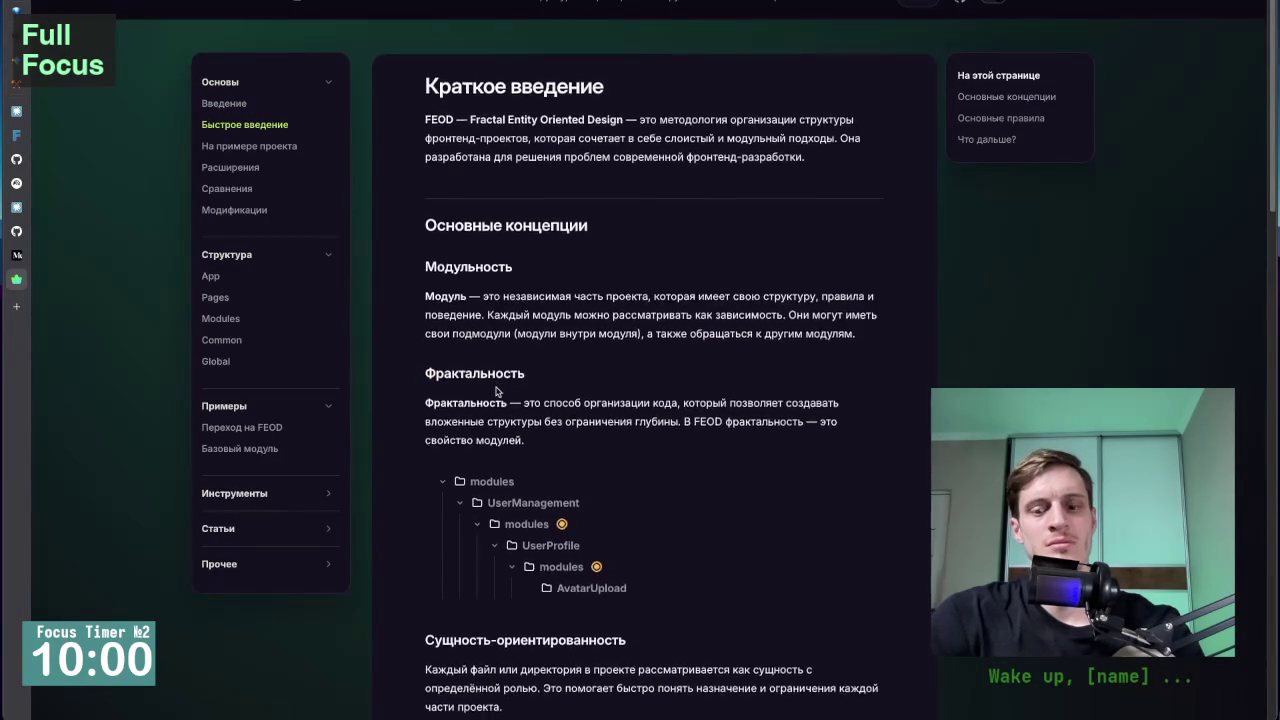
key("alt+Left")
Read through the overview and follow the 'Перейти к быстрому введению' link to Краткое введение.
scroll(760, 478, "down", 3)
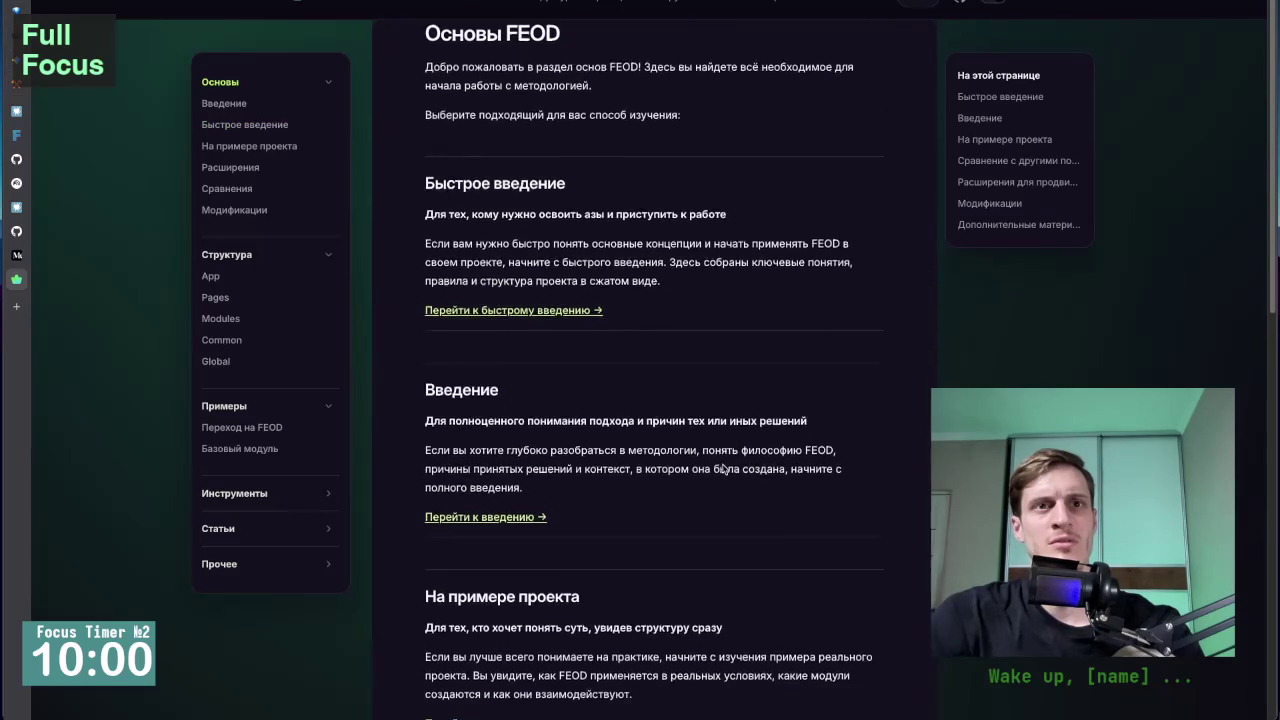
scroll(759, 479, "up", 2)
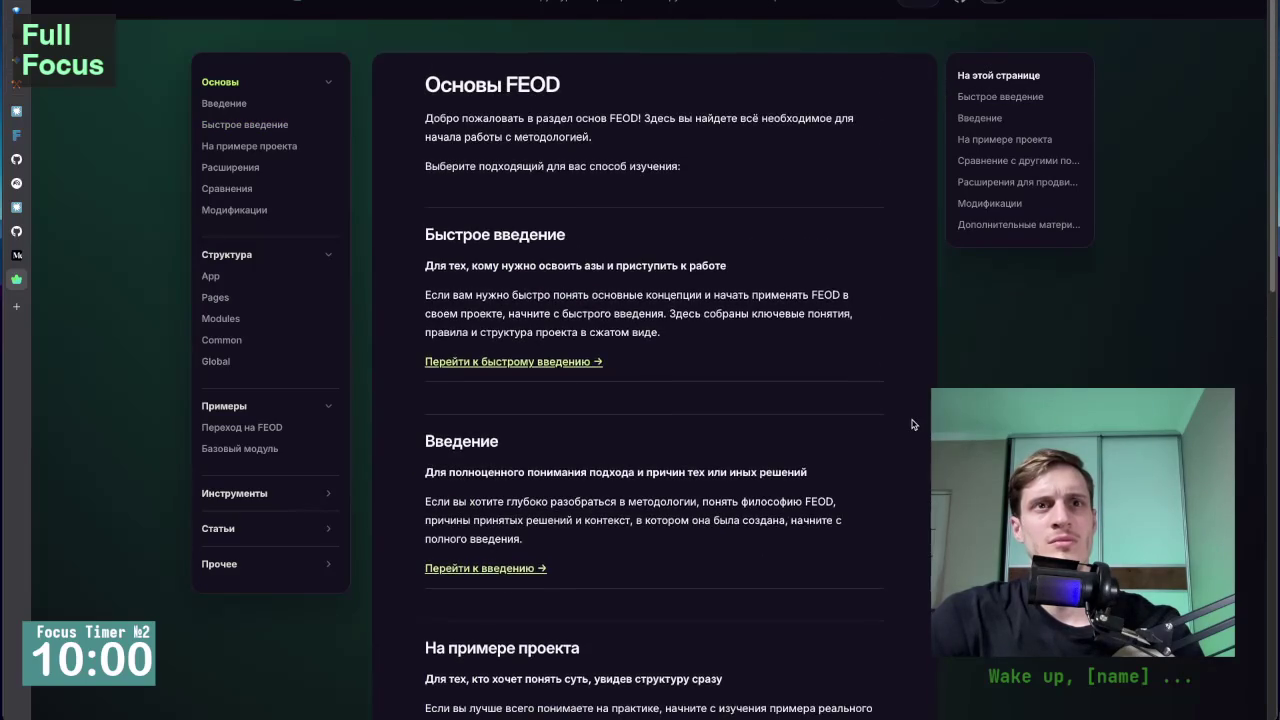
scroll(912, 424, "down", 3)
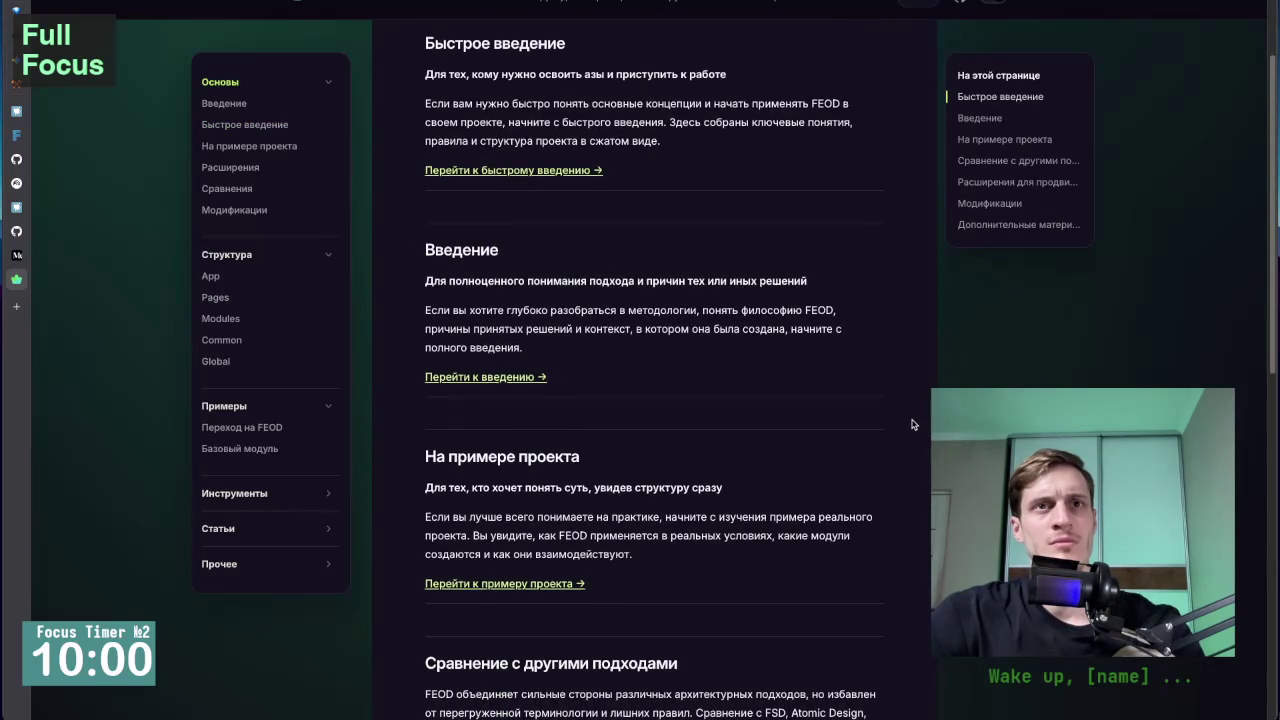
scroll(912, 424, "down", 3)
scroll(912, 424, "down", 5)
scroll(835, 431, "down", 3)
scroll(766, 421, "up", 15)
left_click(535, 363)
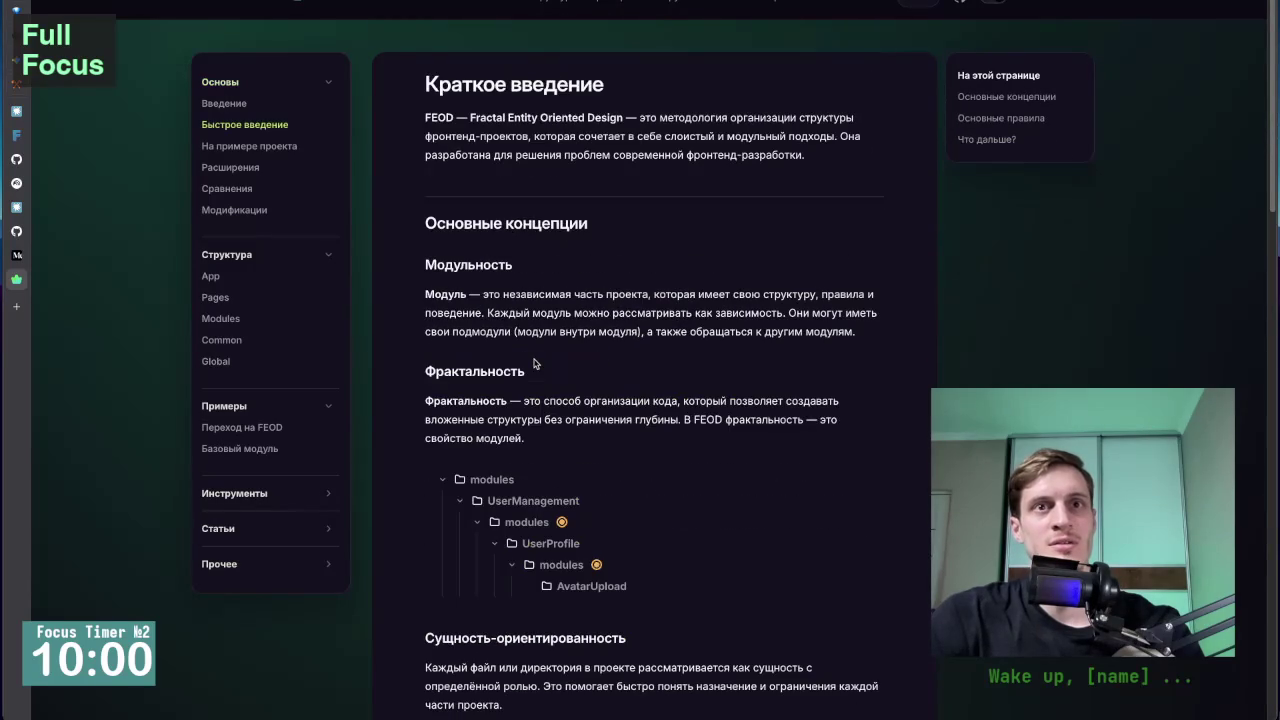
scroll(681, 437, "down", 3)
scroll(681, 437, "up", 3)
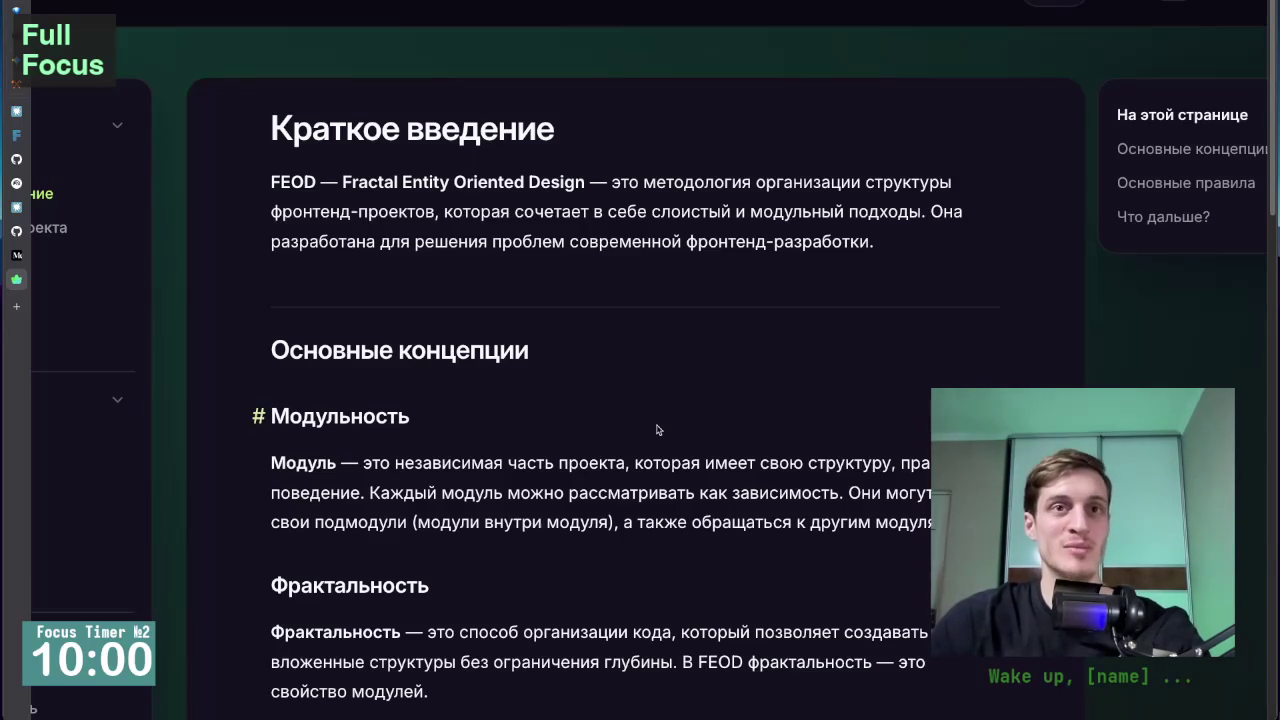
Read past Модульность until the Фрактальность modules tree down to AvatarUpload is fully visible.
scroll(658, 428, "down", 1)
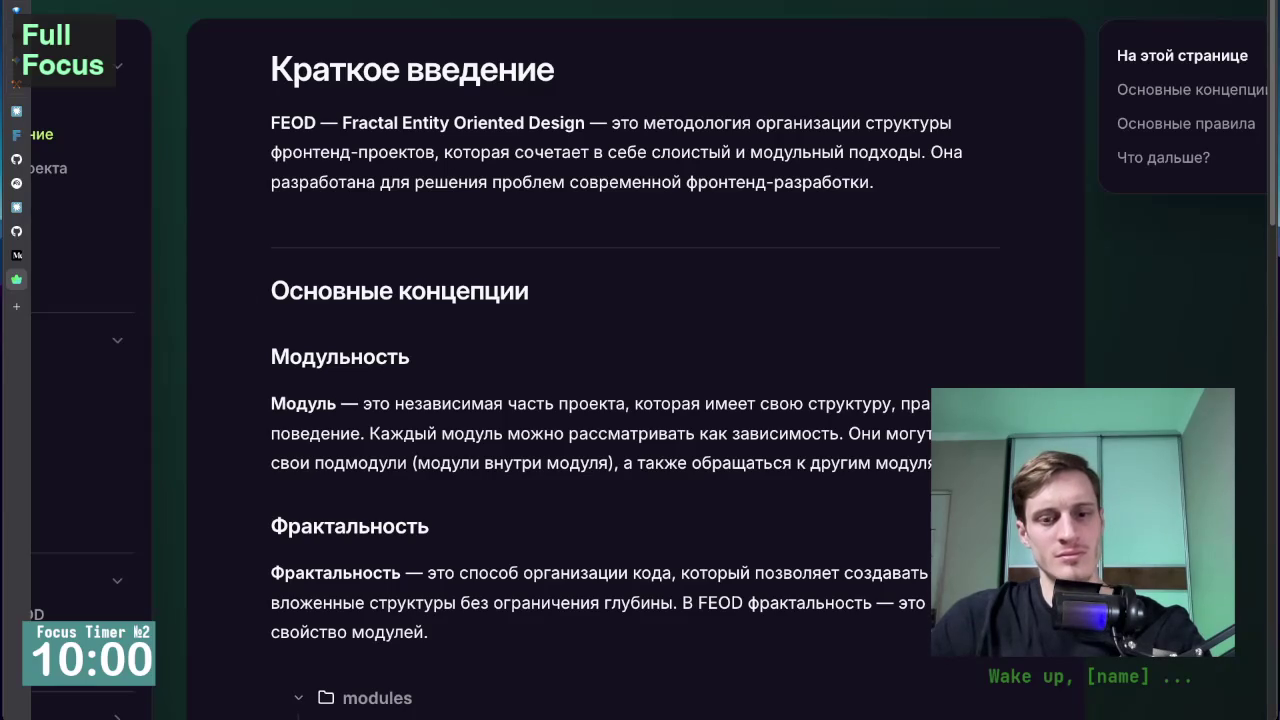
scroll(222, 307, "down", 2)
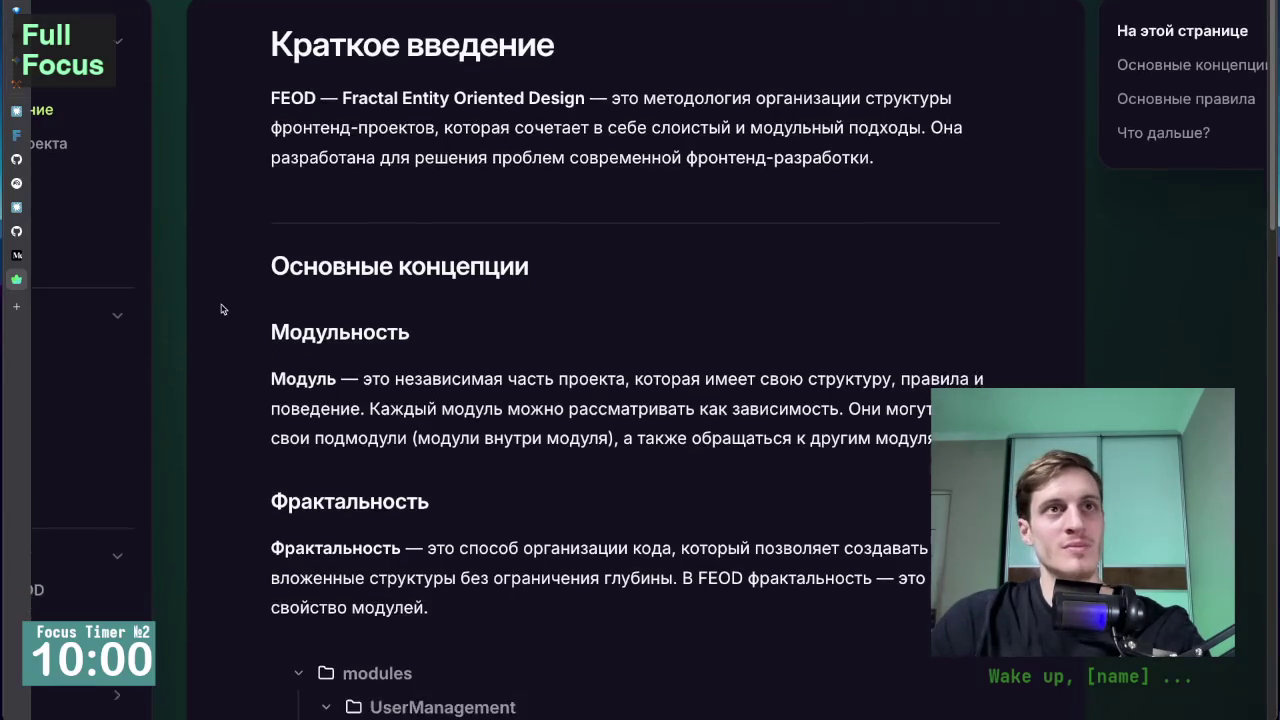
scroll(222, 309, "up", 3)
scroll(222, 309, "down", 1)
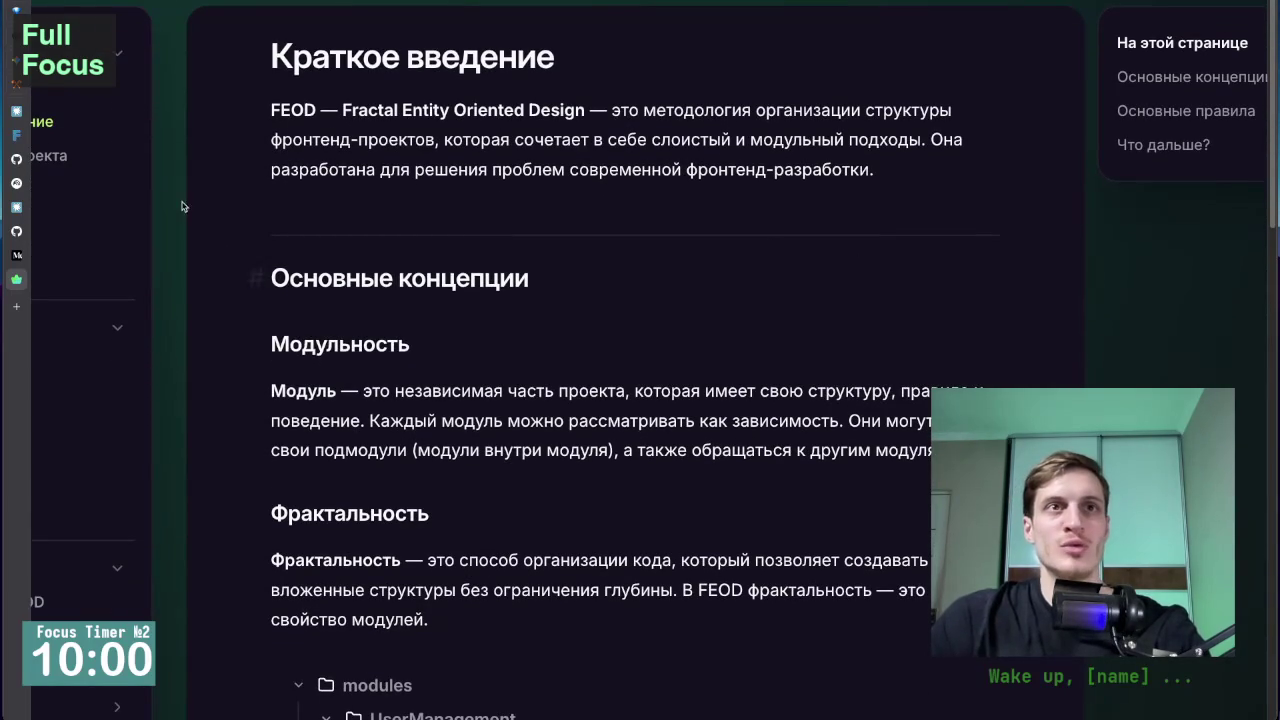
scroll(192, 286, "down", 1)
scroll(192, 286, "down", 1)
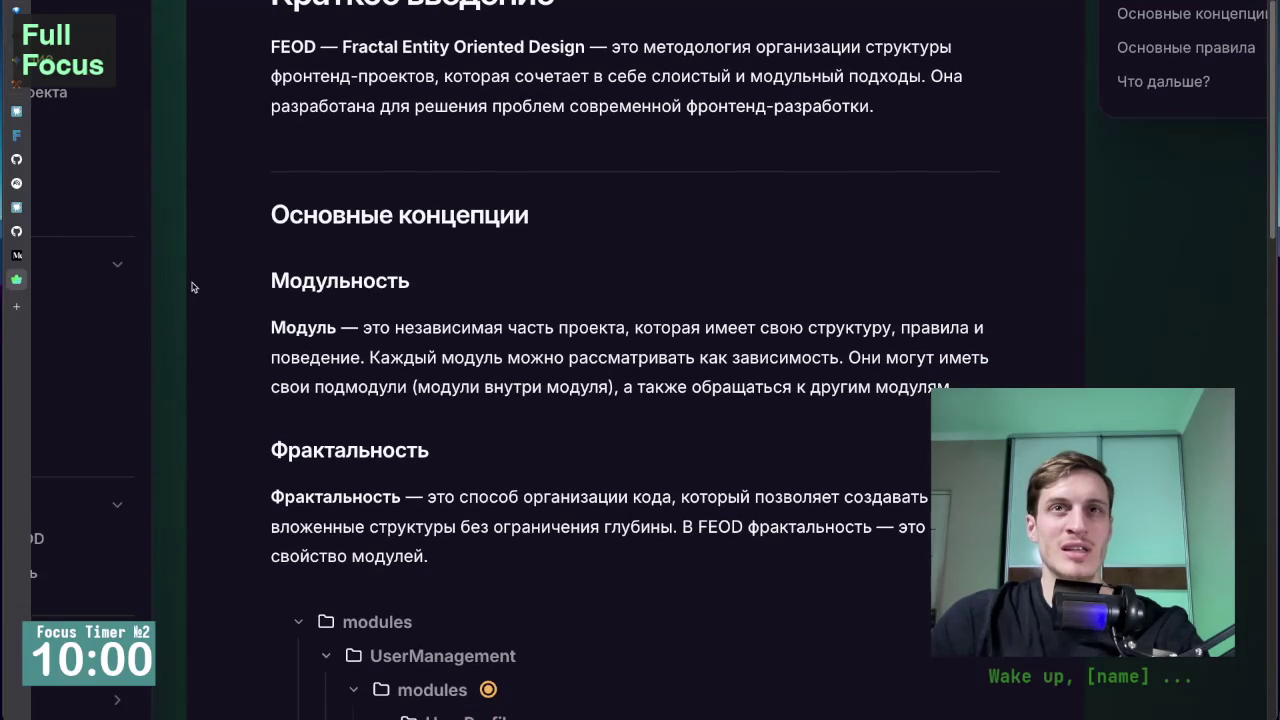
scroll(193, 287, "down", 1)
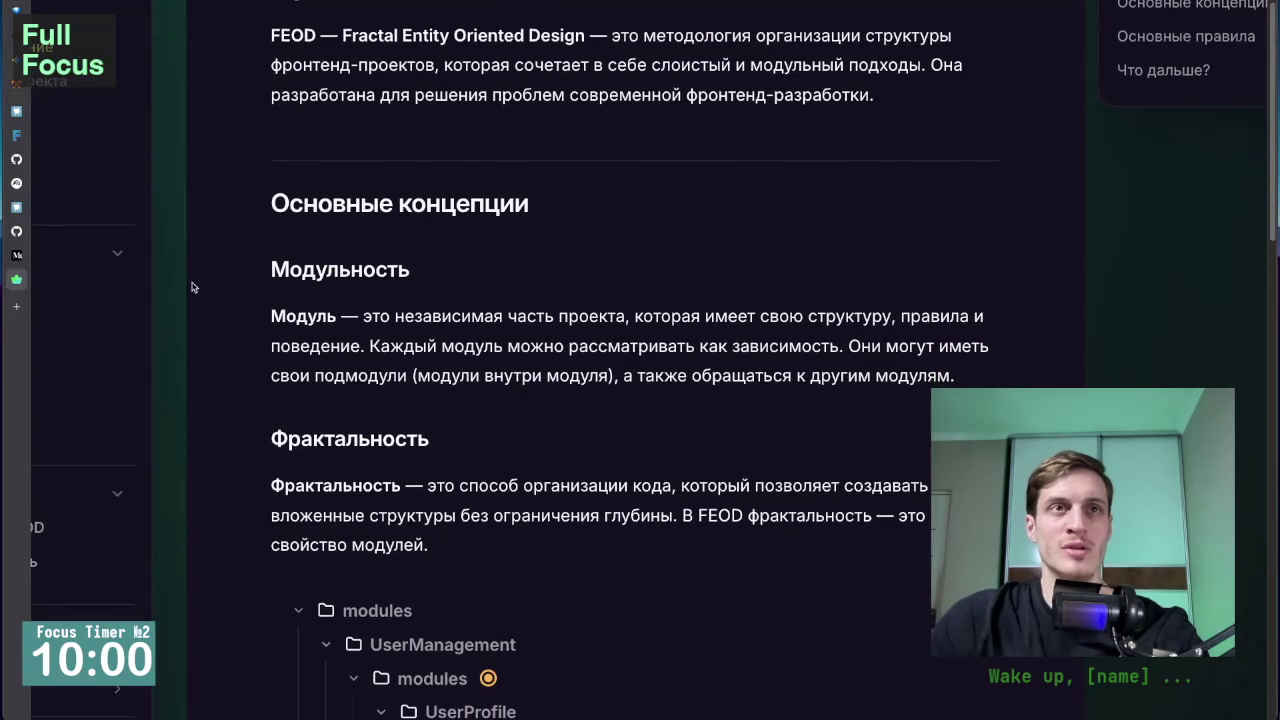
scroll(193, 287, "down", 1)
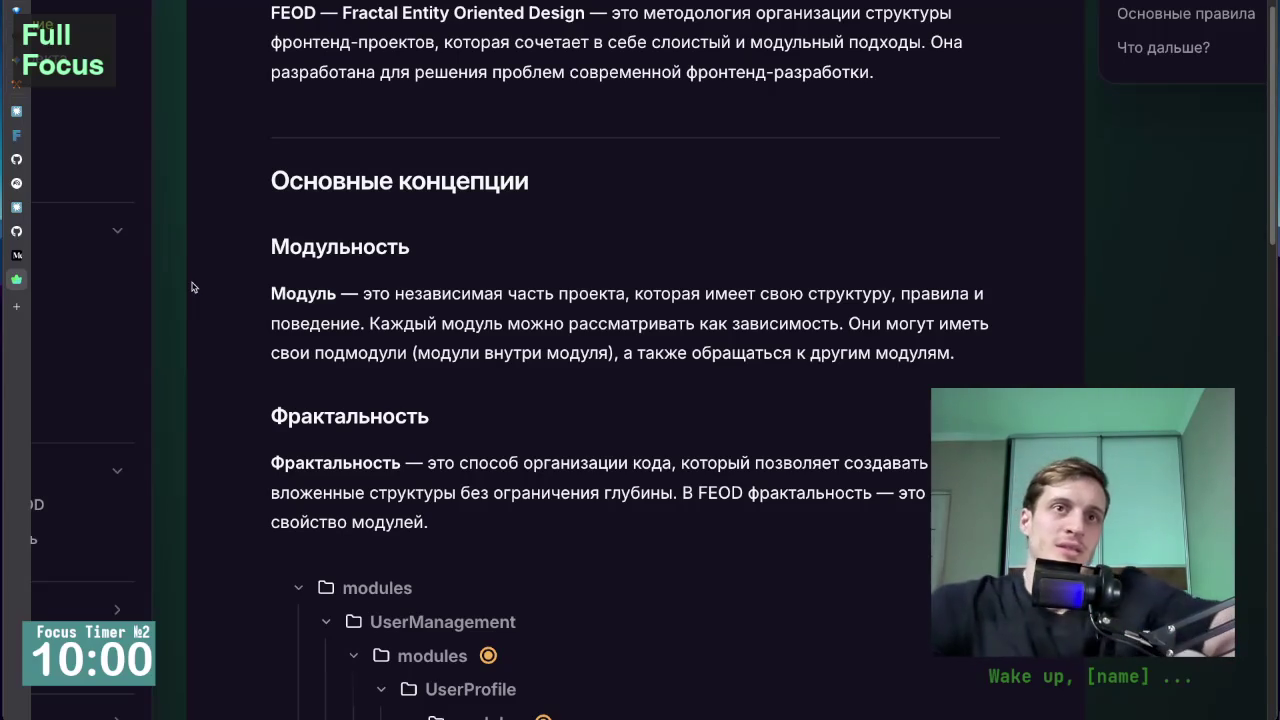
scroll(222, 307, "down", 3)
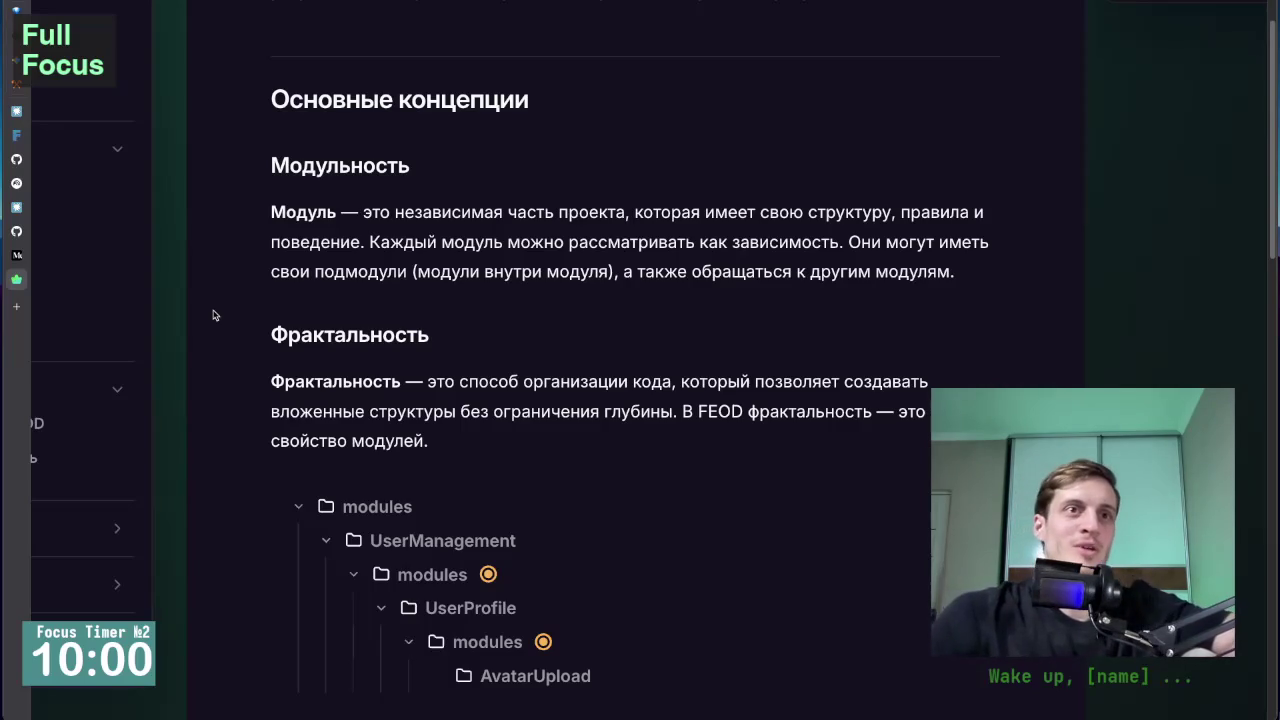
scroll(220, 320, "down", 3)
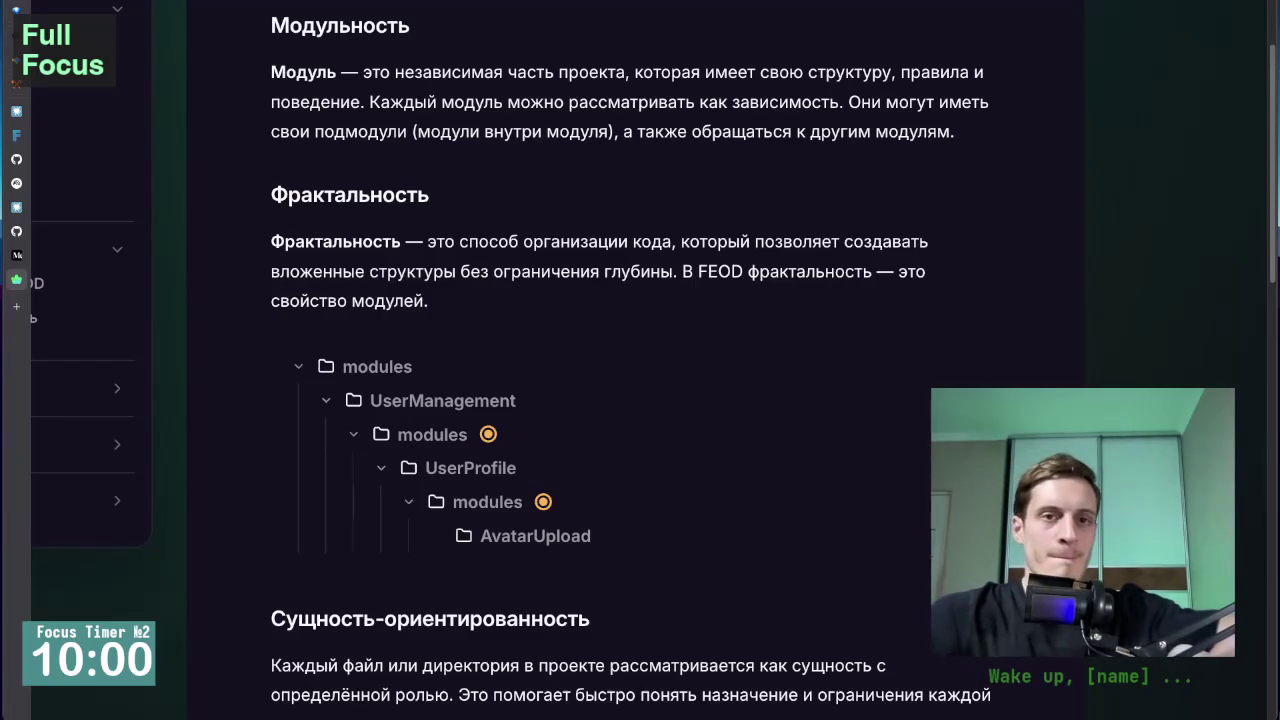
Scroll up slightly to keep the Фрактальность section and its modules tree in view.
scroll(222, 443, "up", 2)
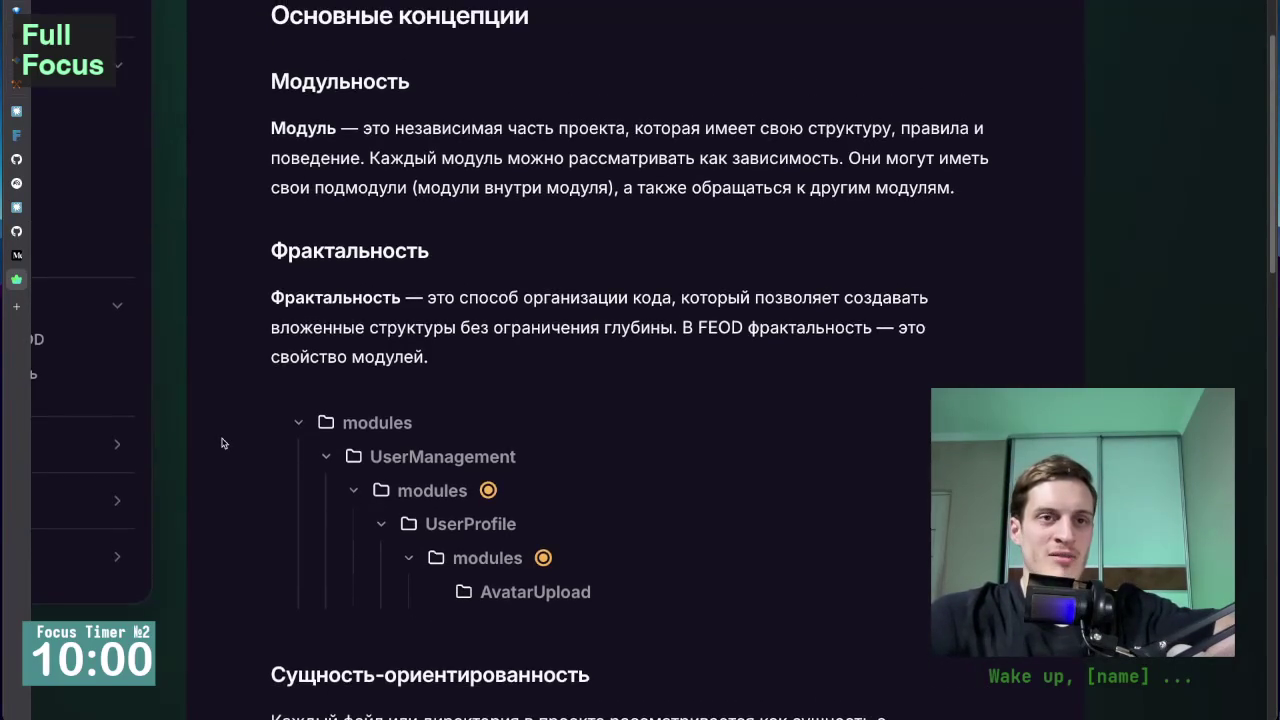
Scroll around the top of Краткое введение to reread the FEOD definition and Основные концепции heading.
scroll(222, 443, "down", 2)
scroll(222, 443, "up", 2)
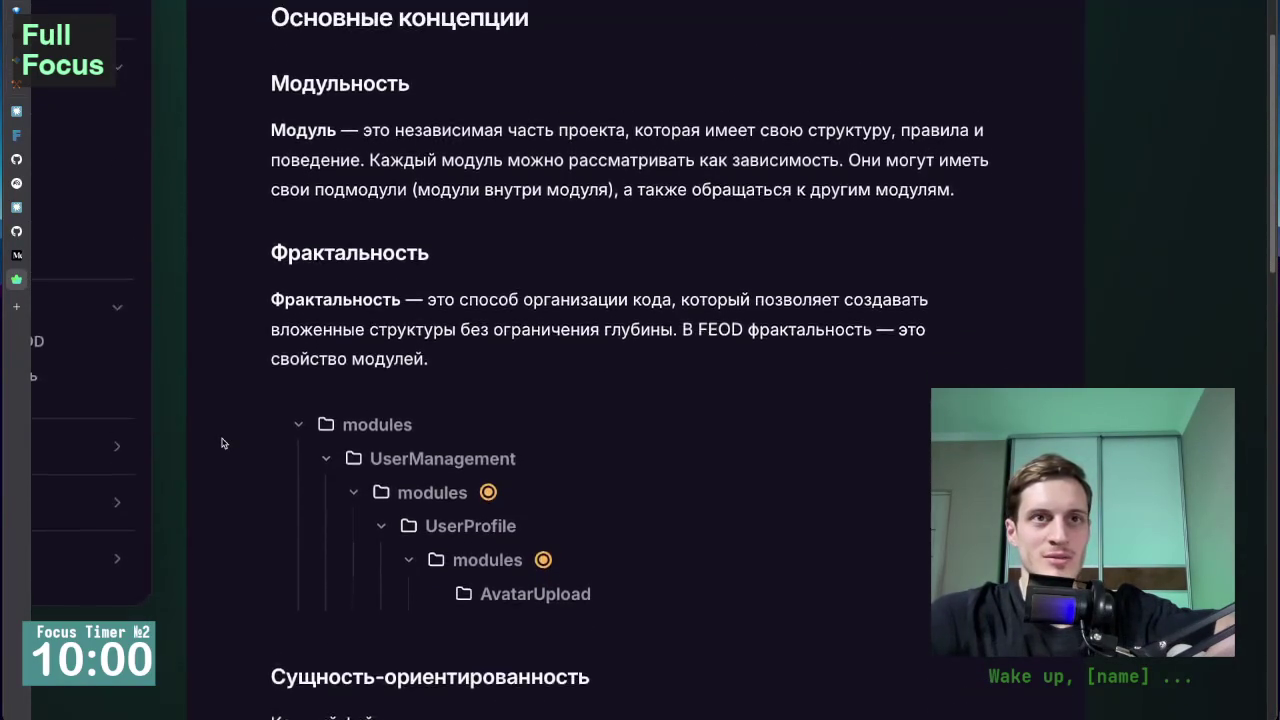
scroll(222, 443, "up", 2)
scroll(222, 443, "up", 1)
scroll(222, 443, "down", 2)
scroll(222, 443, "down", 3)
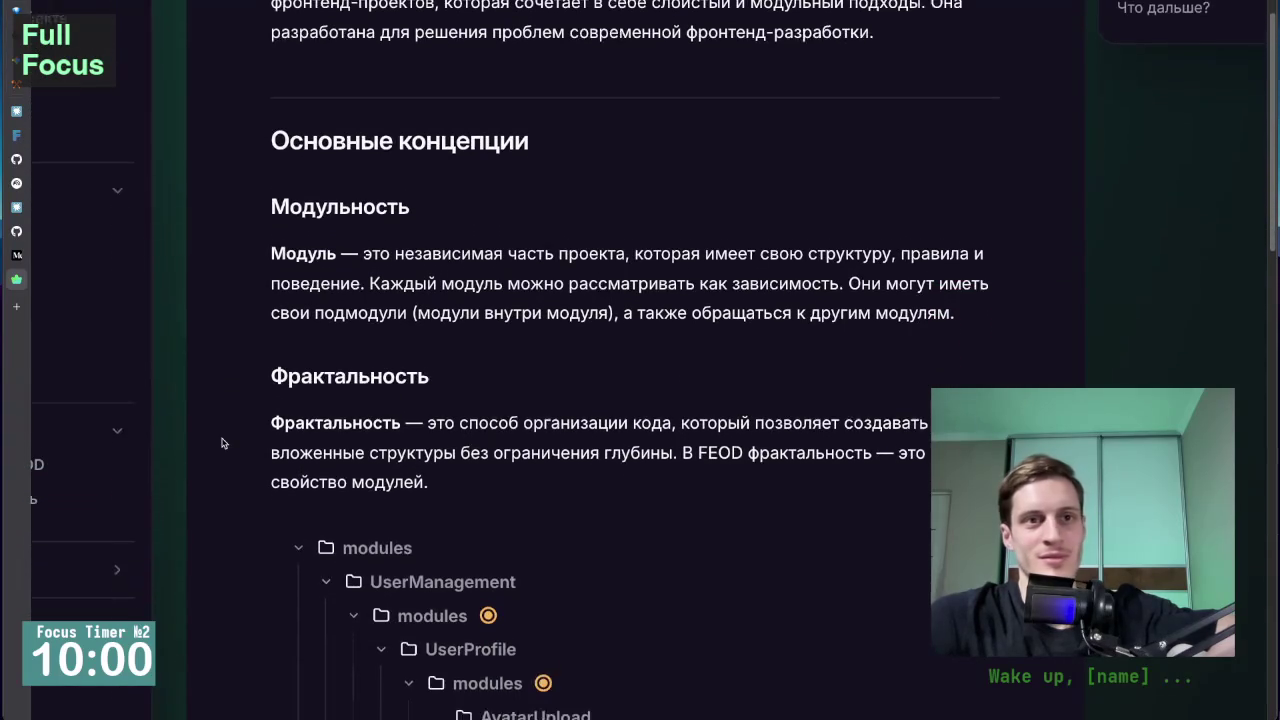
scroll(222, 443, "up", 1)
scroll(222, 443, "up", 3)
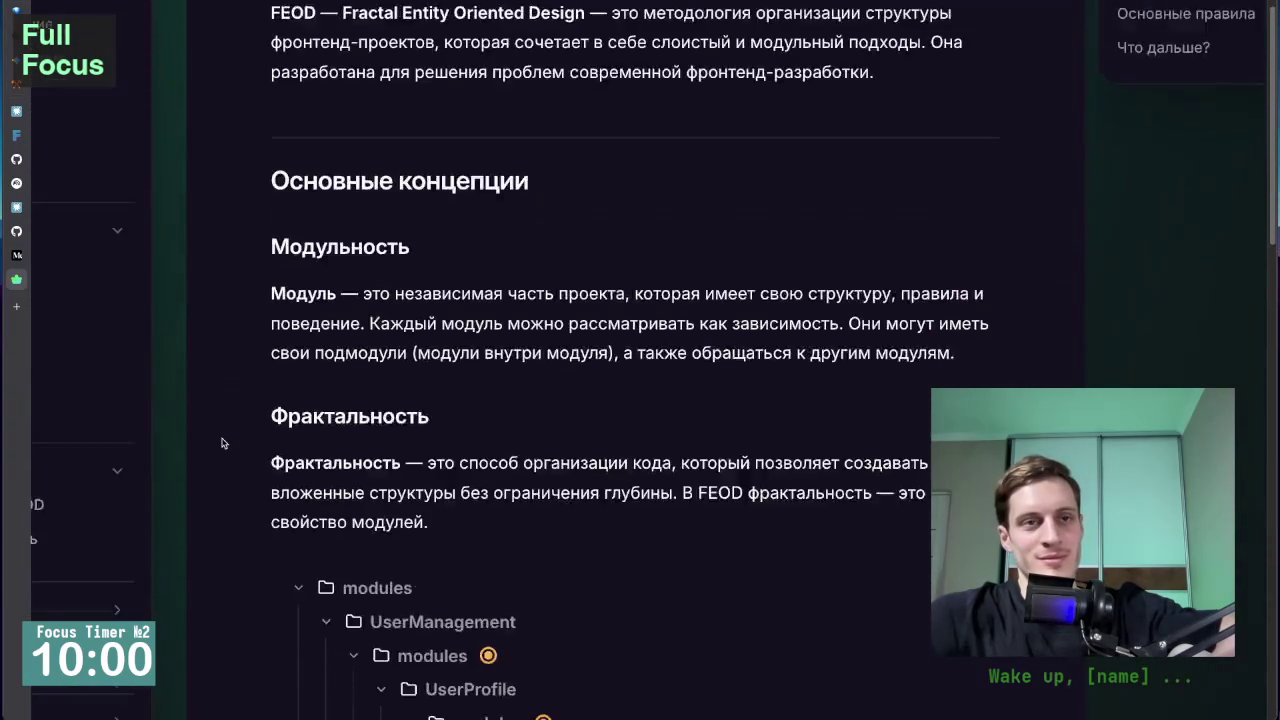
scroll(222, 443, "down", 1)
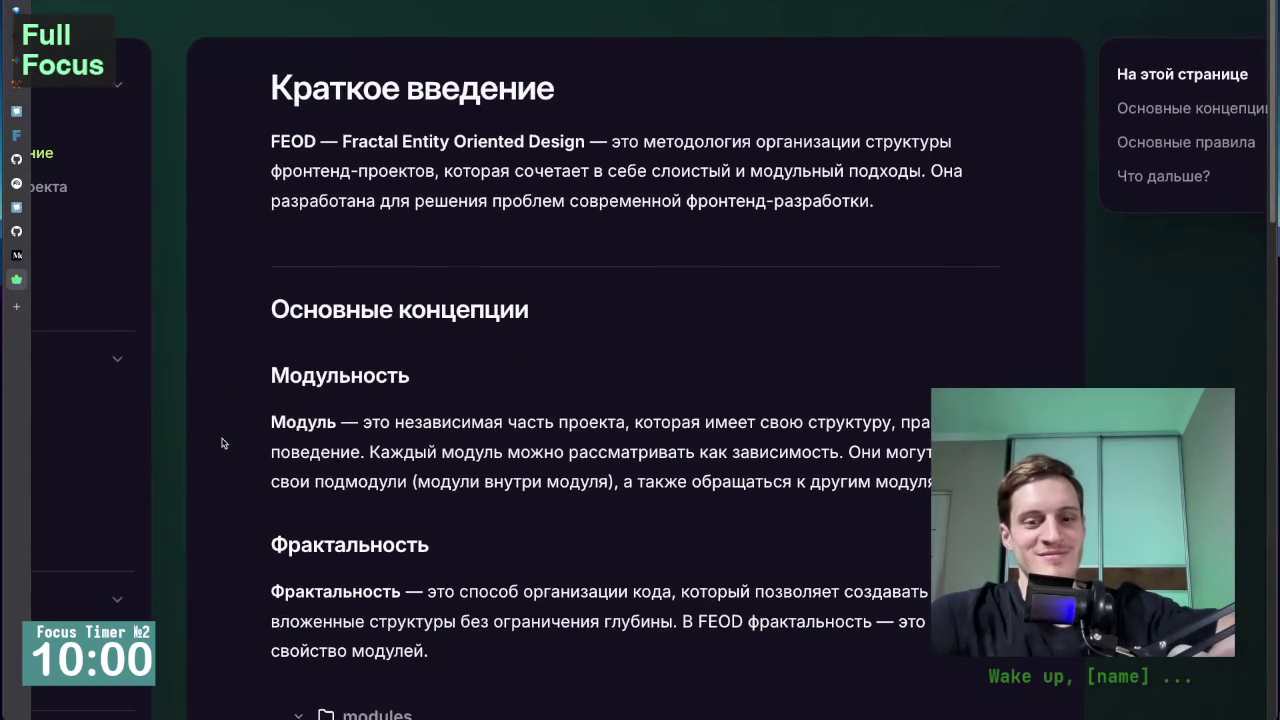
scroll(222, 443, "up", 1)
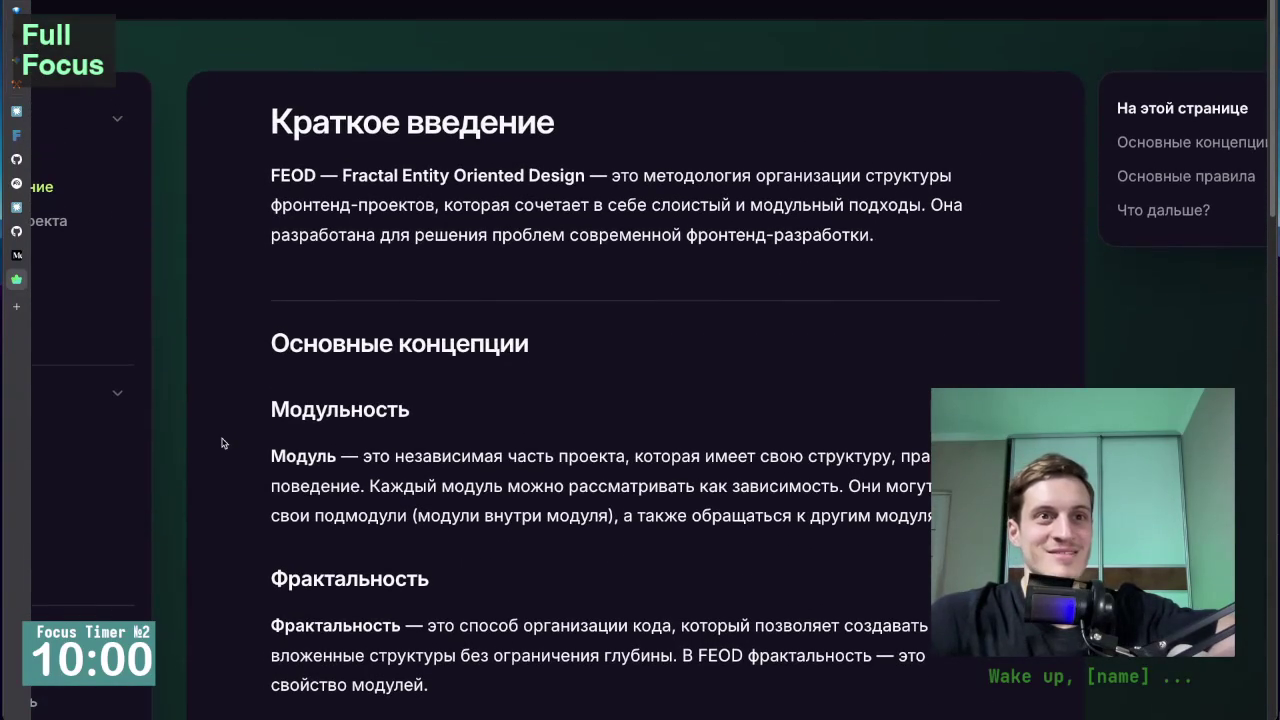
scroll(222, 443, "down", 1)
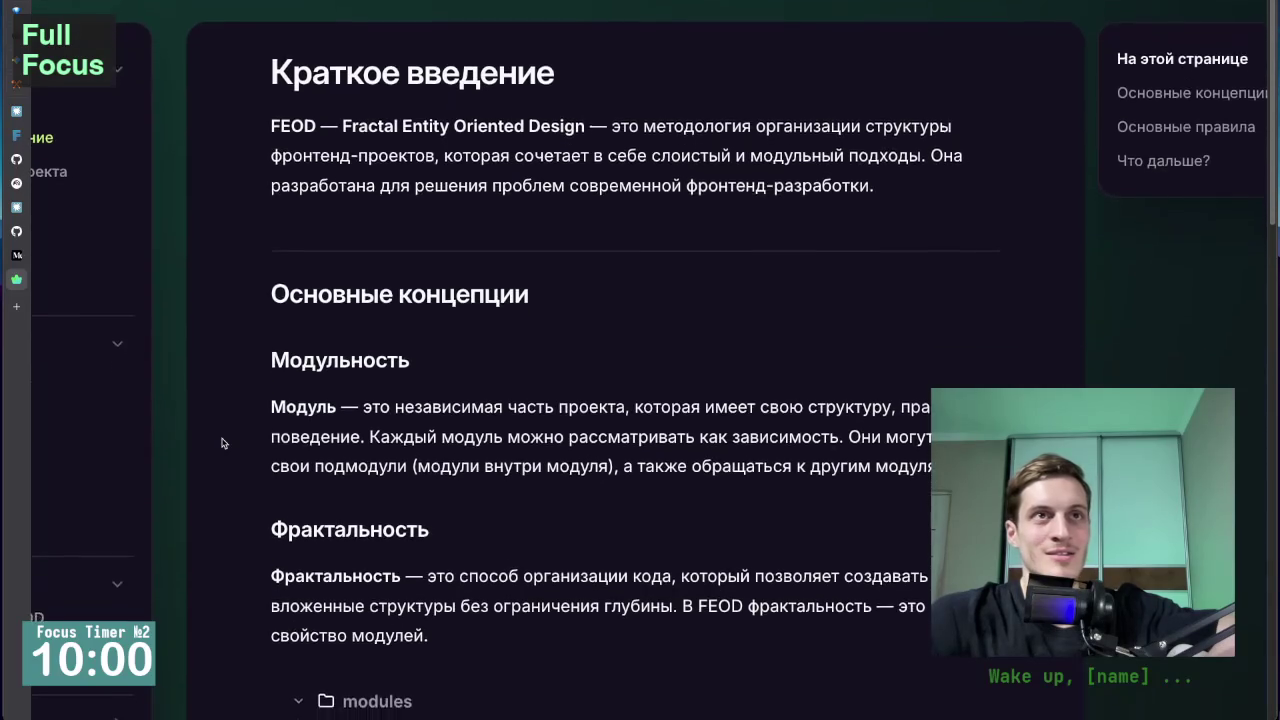
scroll(222, 443, "up", 2)
scroll(222, 443, "down", 1)
scroll(222, 443, "down", 1)
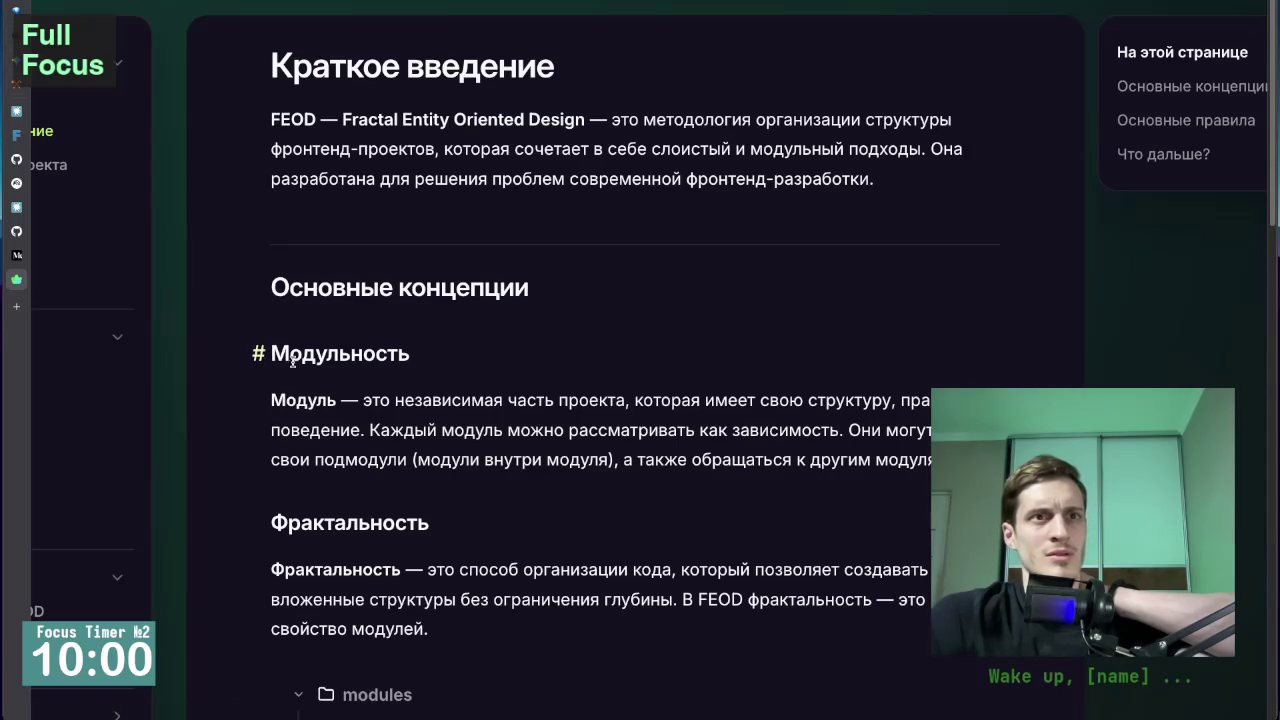
scroll(231, 412, "up", 2)
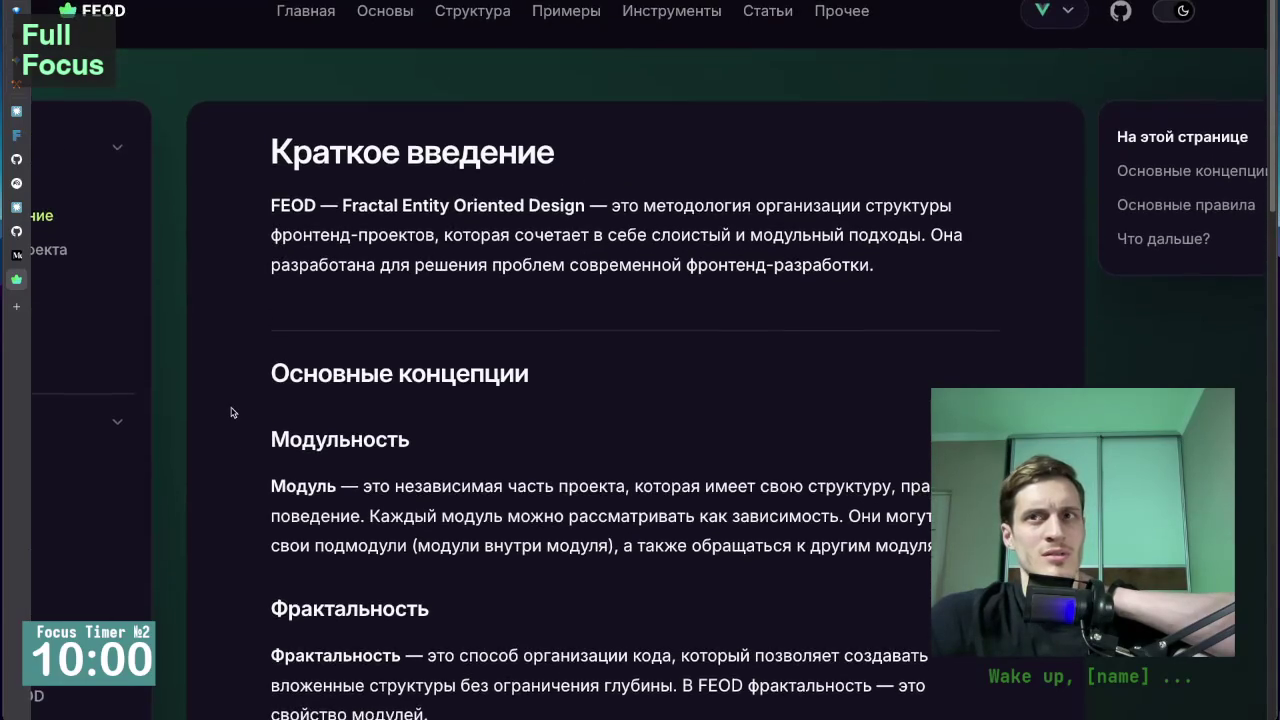
scroll(231, 412, "down", 1)
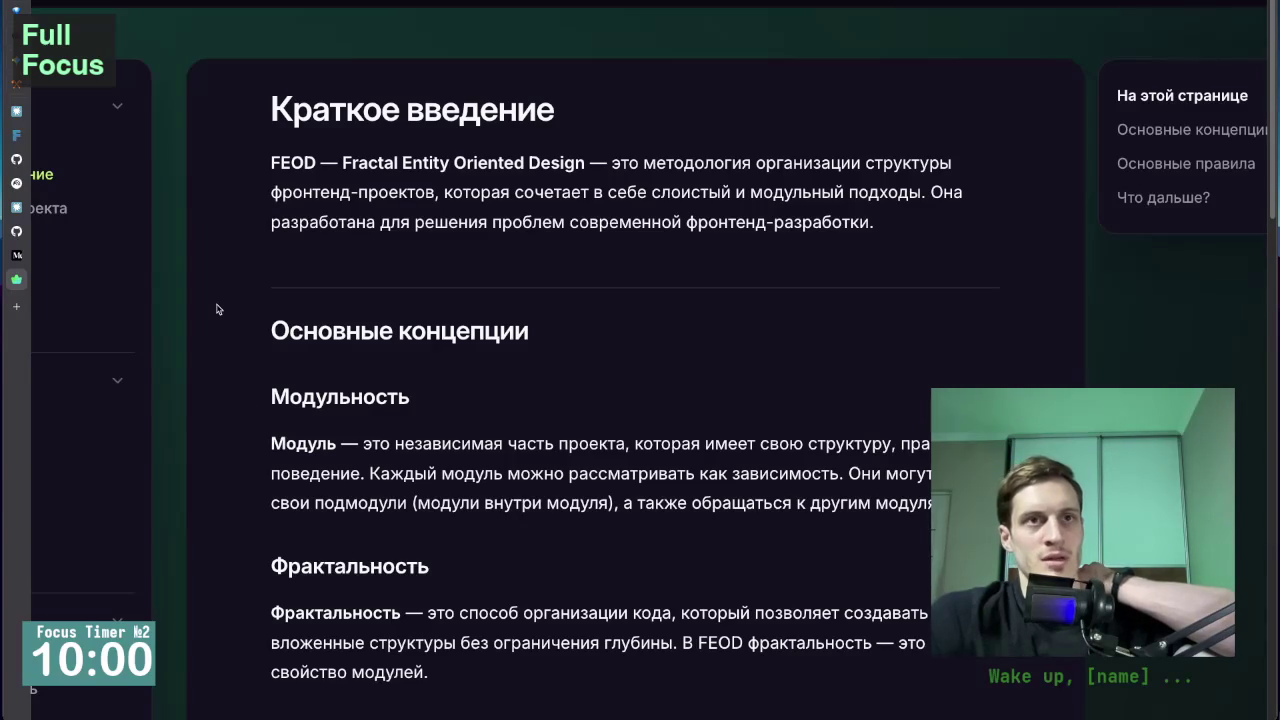
scroll(217, 309, "down", 1)
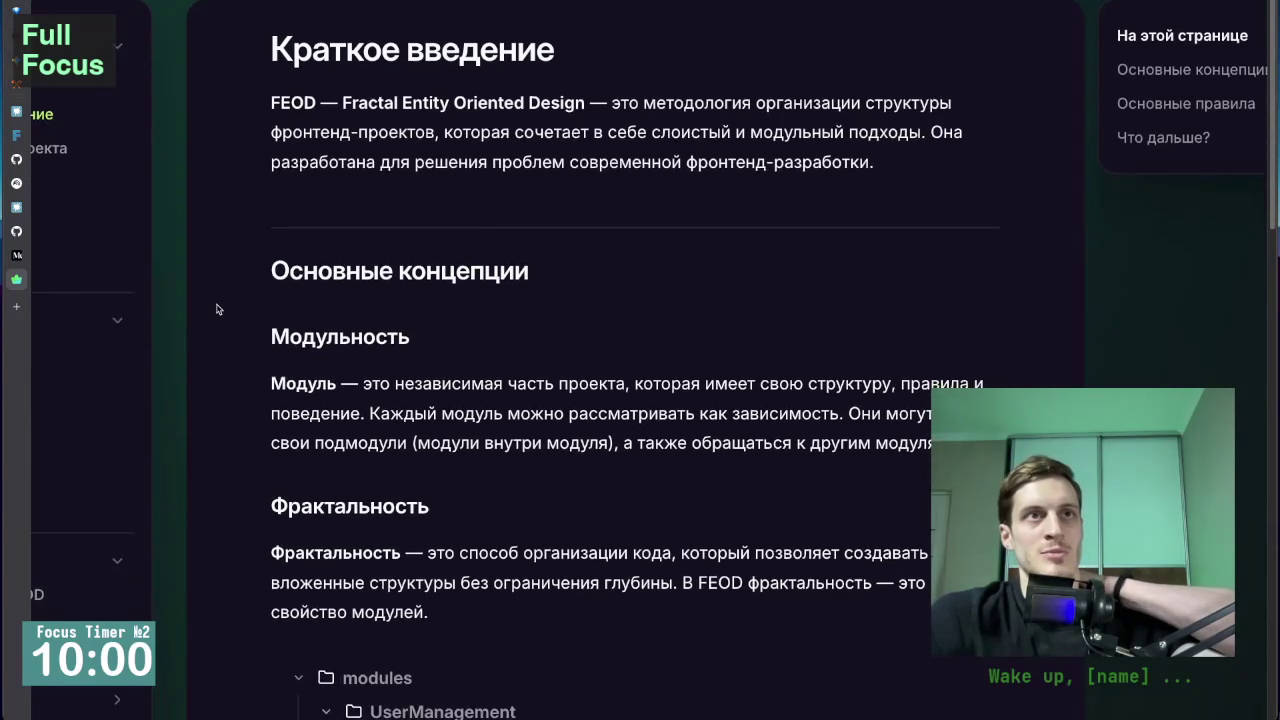
scroll(217, 309, "up", 2)
scroll(217, 309, "down", 1)
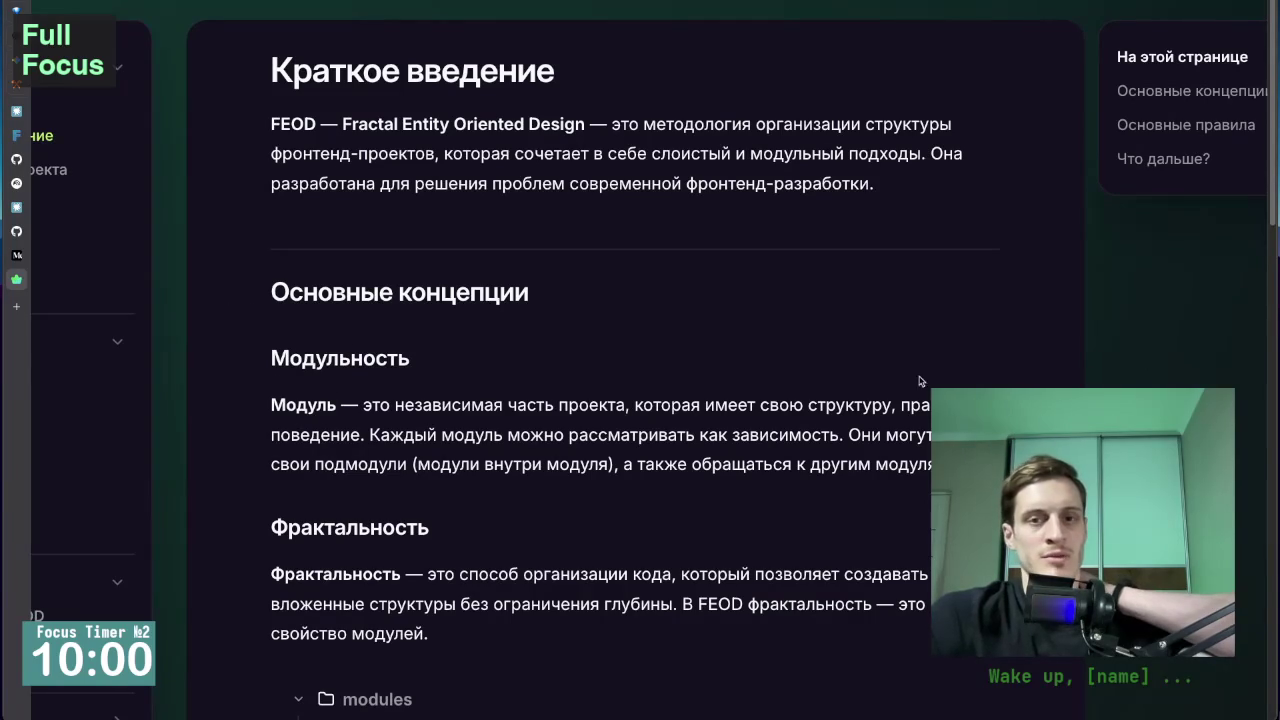
scroll(1005, 354, "up", 1)
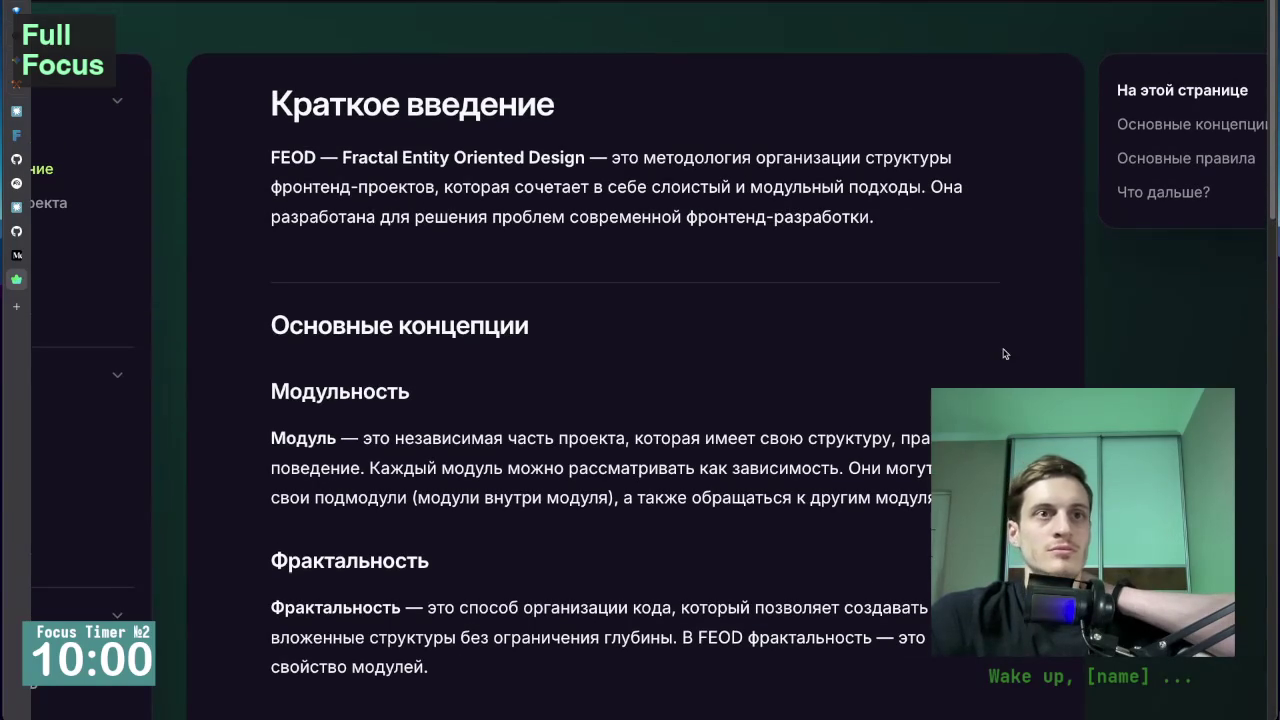
scroll(1005, 354, "down", 5)
Read the Фрактальность paragraph, highlighting its definition and nested-structures clause, then clear the selection.
scroll(725, 404, "down", 2)
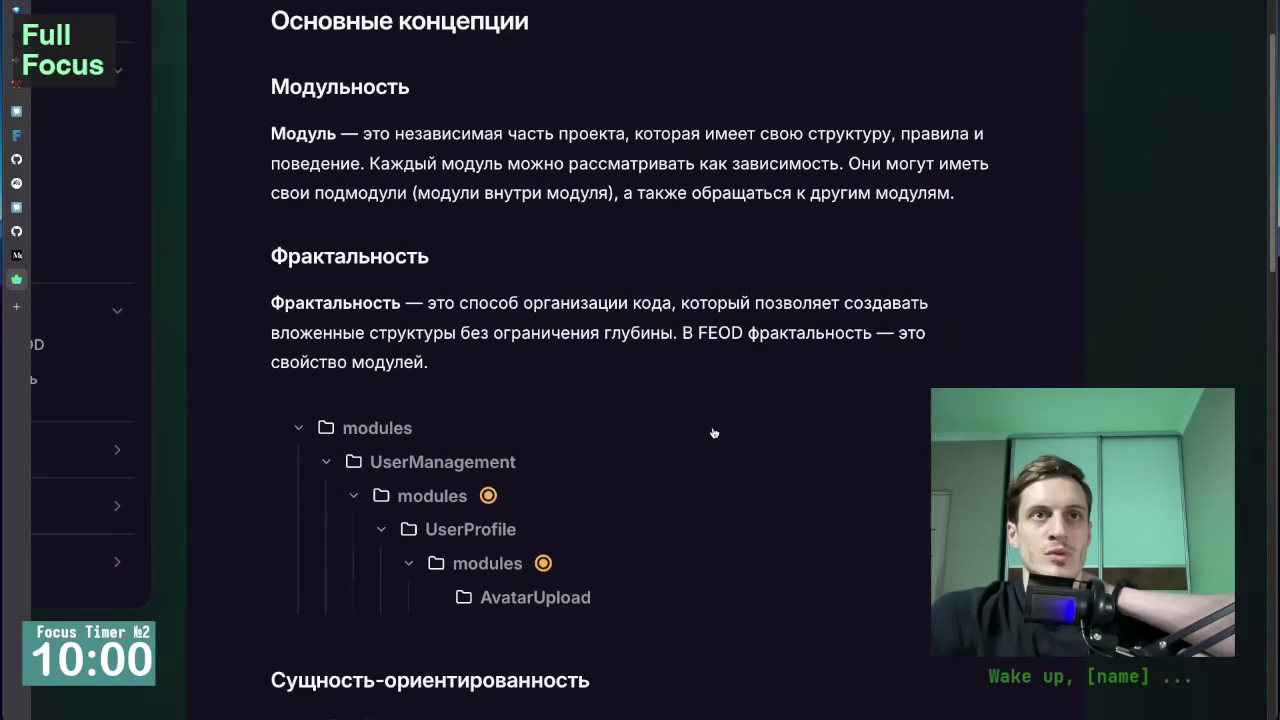
scroll(714, 433, "down", 1)
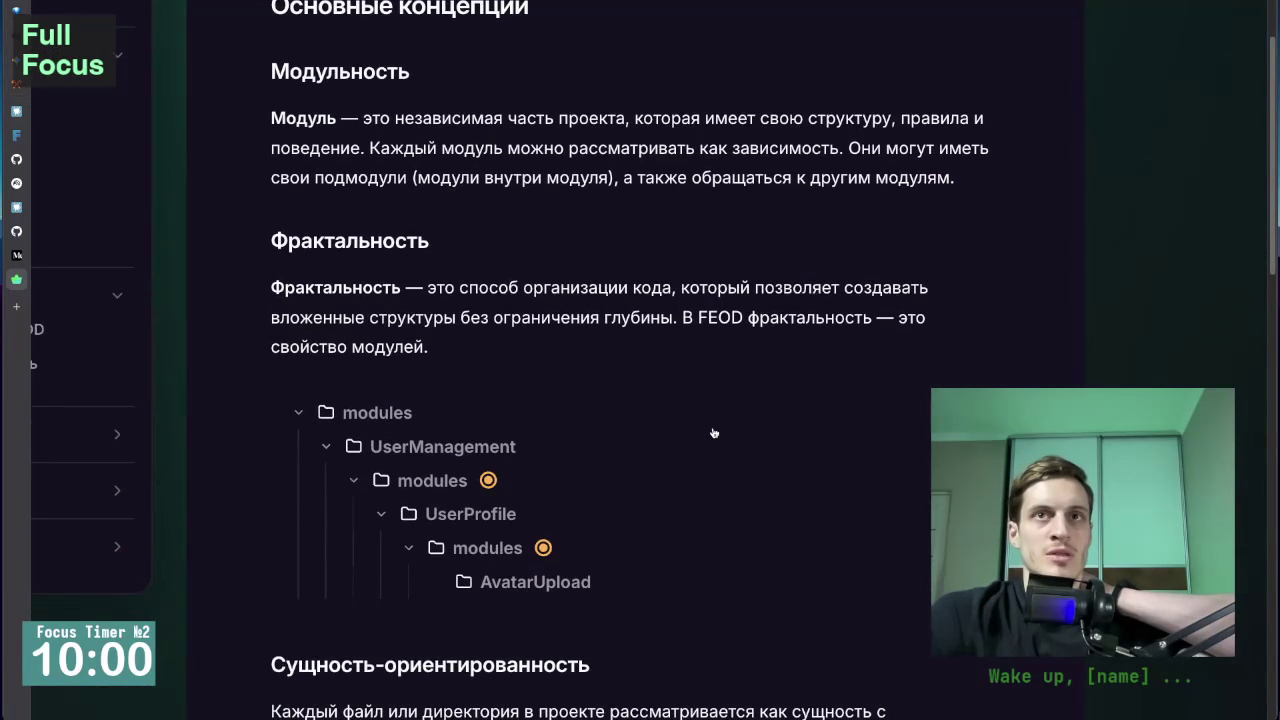
scroll(701, 441, "down", 1)
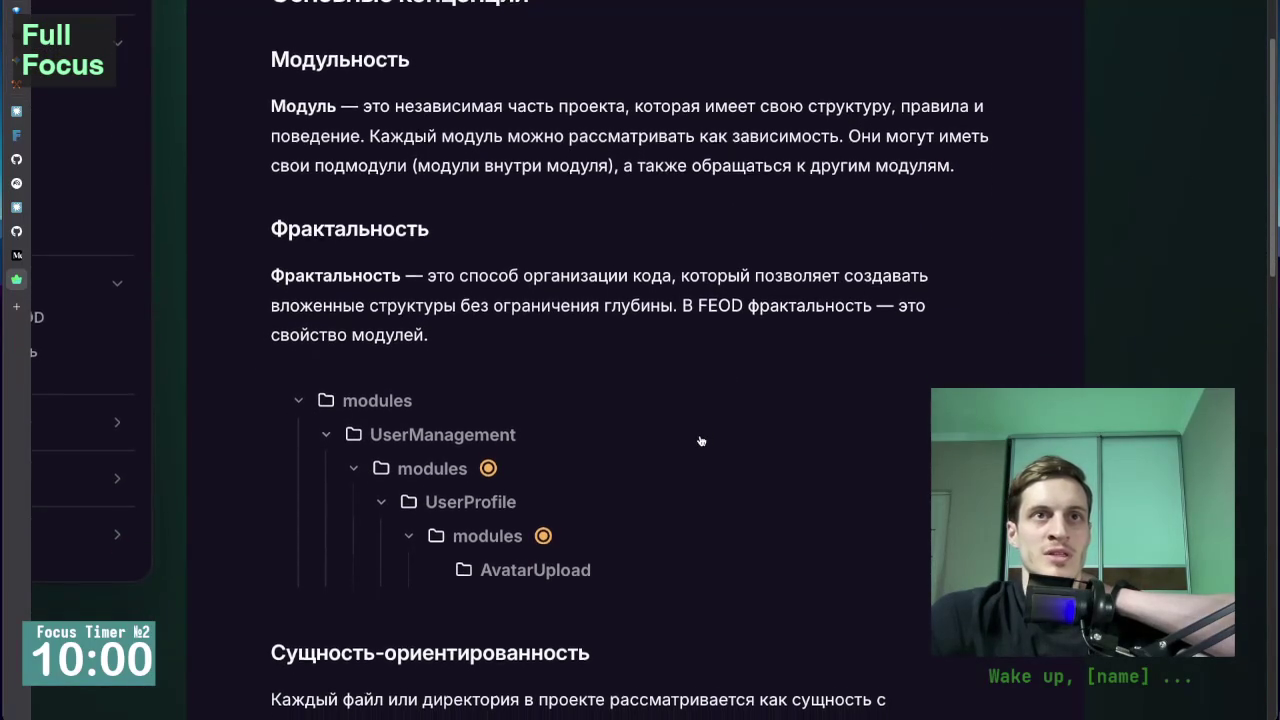
scroll(701, 441, "down", 1)
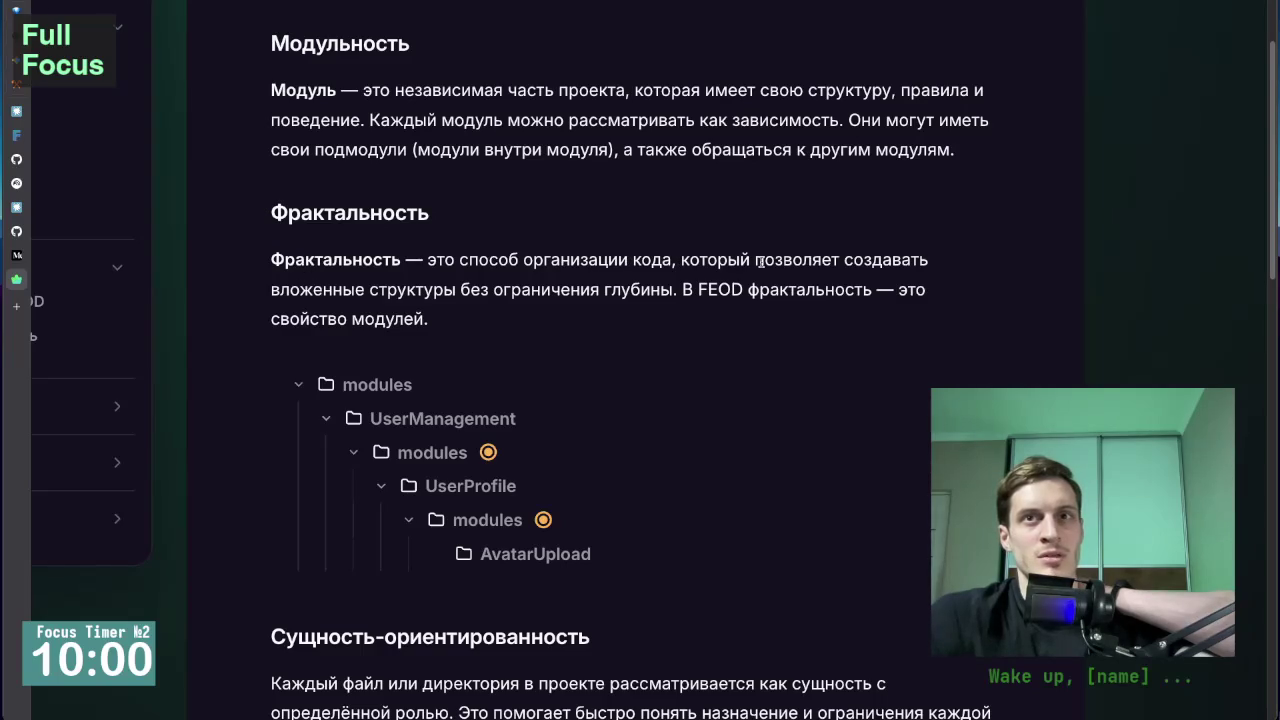
scroll(771, 451, "down", 1)
scroll(771, 451, "down", 2)
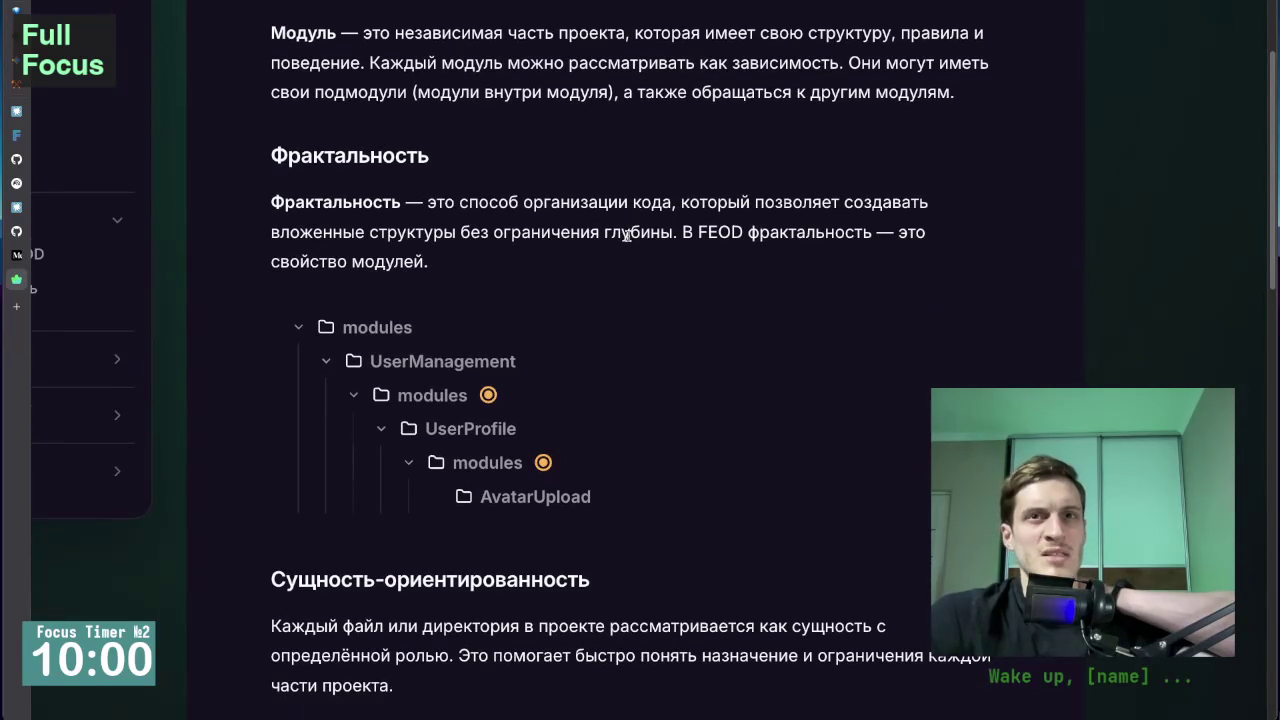
mouse_move(675, 231)
left_mouse_down()
mouse_move(268, 235)
mouse_move(268, 200)
left_mouse_up()
mouse_move(681, 190)
left_mouse_down()
mouse_move(677, 201)
mouse_move(930, 236)
mouse_move(402, 260)
mouse_move(428, 260)
left_mouse_up()
left_click(677, 231)
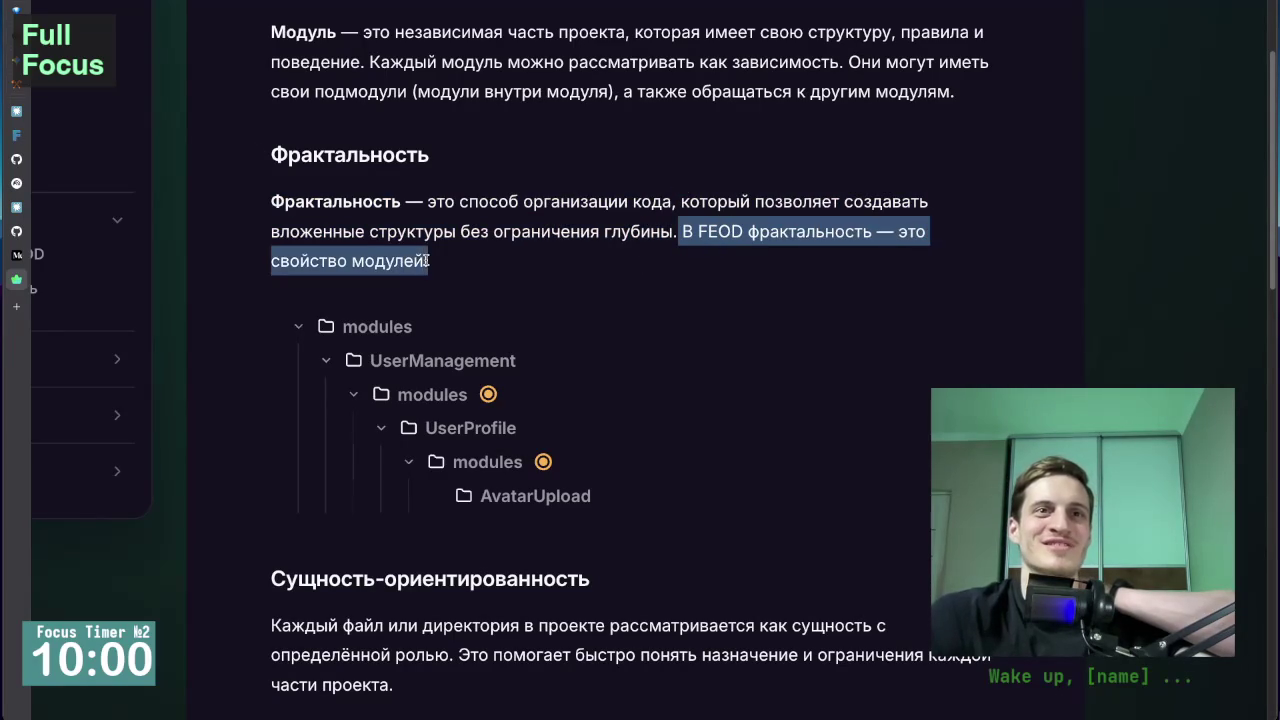
left_click(641, 253)
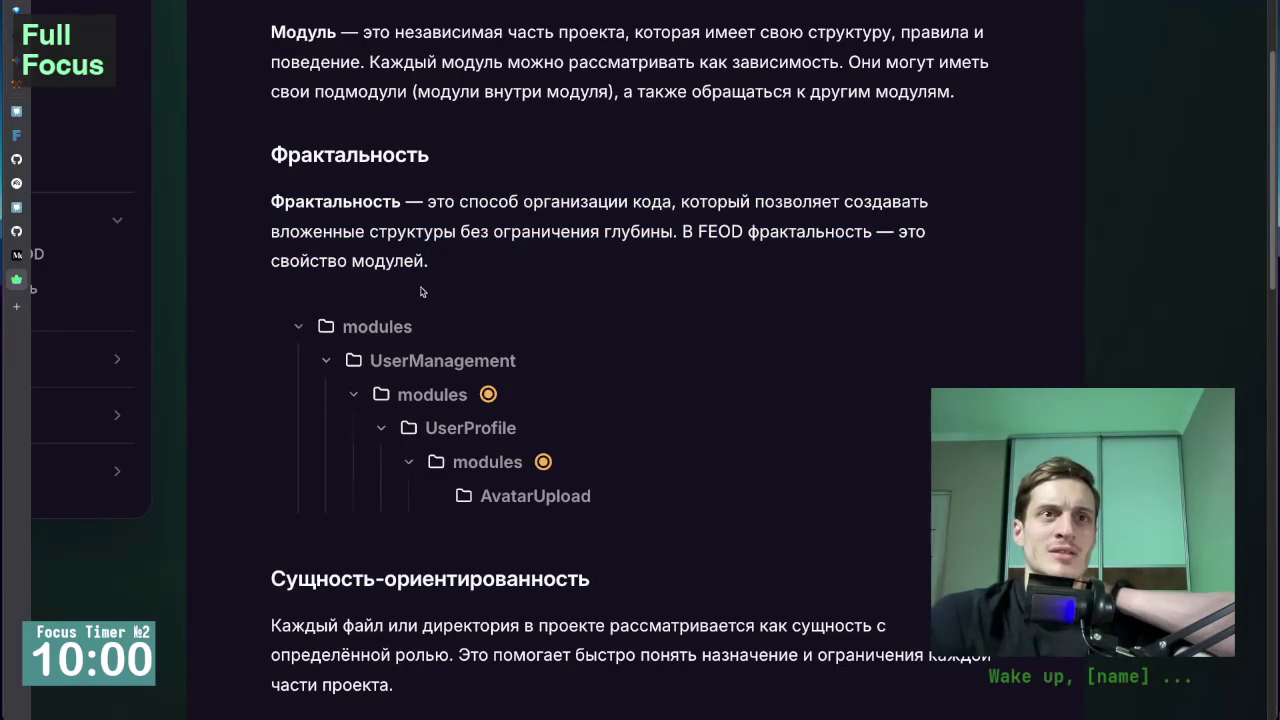
Highlight the modules folder tree from AvatarUpload up to modules, then clear it and continue down.
scroll(456, 279, "down", 2)
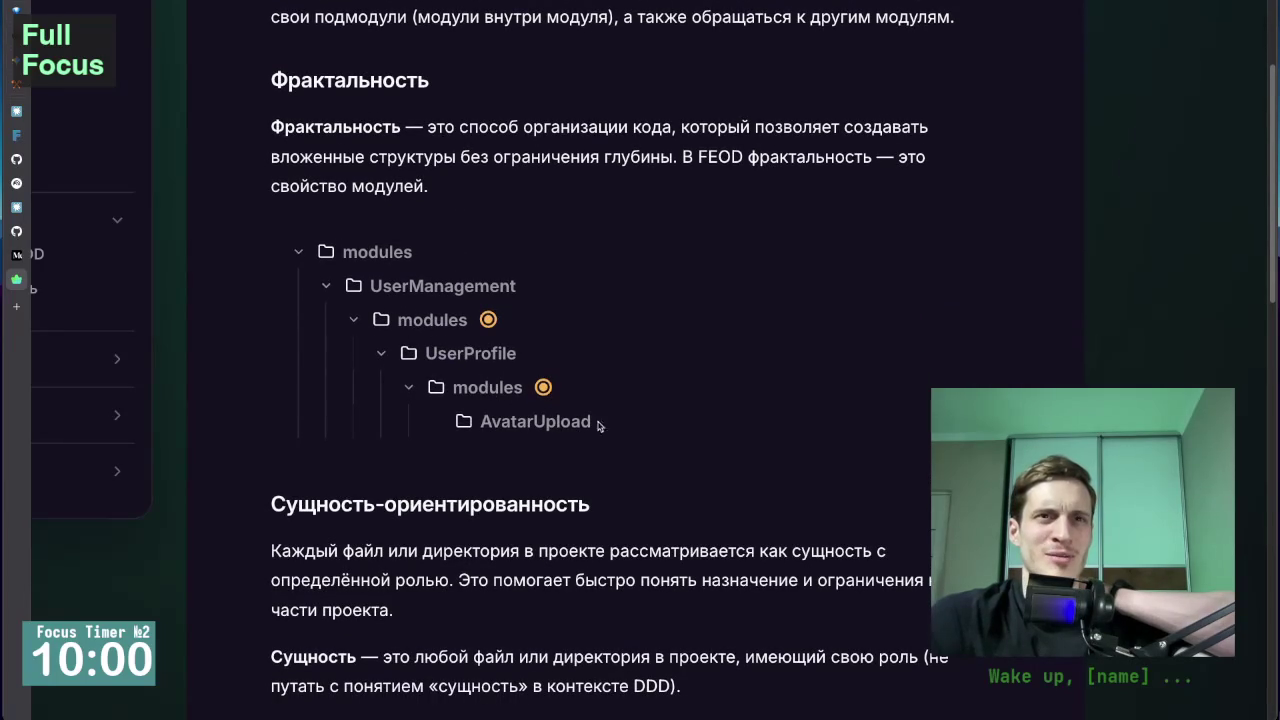
left_click_drag(612, 425, 264, 250)
left_click(390, 294)
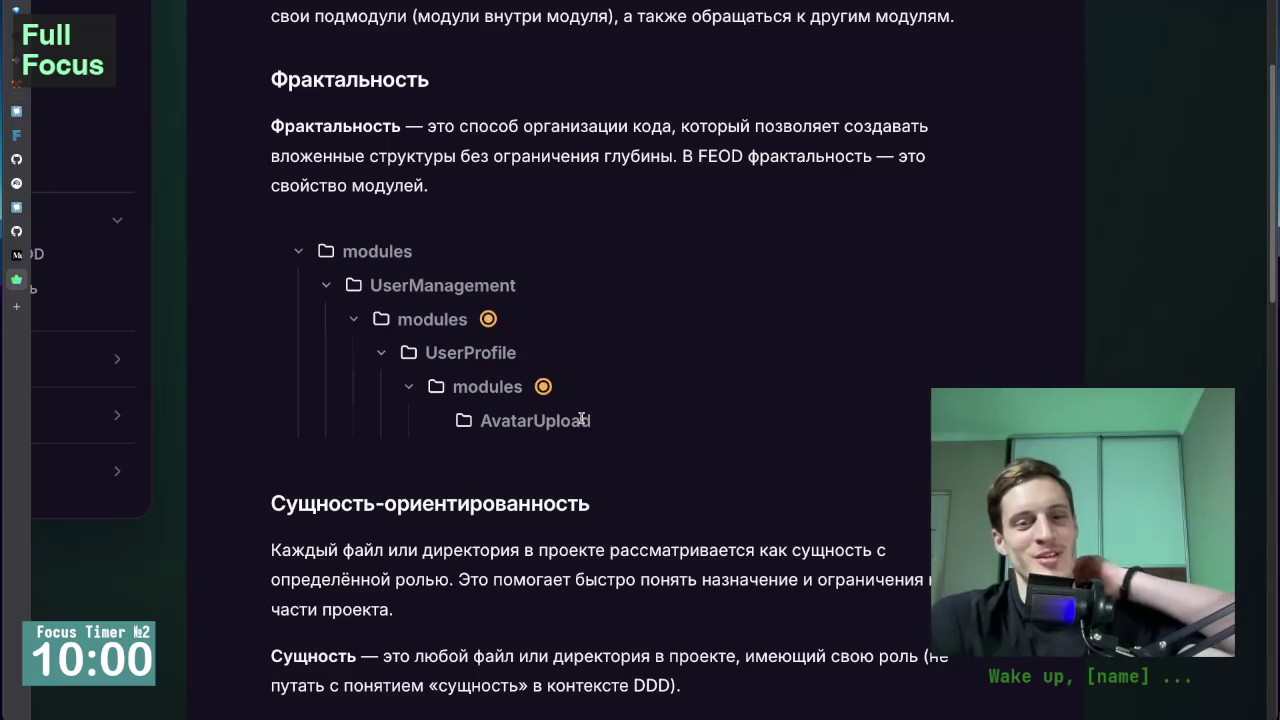
scroll(575, 420, "down", 2)
Highlight the folder tree from modules to AvatarUpload, then clear the selection.
scroll(572, 421, "down", 2)
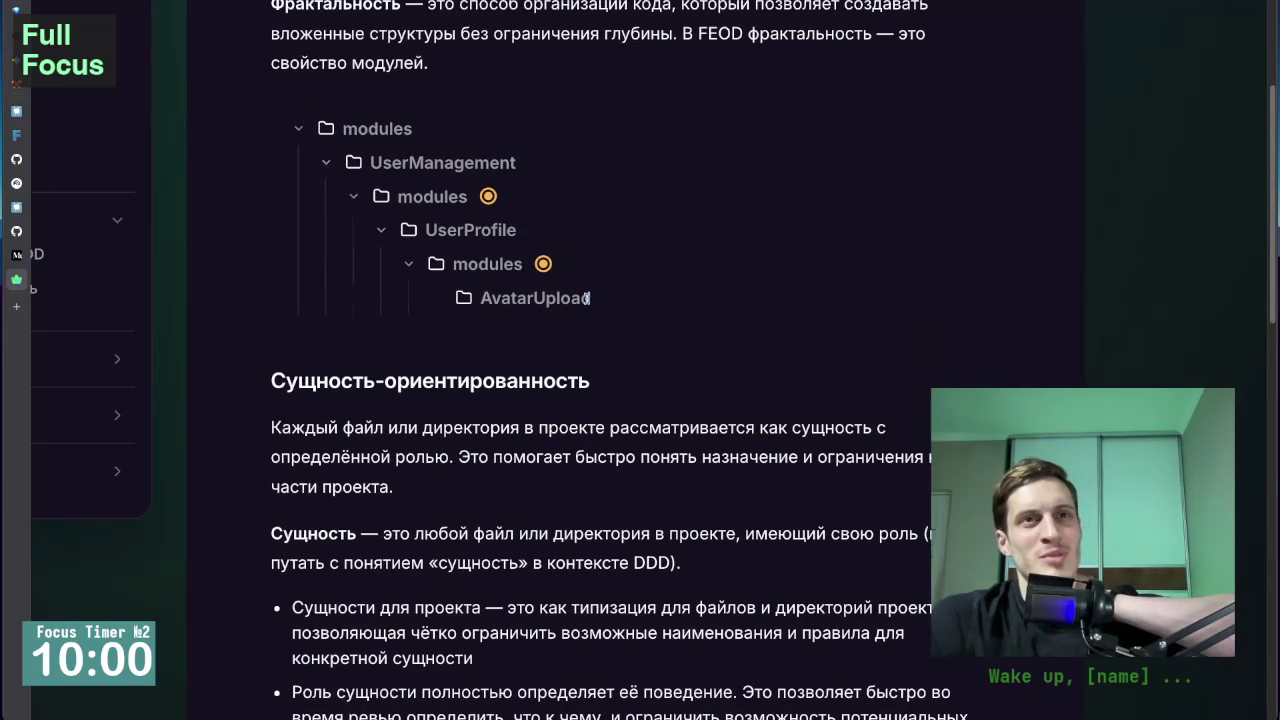
left_click_drag(600, 298, 246, 126)
left_click(553, 296)
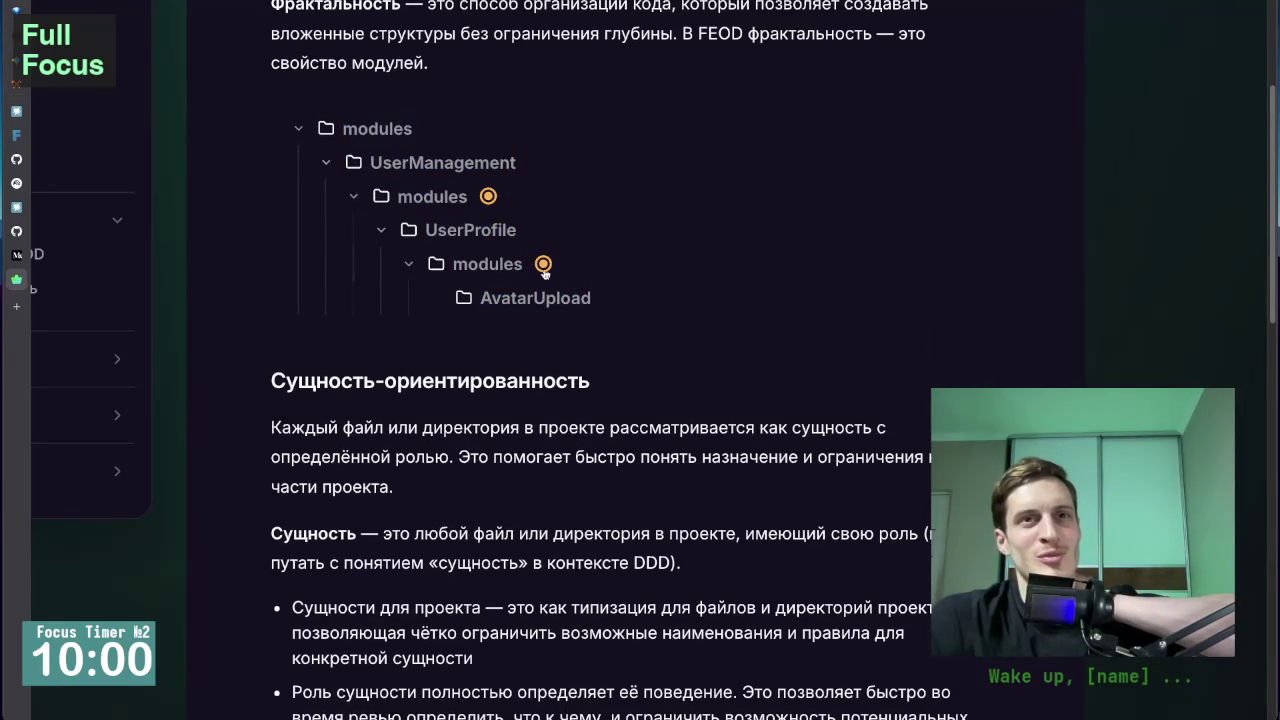
Read Сущность-ориентированность down to Уровни and back to the entity bullets, highlighting the word DDD.
scroll(638, 348, "down", 3)
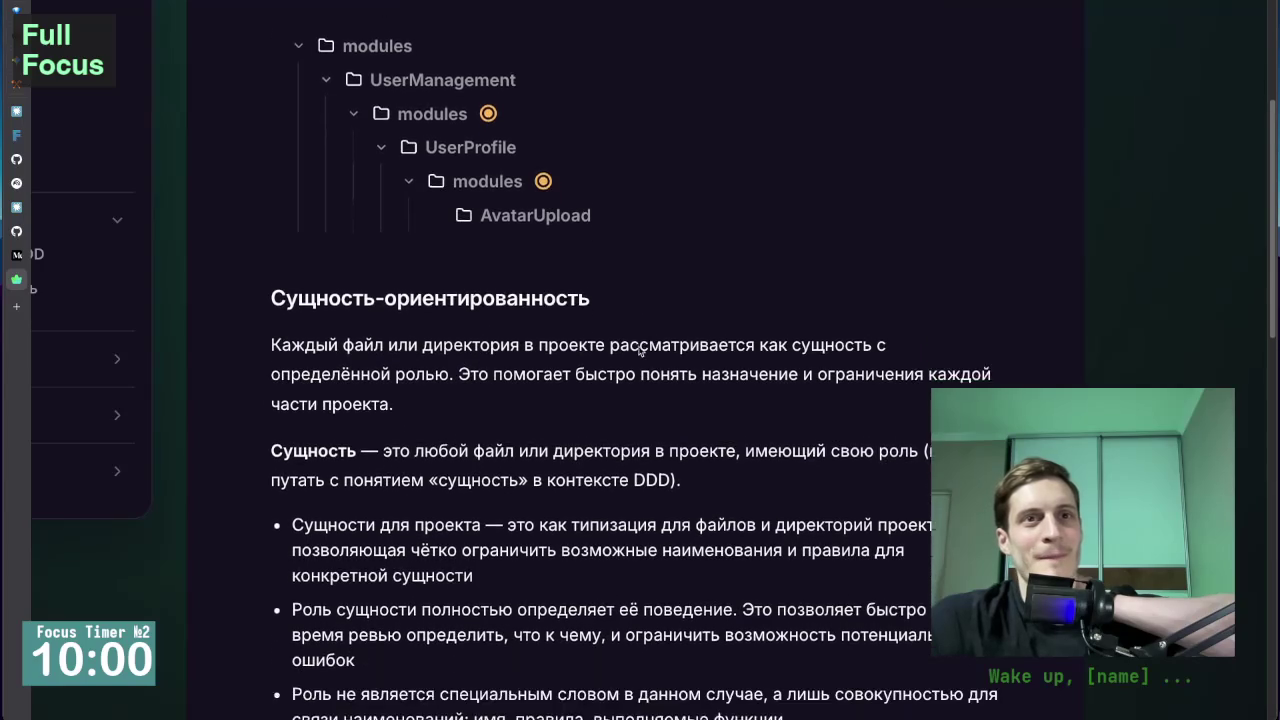
scroll(639, 350, "down", 2)
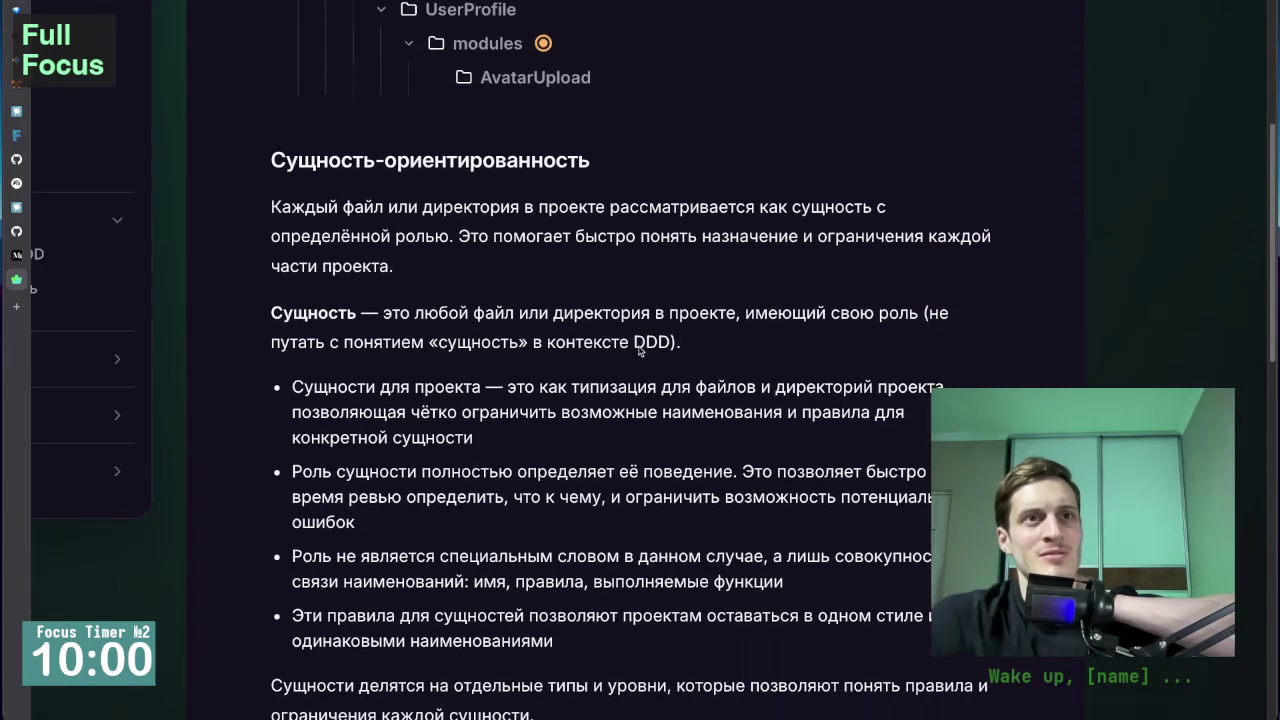
scroll(243, 350, "down", 1)
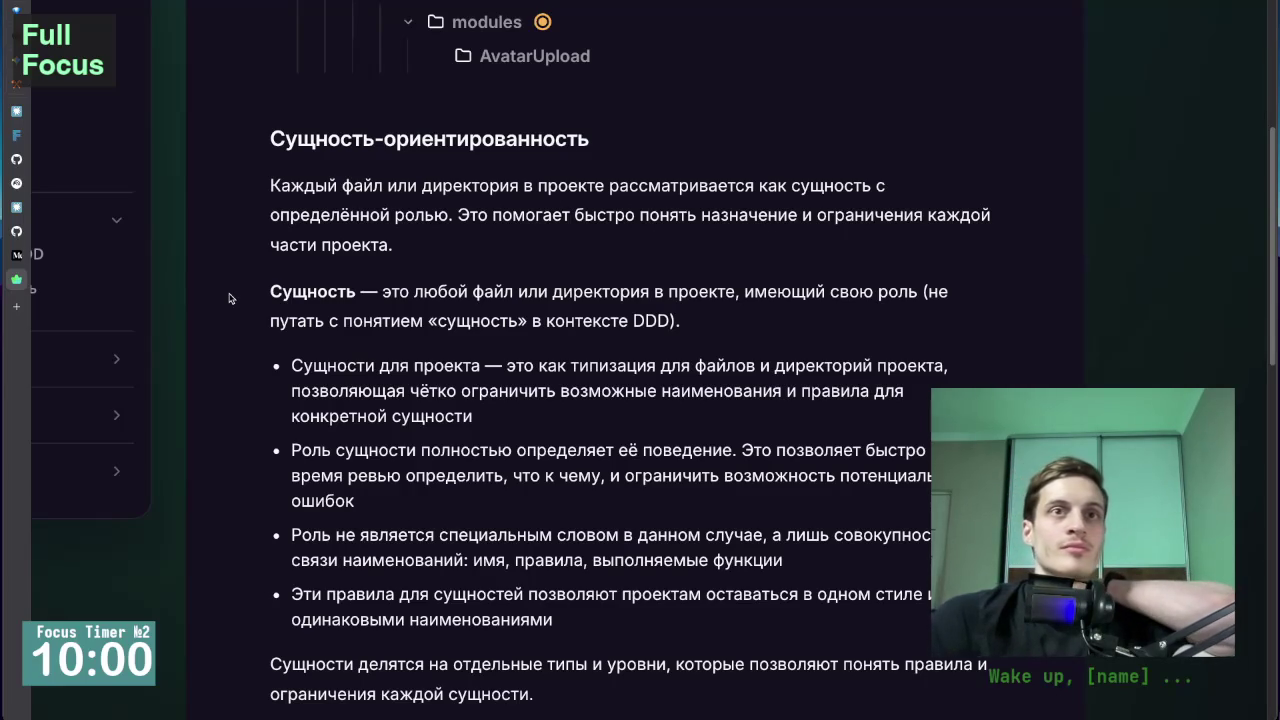
scroll(231, 290, "down", 1)
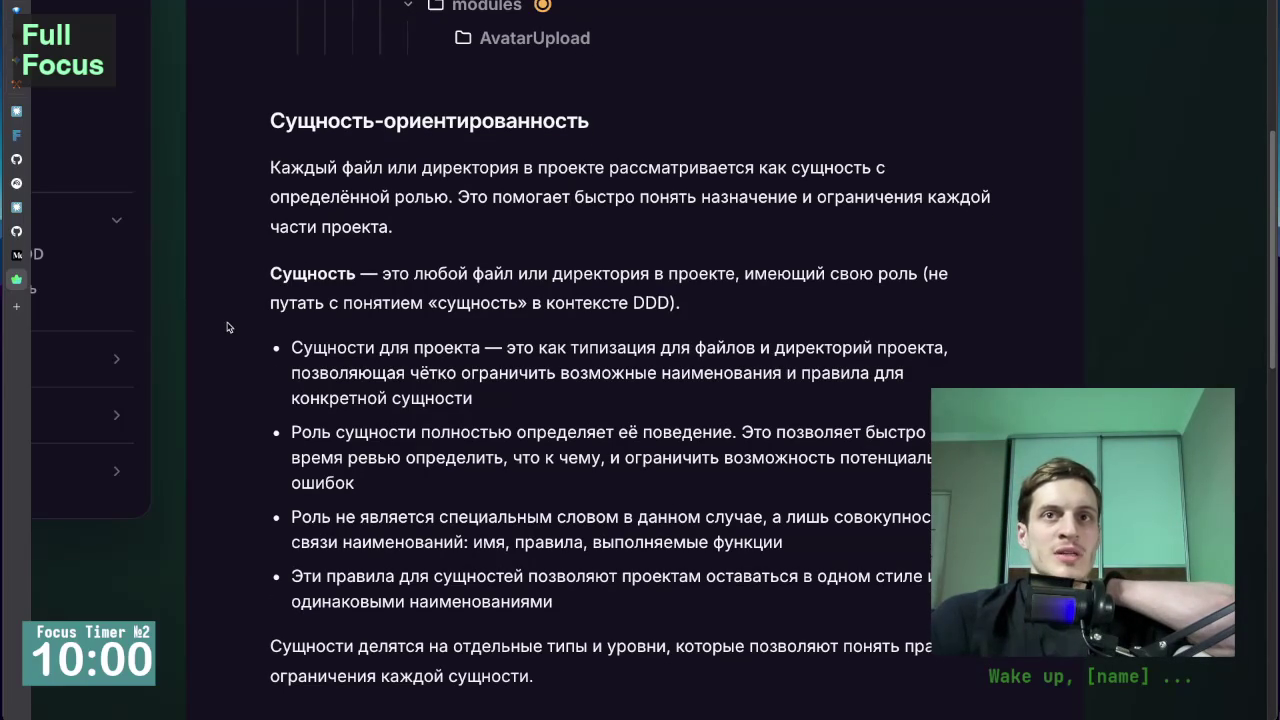
scroll(233, 353, "down", 1)
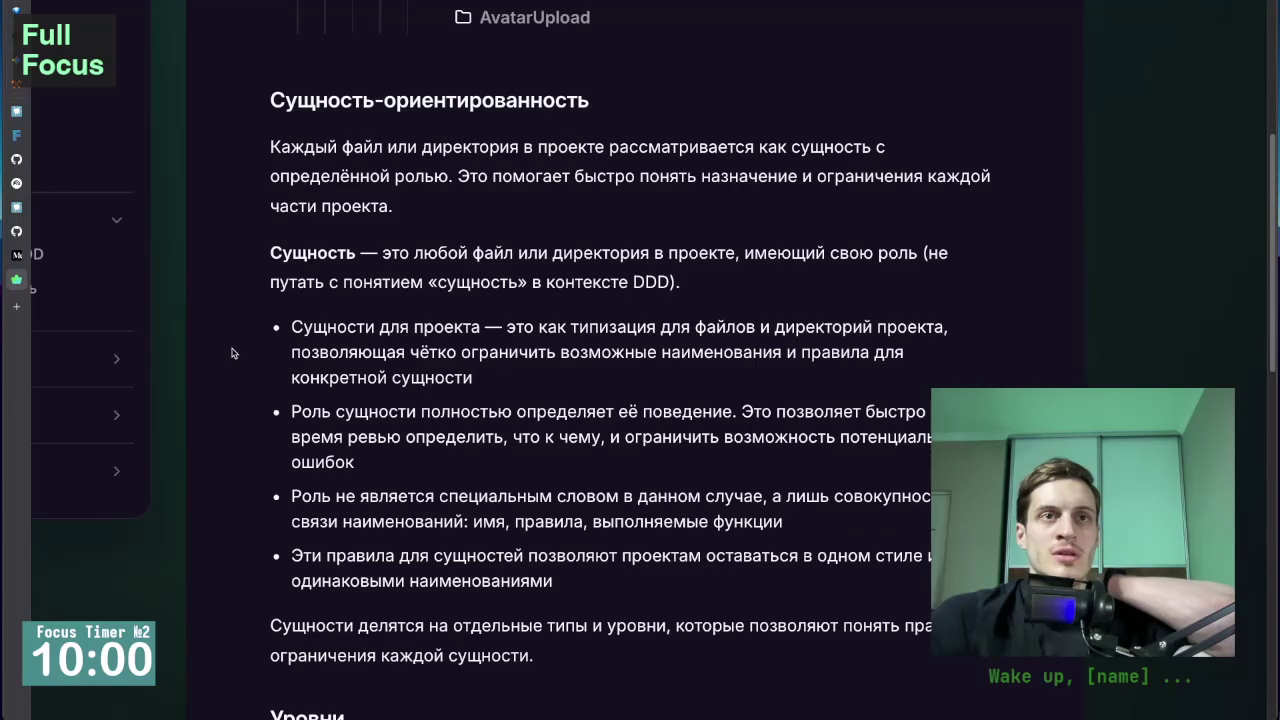
scroll(231, 353, "down", 3)
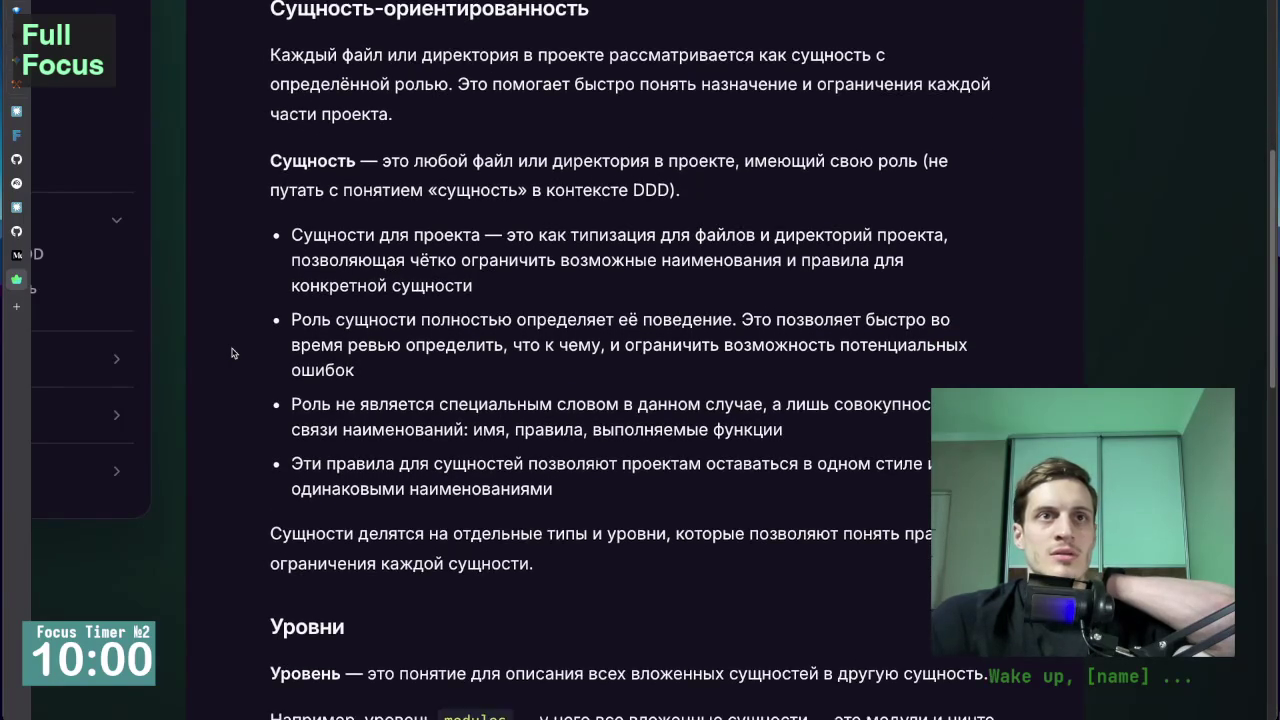
scroll(231, 353, "down", 1)
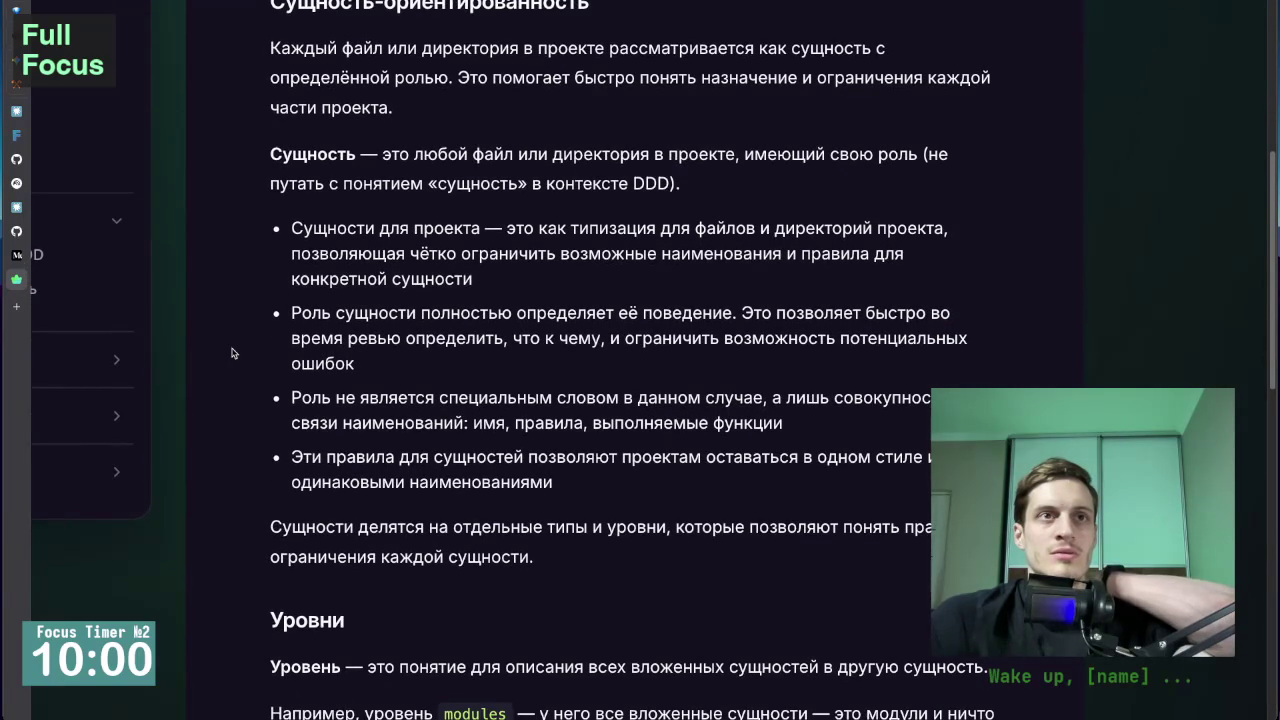
scroll(233, 343, "up", 5)
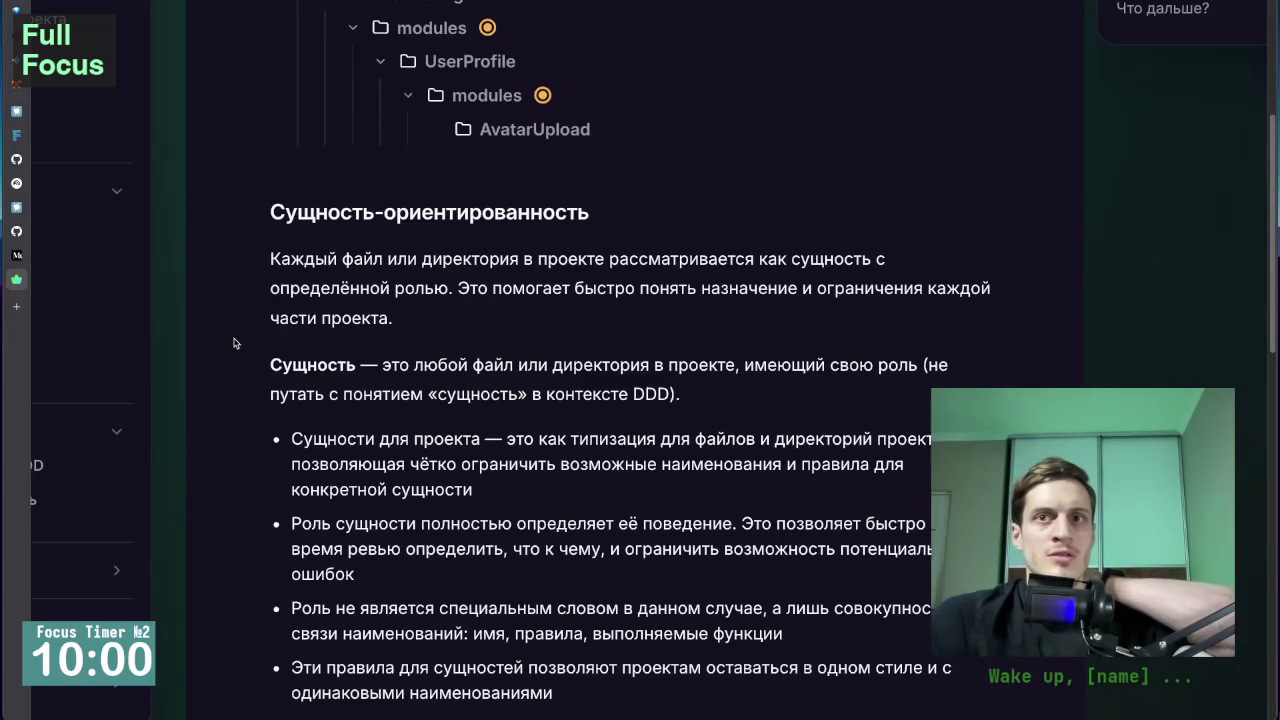
scroll(233, 343, "down", 2)
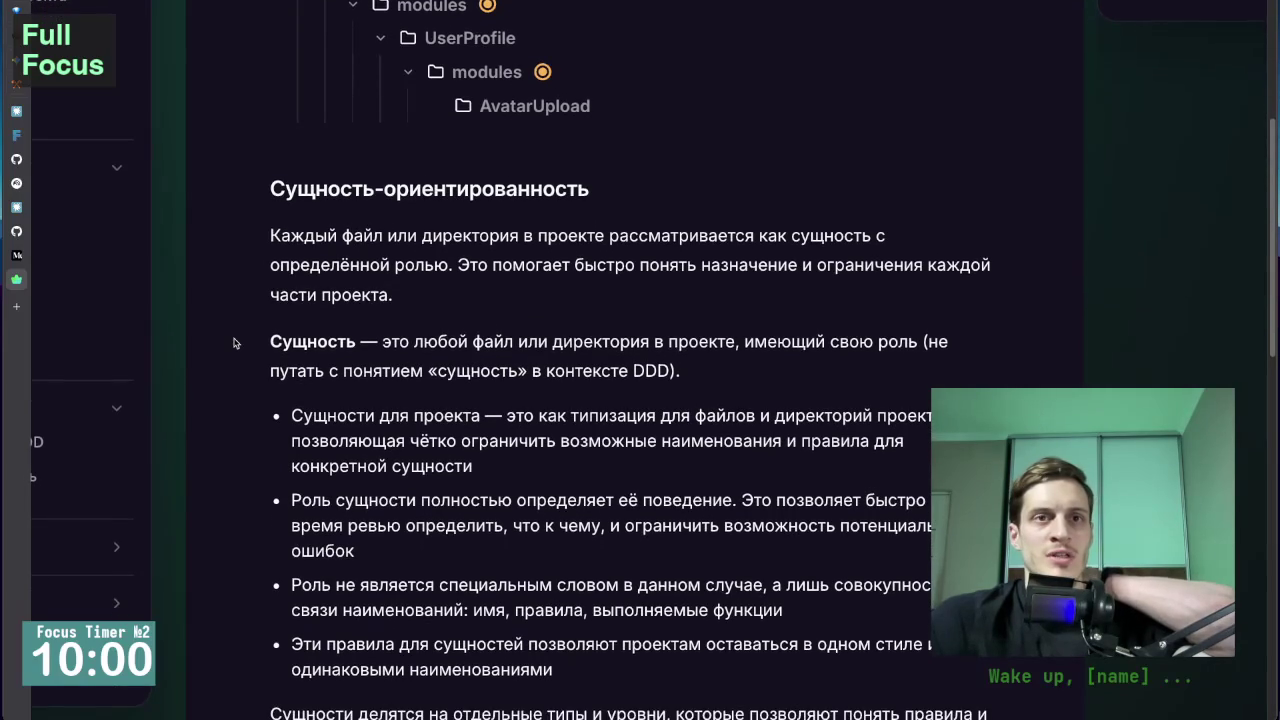
double_click(652, 369)
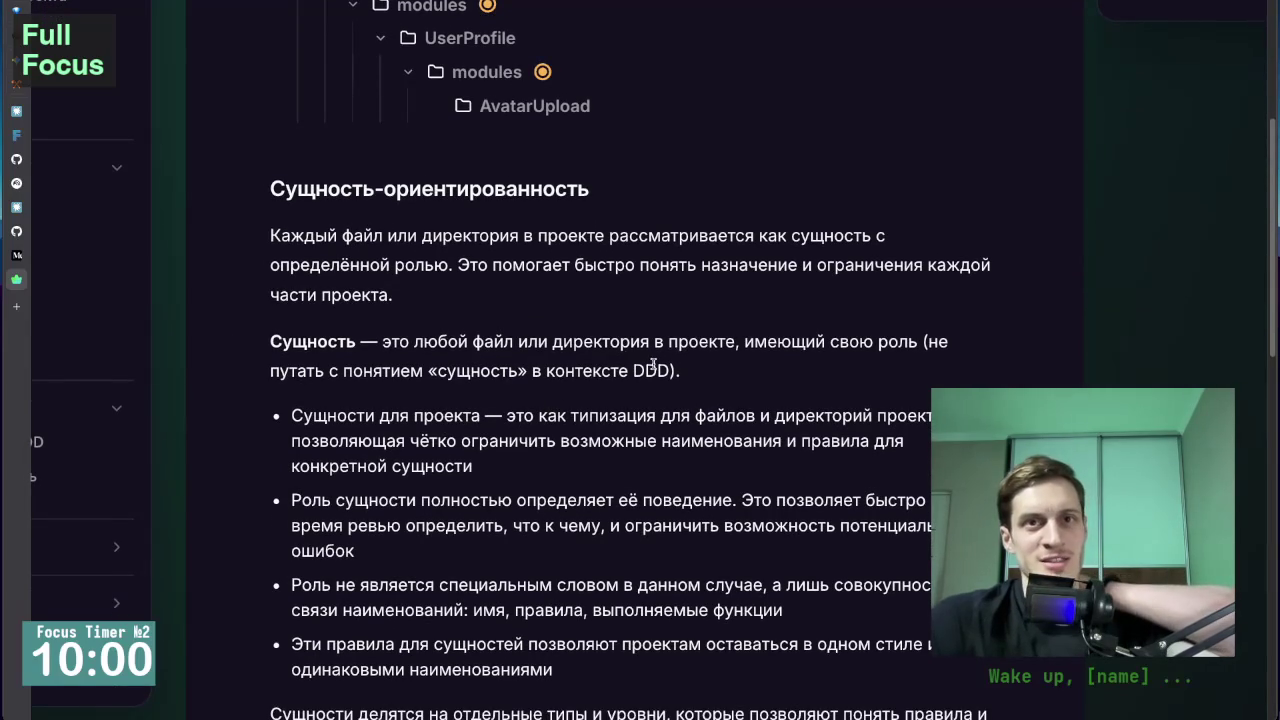
left_click(652, 369)
double_click(668, 370)
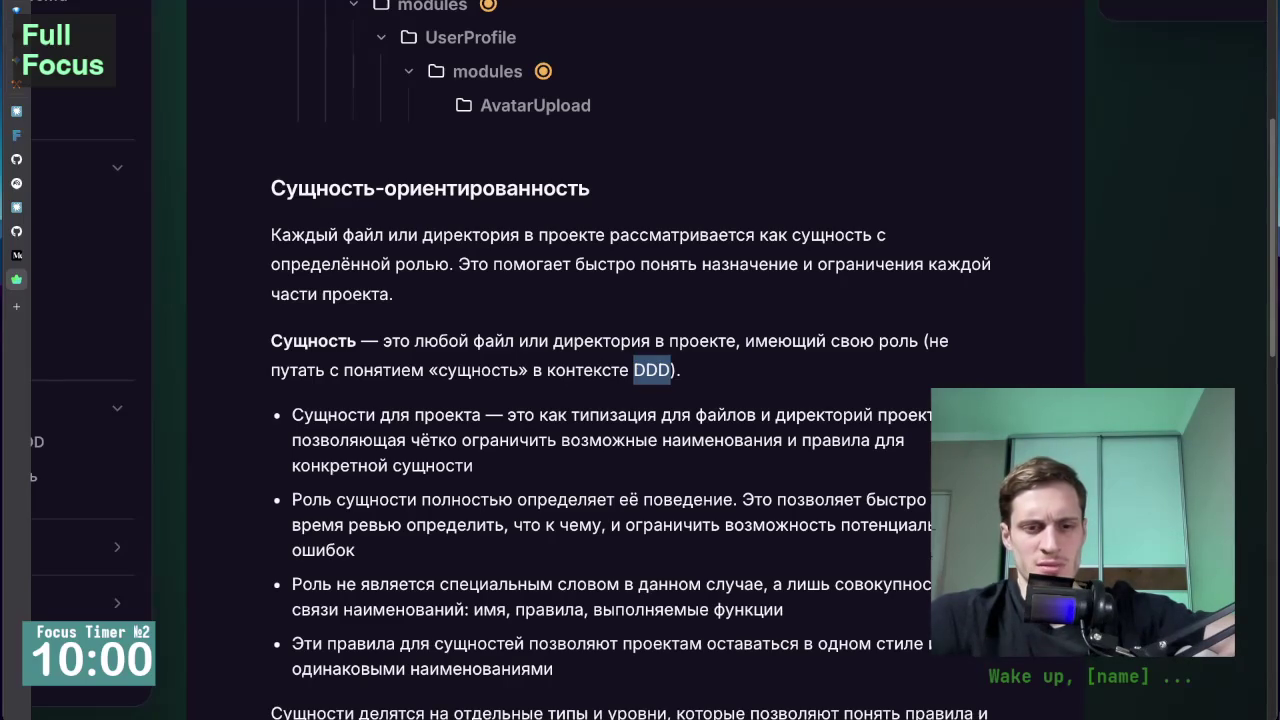
key("Escape")
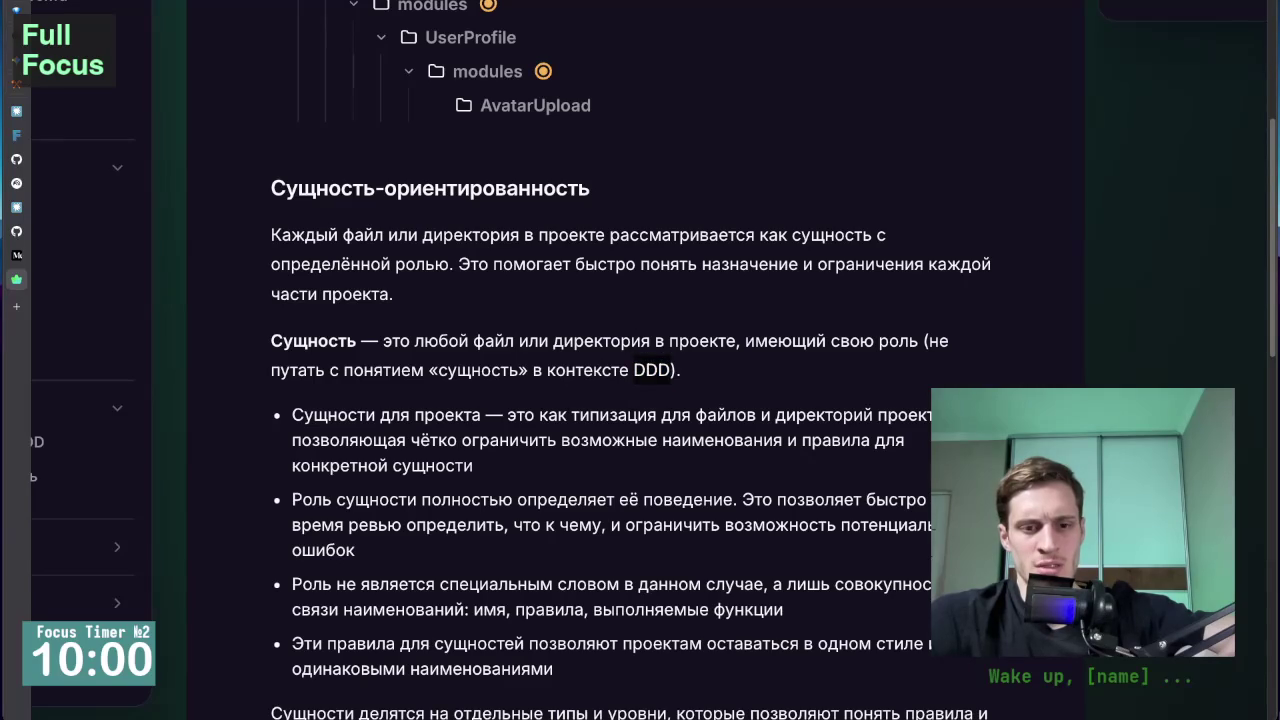